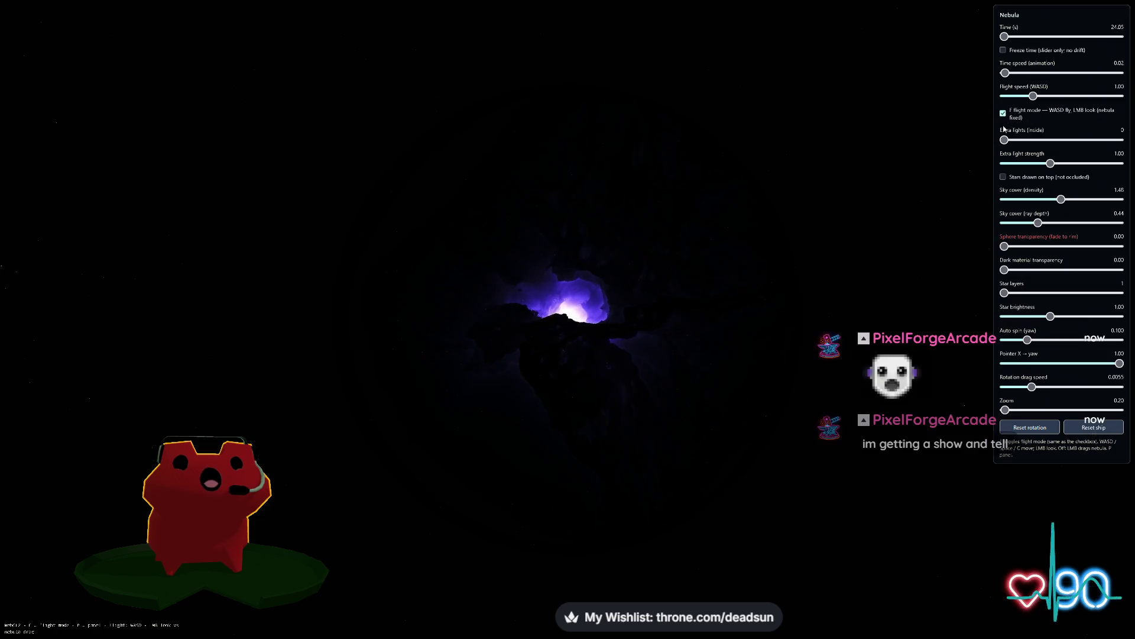
Hide the nebula settings panel and turn the view across the nebula.
{"action": "key", "text": "p"}
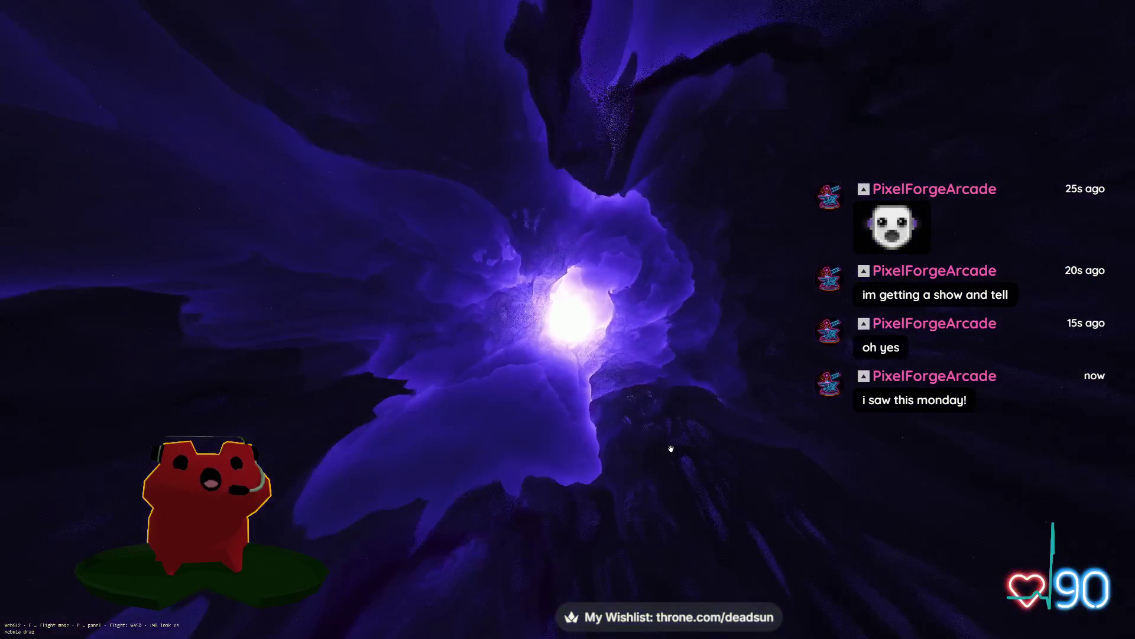
{"action": "left_click_drag", "start_coordinate": [545, 433], "coordinate": [522, 428]}
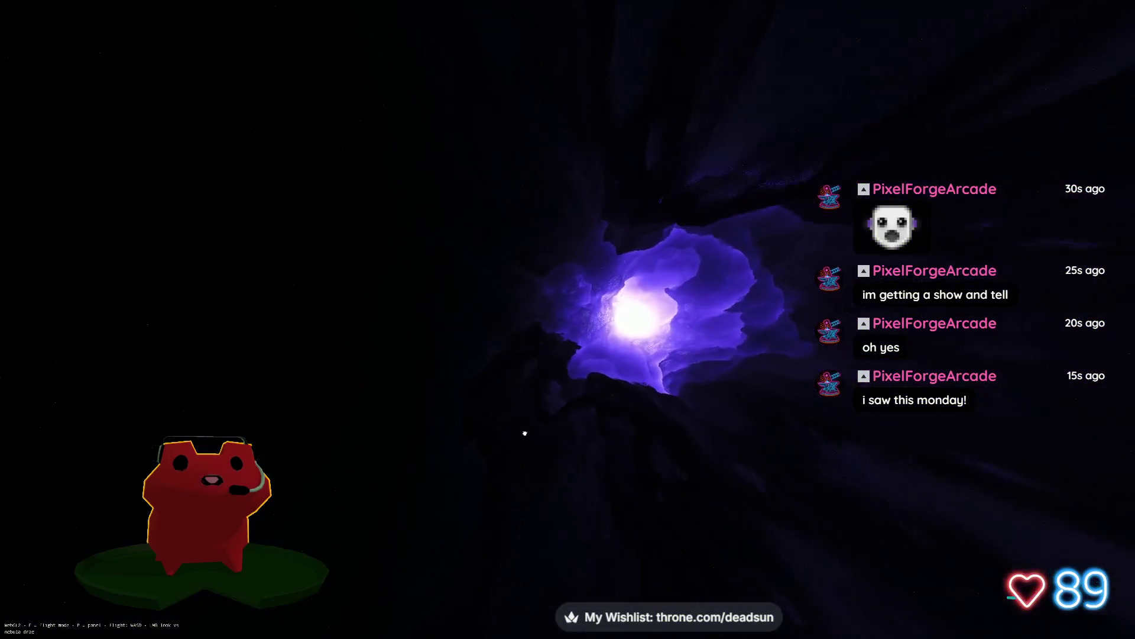
{"action": "key", "text": "p"}
Set Extra lights to 3 and Time speed to 0.26, then hide the panel and look around.
{"action": "left_click_drag", "start_coordinate": [1023, 142], "coordinate": [1132, 143]}
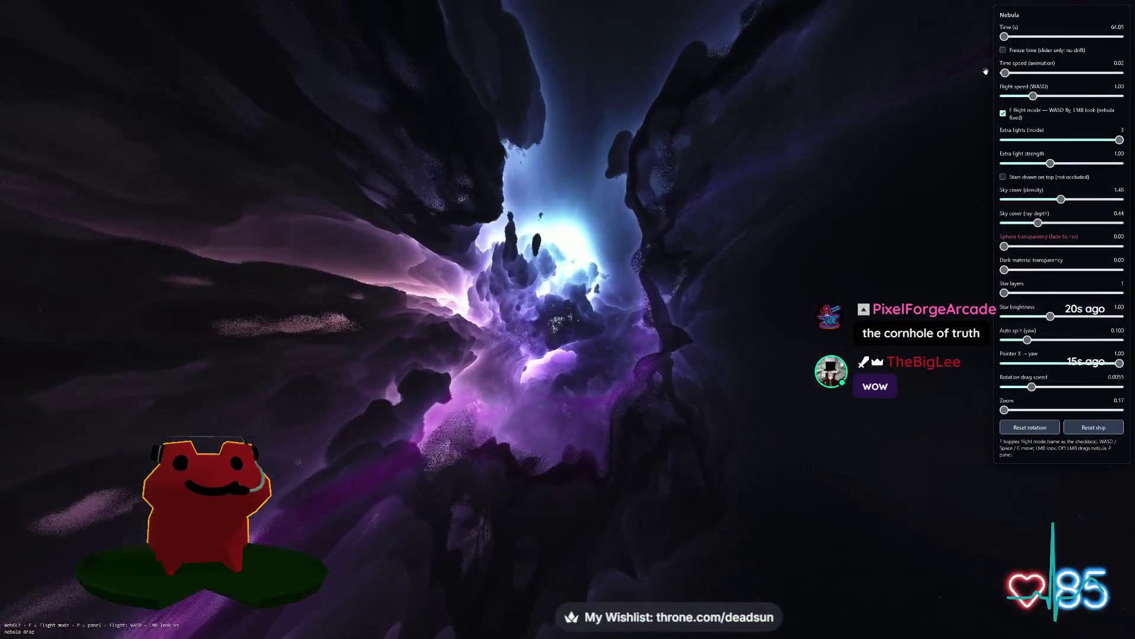
{"action": "left_click_drag", "start_coordinate": [1006, 73], "coordinate": [1015, 74]}
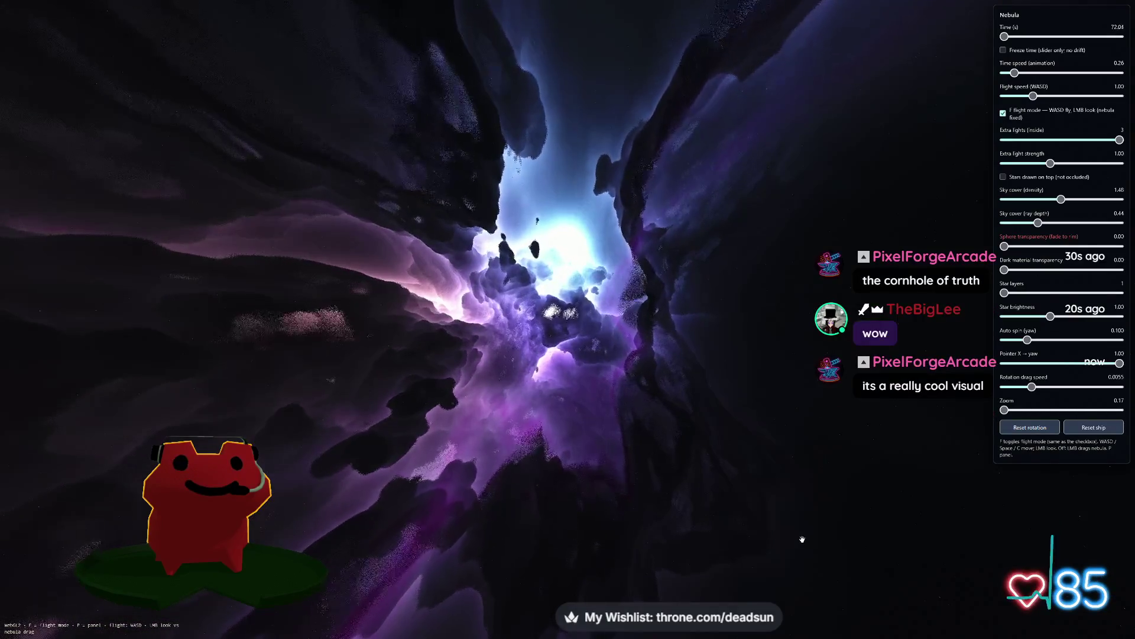
{"action": "key", "text": "p"}
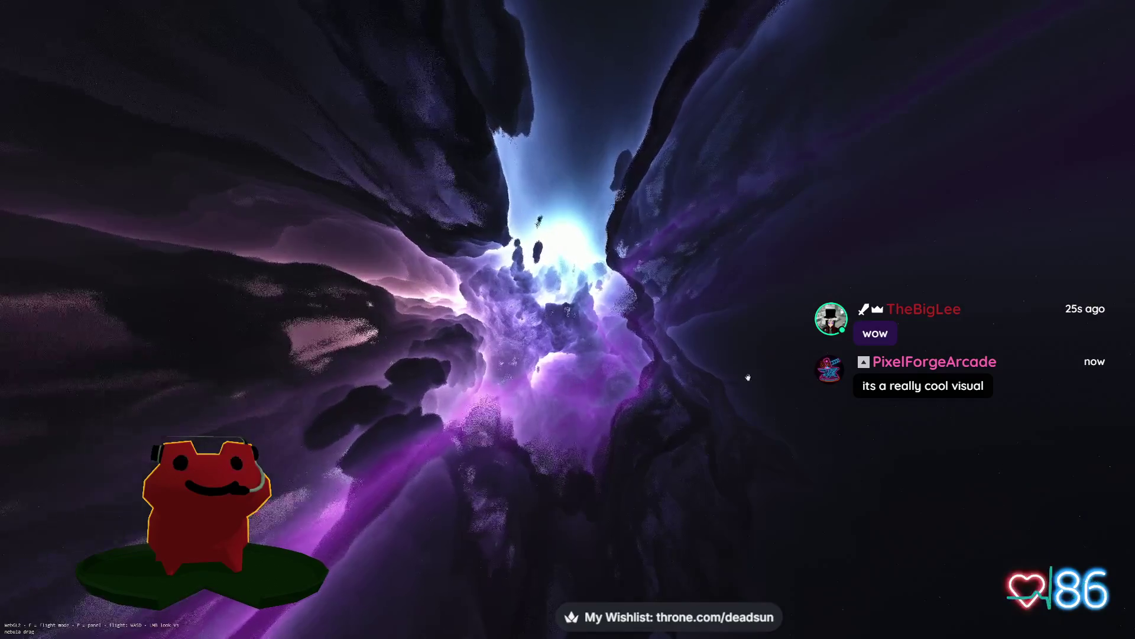
{"action": "left_click_drag", "start_coordinate": [572, 457], "coordinate": [610, 482]}
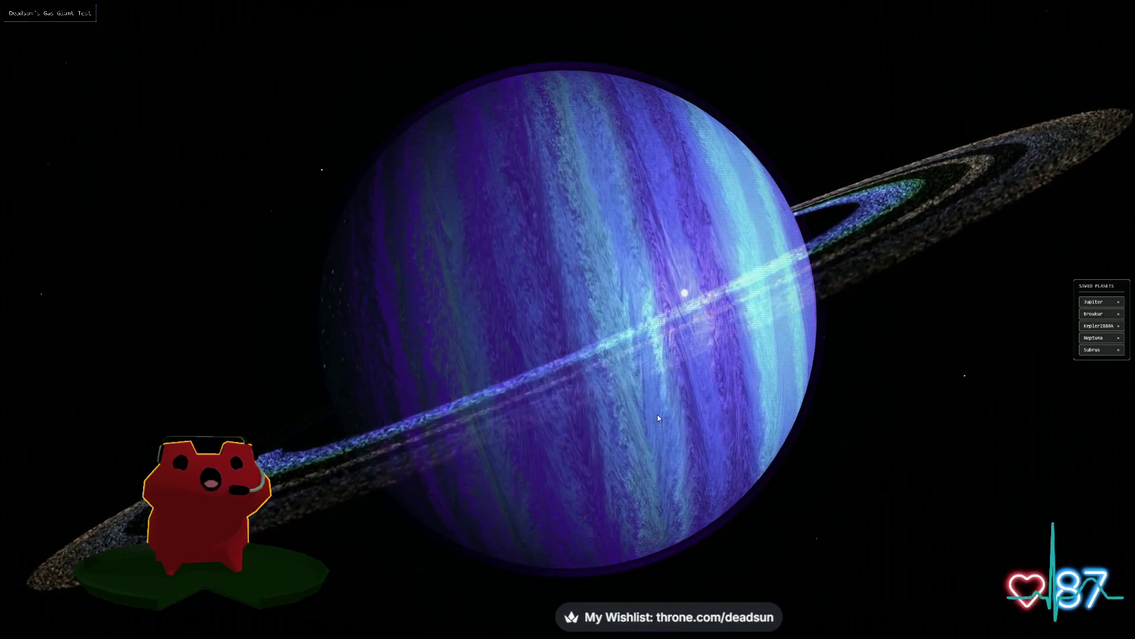
Orbit the blue ringed planet, load the saved Jupiter planet, and zoom in and out.
{"action": "left_click_drag", "start_coordinate": [658, 424], "coordinate": [614, 496]}
{"action": "scroll", "scroll_direction": "down", "scroll_amount": 3}
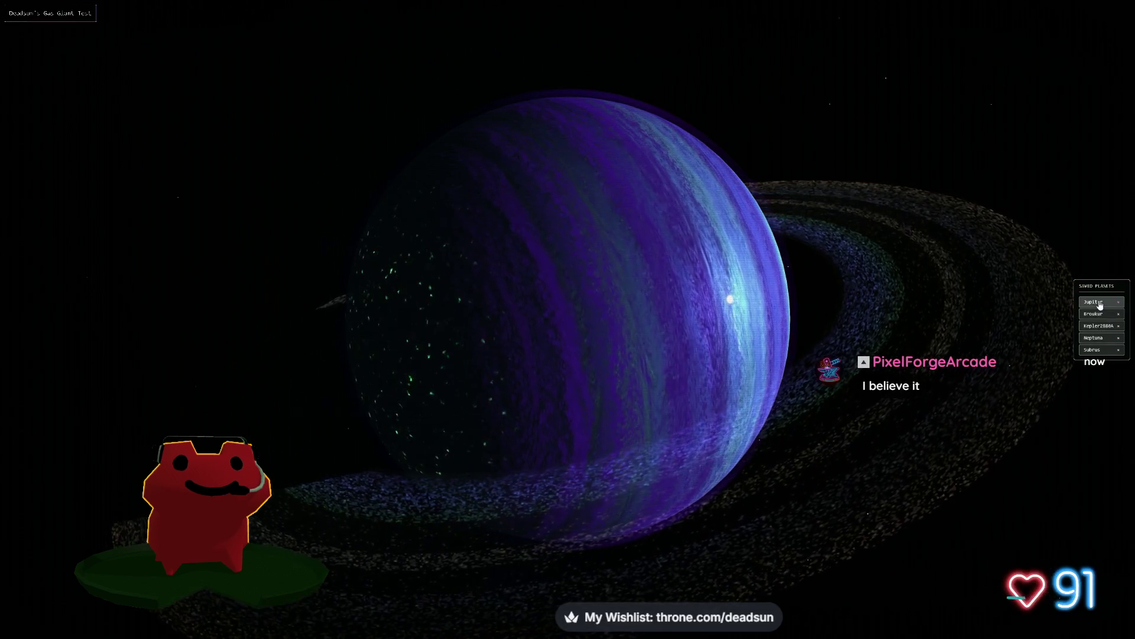
{"action": "left_click", "coordinate": [1094, 302]}
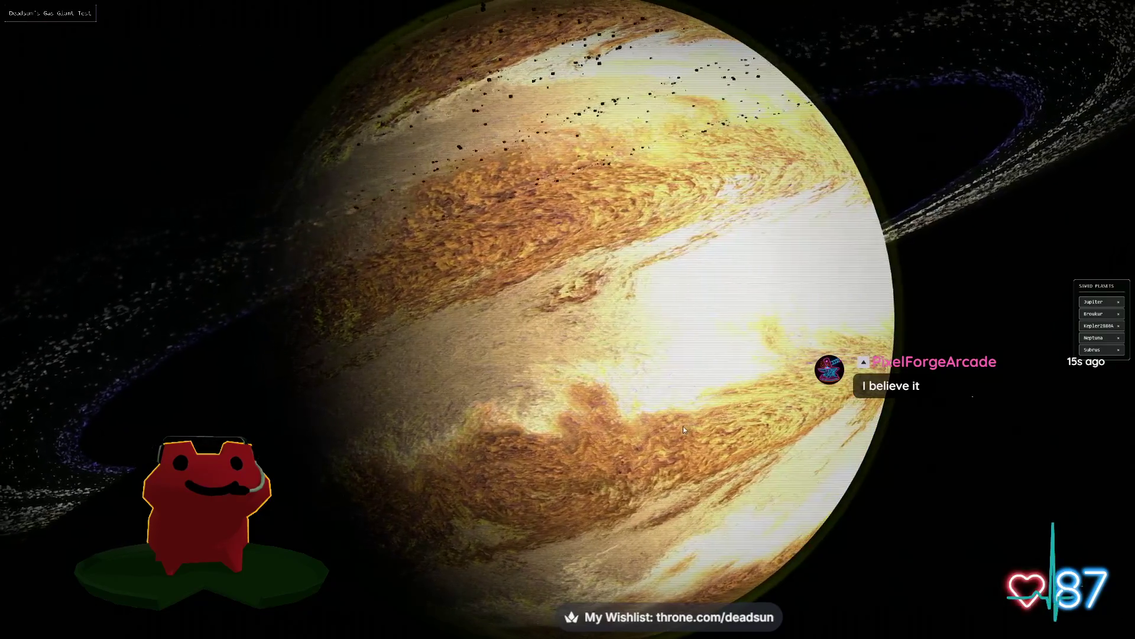
{"action": "scroll", "scroll_direction": "up", "scroll_amount": 3}
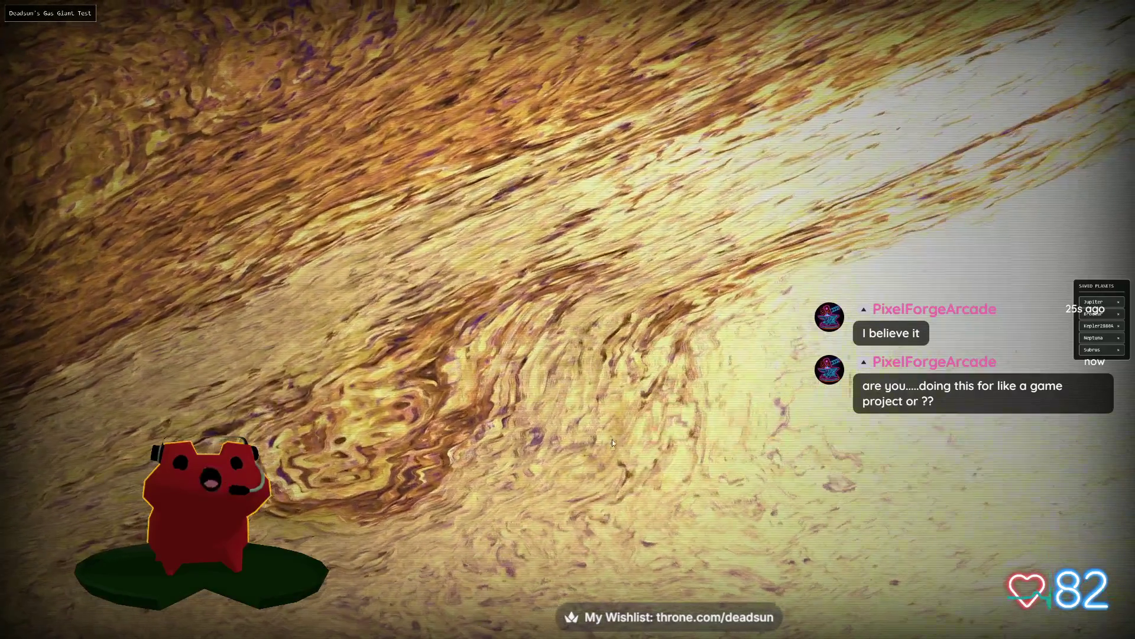
{"action": "scroll", "scroll_direction": "down", "scroll_amount": 3}
{"action": "scroll", "scroll_direction": "down", "scroll_amount": 3}
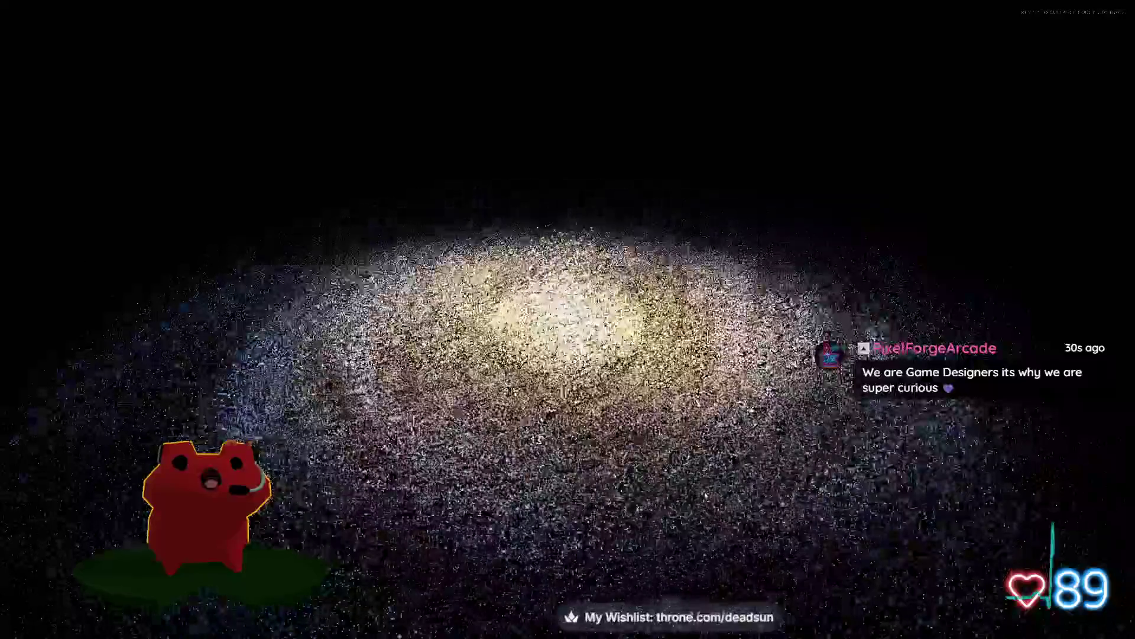
Set Star Scale Multiplier 3.0, Spectral Bloom 0.61 and Galaxy Spin 0, then bring up Windows security options.
{"action": "key", "text": "h"}
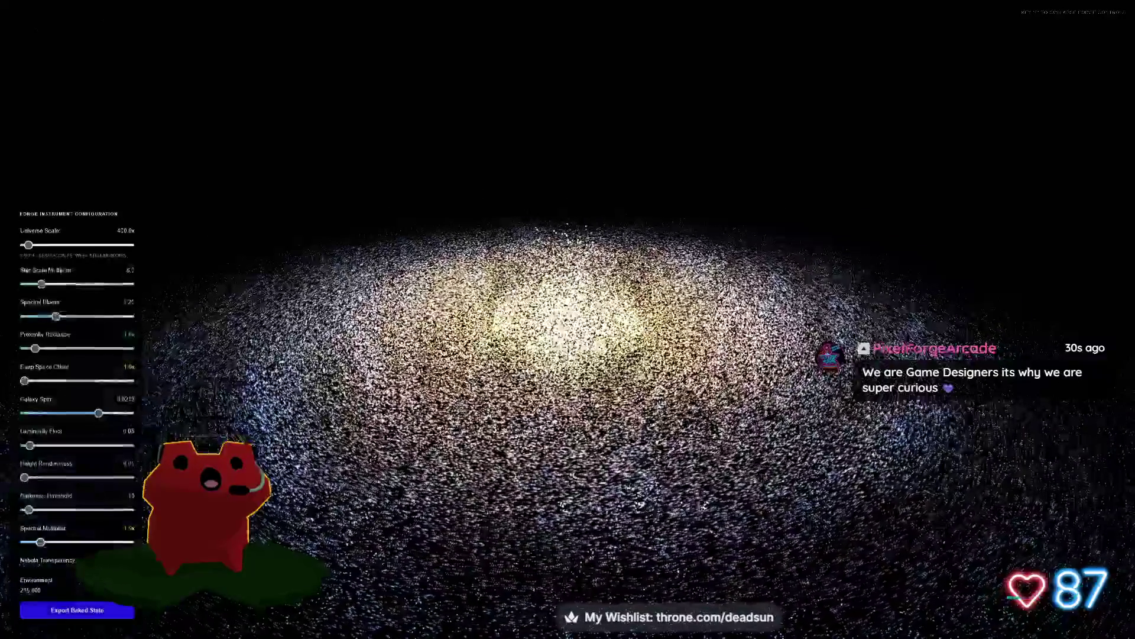
{"action": "left_click_drag", "start_coordinate": [41, 284], "coordinate": [19, 295]}
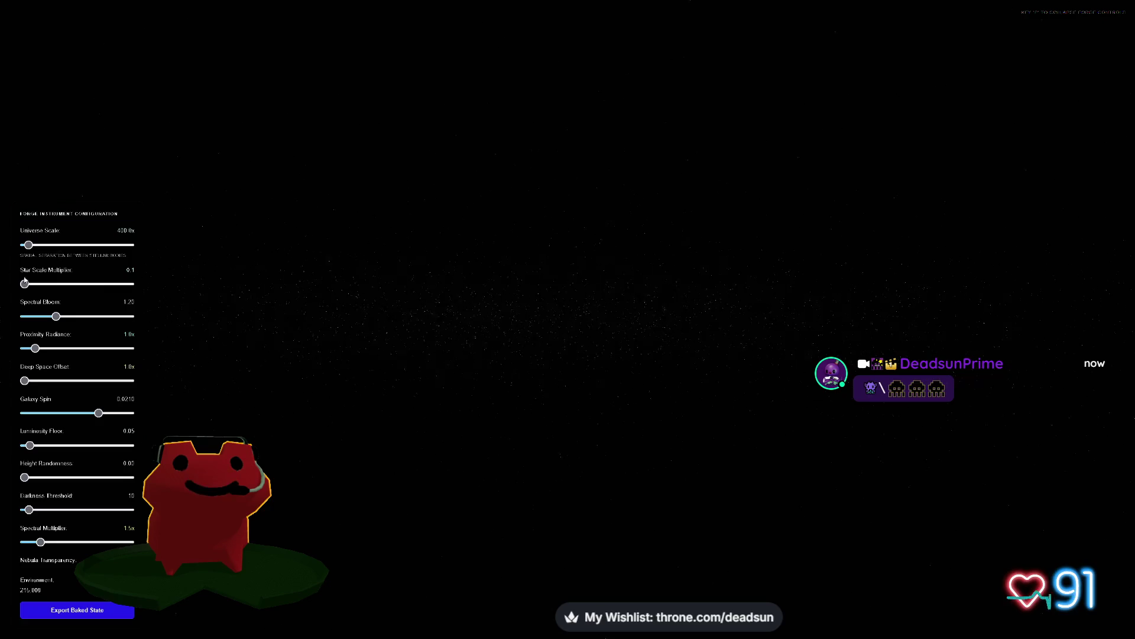
{"action": "left_click_drag", "start_coordinate": [26, 286], "coordinate": [41, 317]}
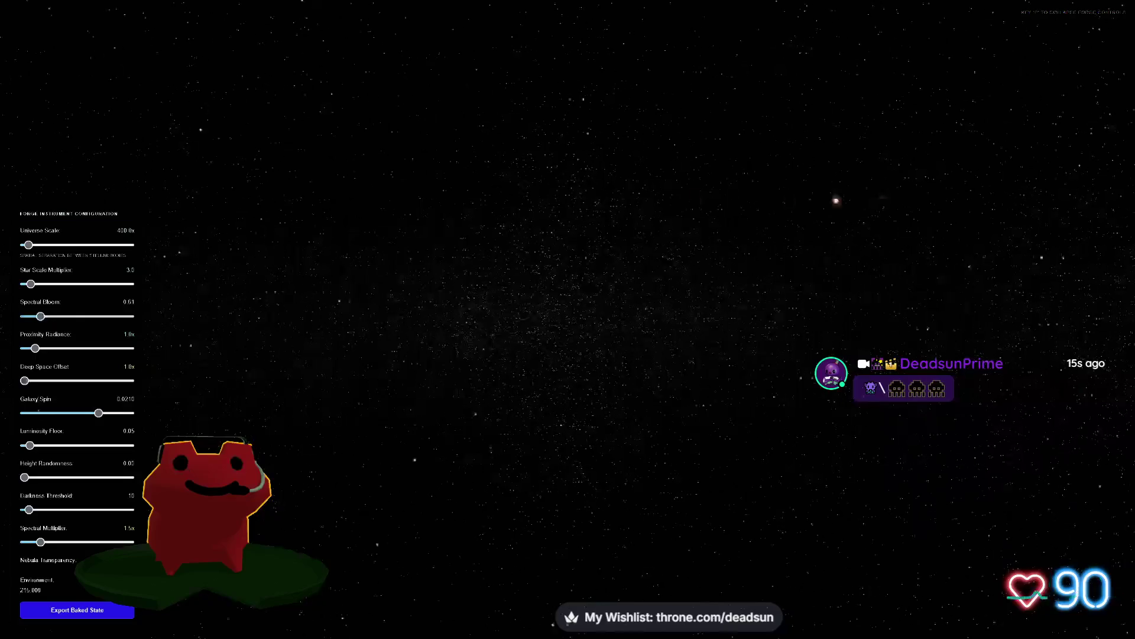
{"action": "left_click_drag", "start_coordinate": [98, 413], "coordinate": [2, 416]}
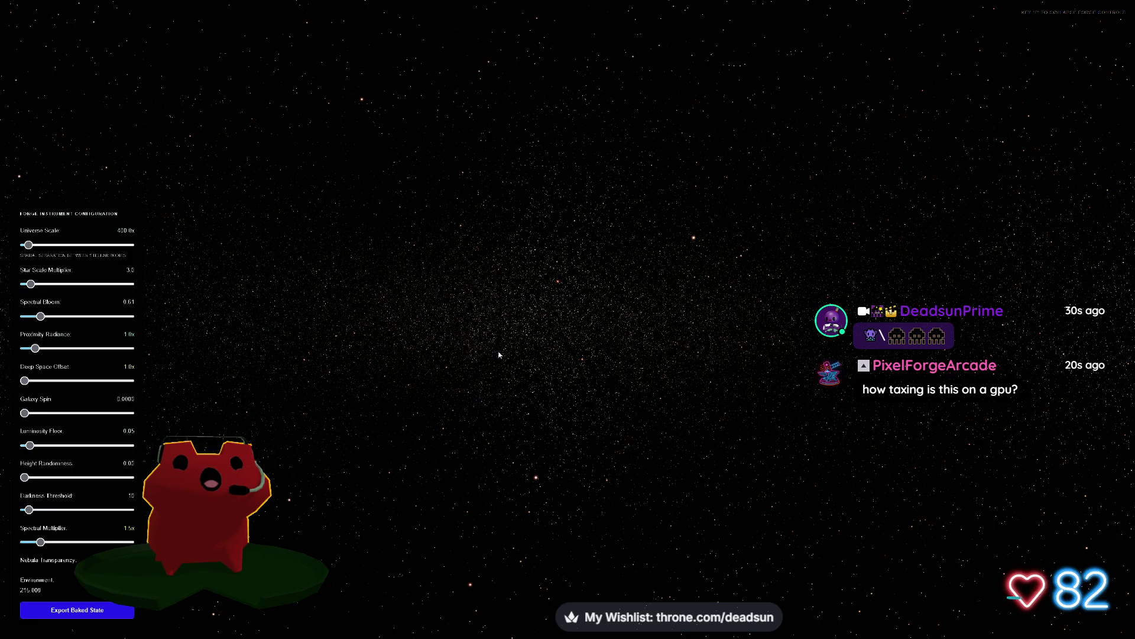
{"action": "key", "text": "ctrl+alt+Delete"}
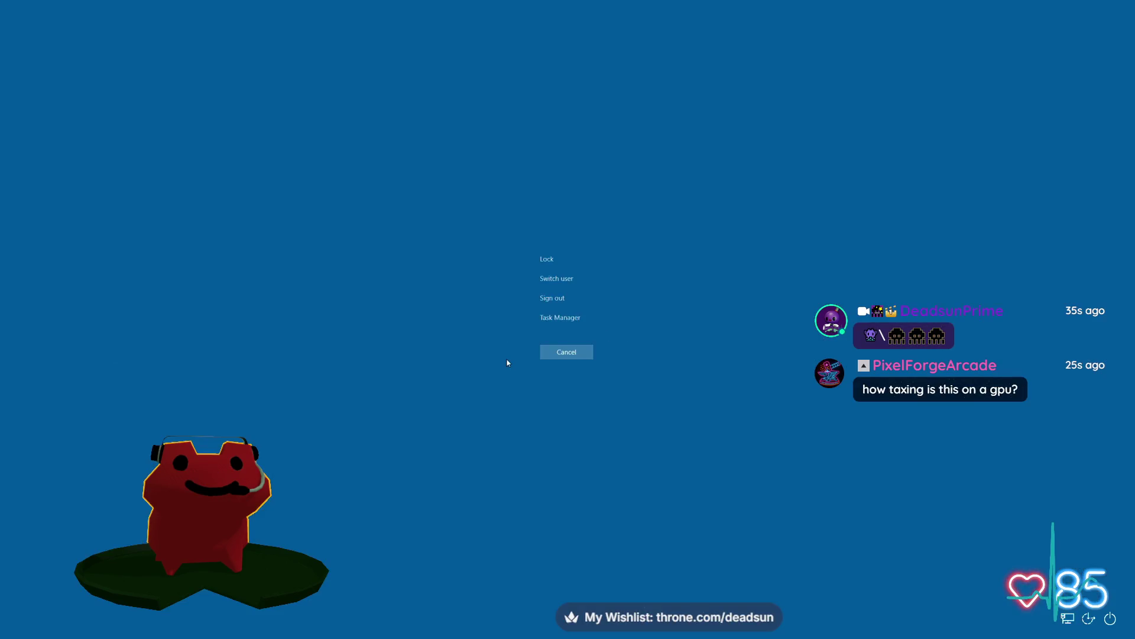
Open Task Manager, view the GPU 0 performance graphs, then close it.
{"action": "left_click", "coordinate": [550, 318]}
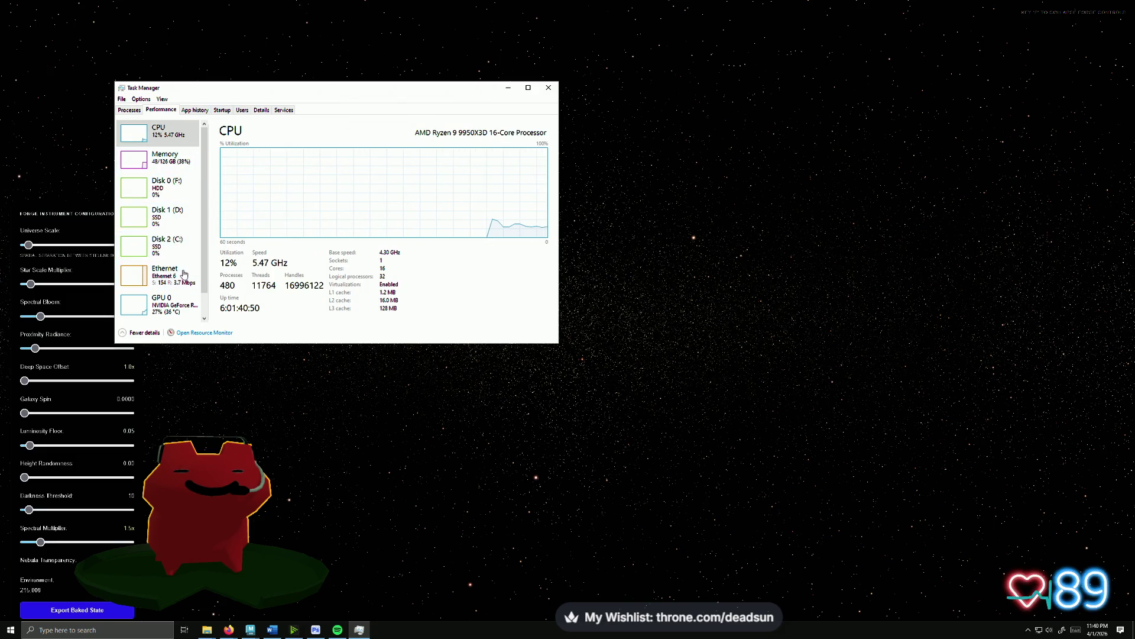
{"action": "left_click", "coordinate": [157, 309]}
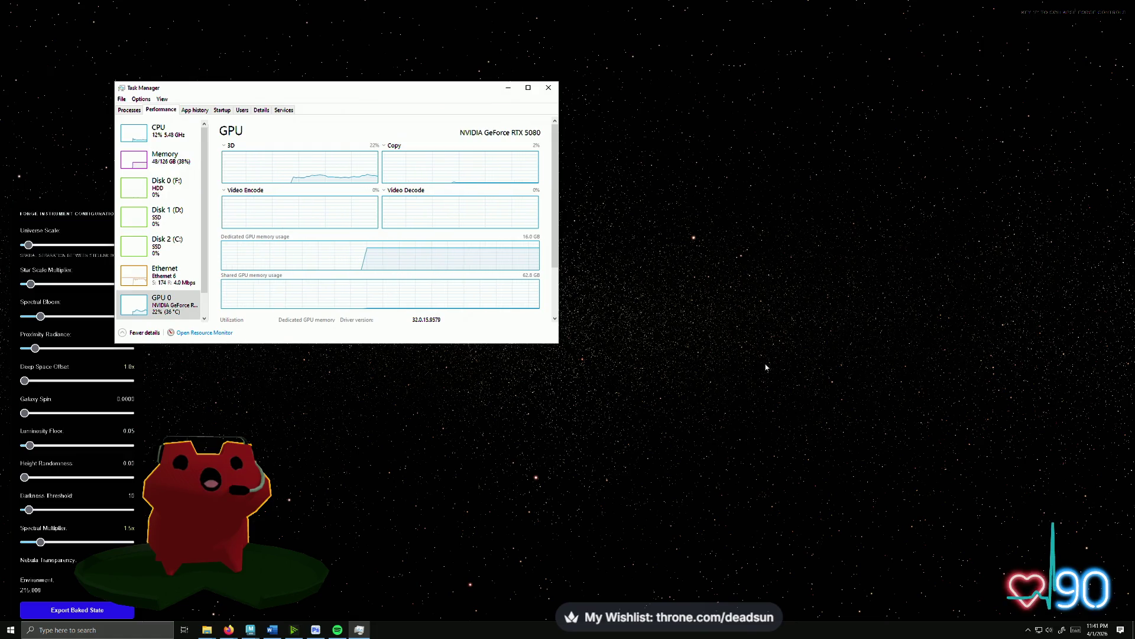
{"action": "left_click", "coordinate": [818, 272]}
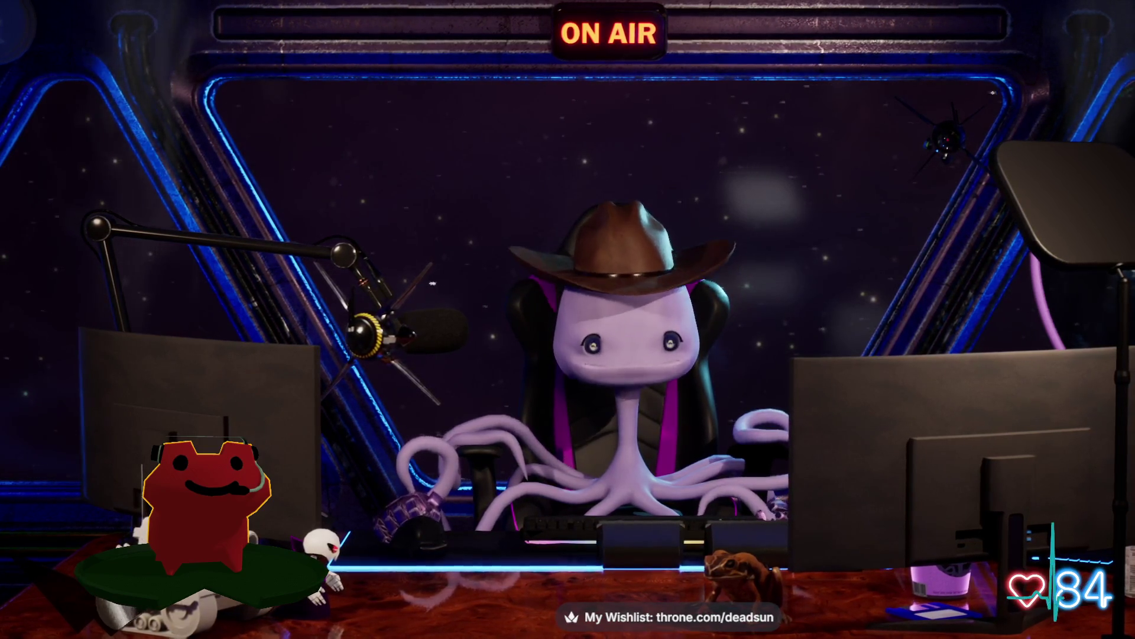
{"action": "scroll", "scroll_direction": "up", "scroll_amount": 3}
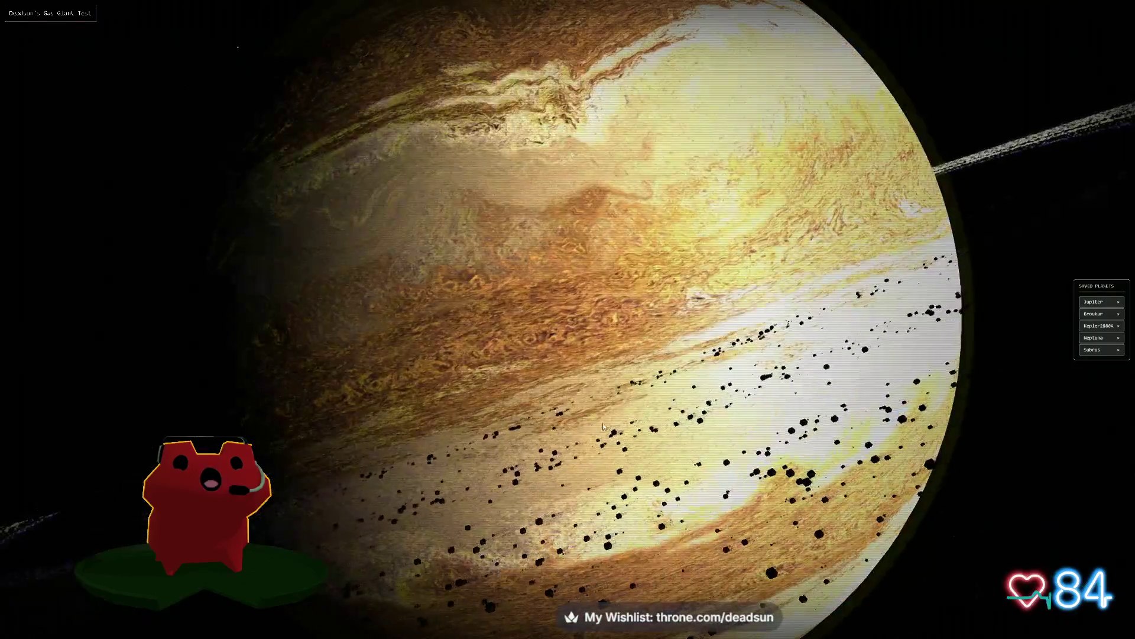
{"action": "left_click_drag", "start_coordinate": [540, 276], "coordinate": [500, 388]}
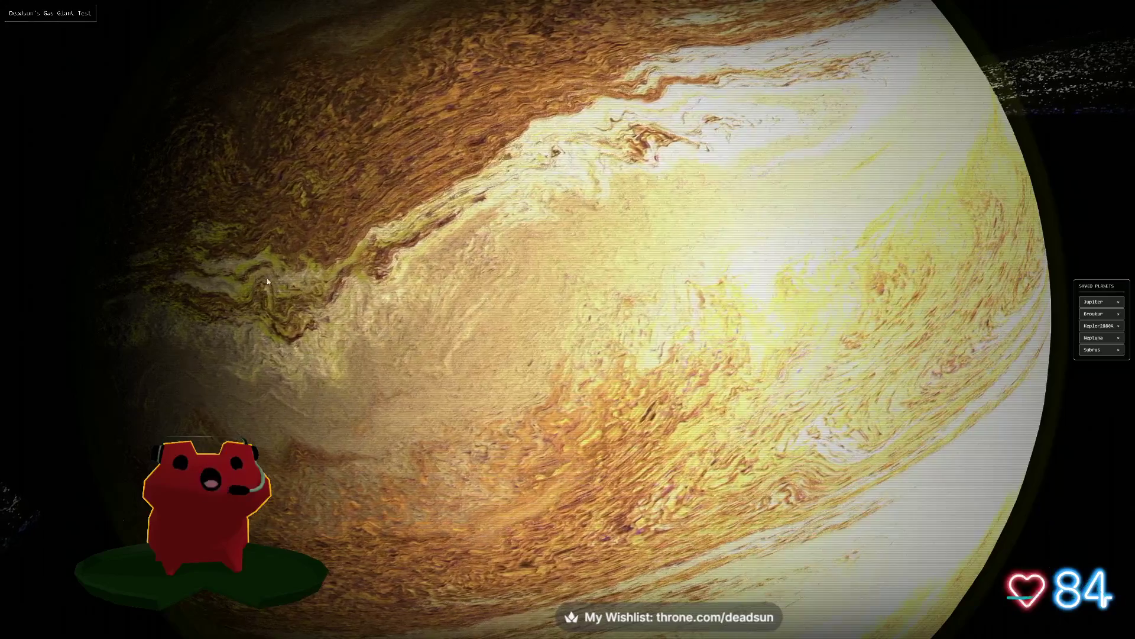
{"action": "scroll", "scroll_direction": "down", "scroll_amount": 3}
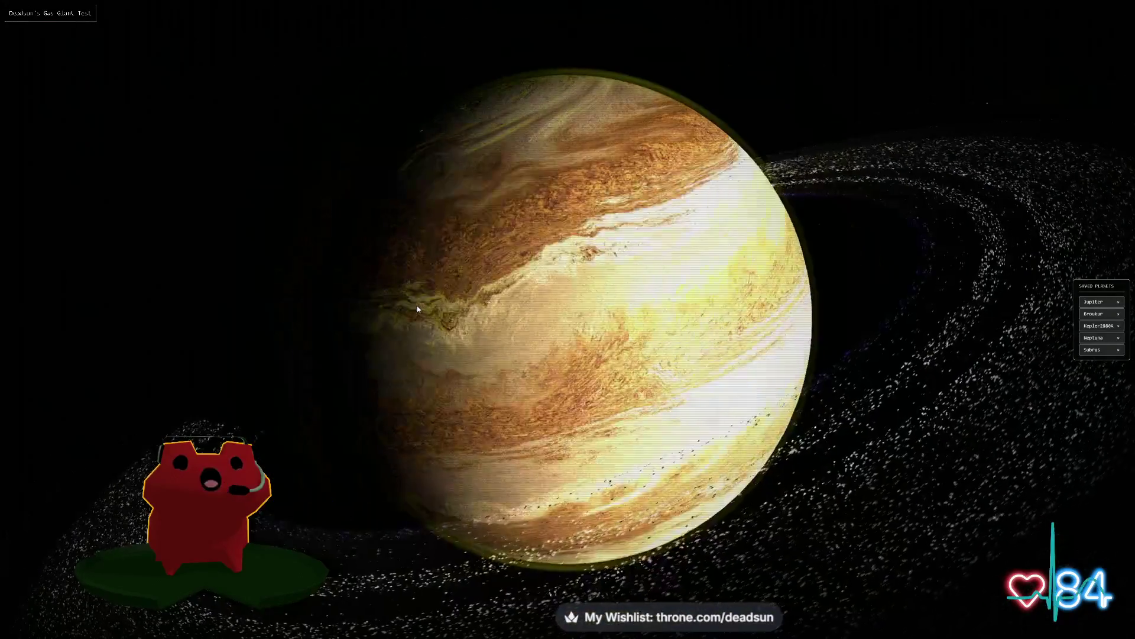
{"action": "left_click_drag", "start_coordinate": [325, 398], "coordinate": [501, 388]}
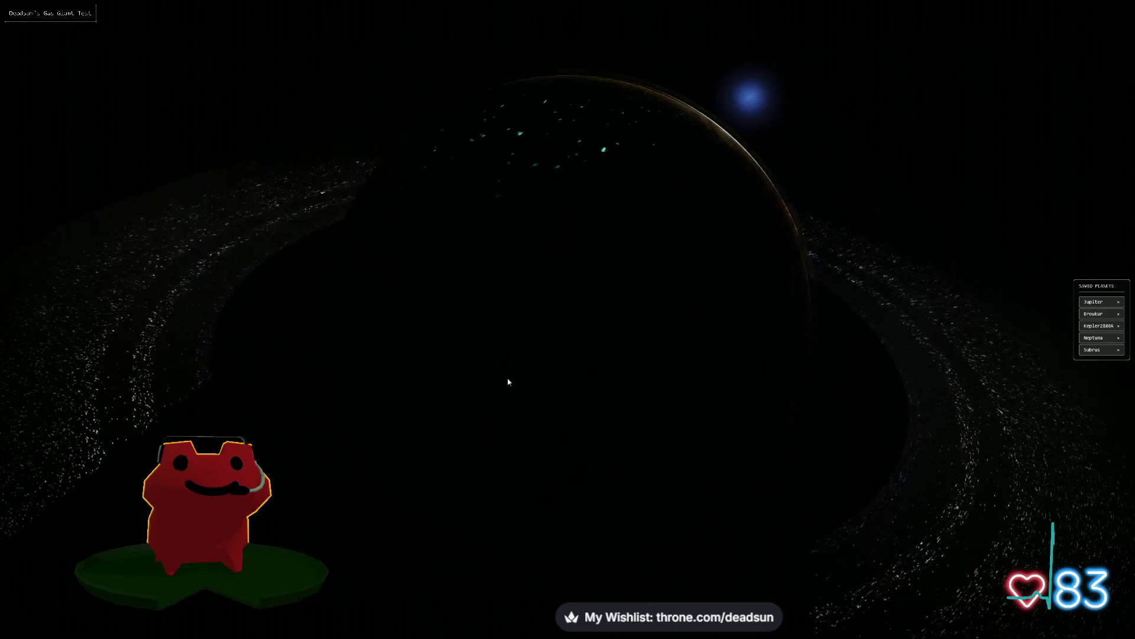
{"action": "left_click_drag", "start_coordinate": [730, 381], "coordinate": [639, 383]}
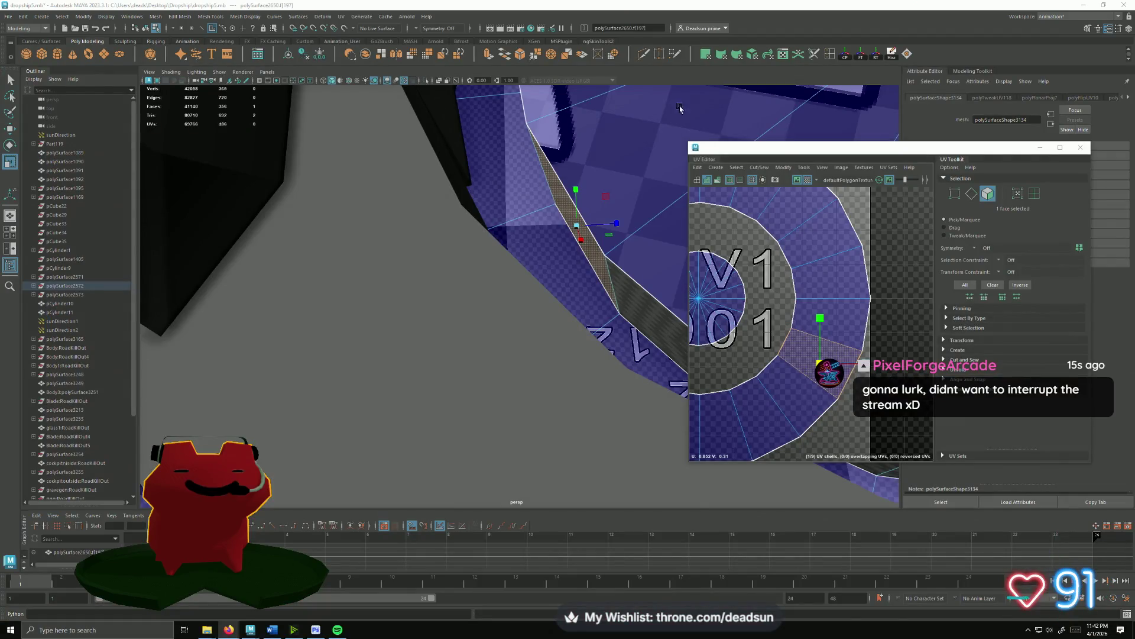
{"action": "left_click_drag", "start_coordinate": [620, 327], "coordinate": [591, 417]}
{"action": "scroll", "scroll_direction": "down", "scroll_amount": 3}
{"action": "left_click_drag", "start_coordinate": [698, 408], "coordinate": [786, 367]}
{"action": "left_click_drag", "start_coordinate": [793, 318], "coordinate": [792, 319]}
{"action": "left_click", "coordinate": [772, 370]}
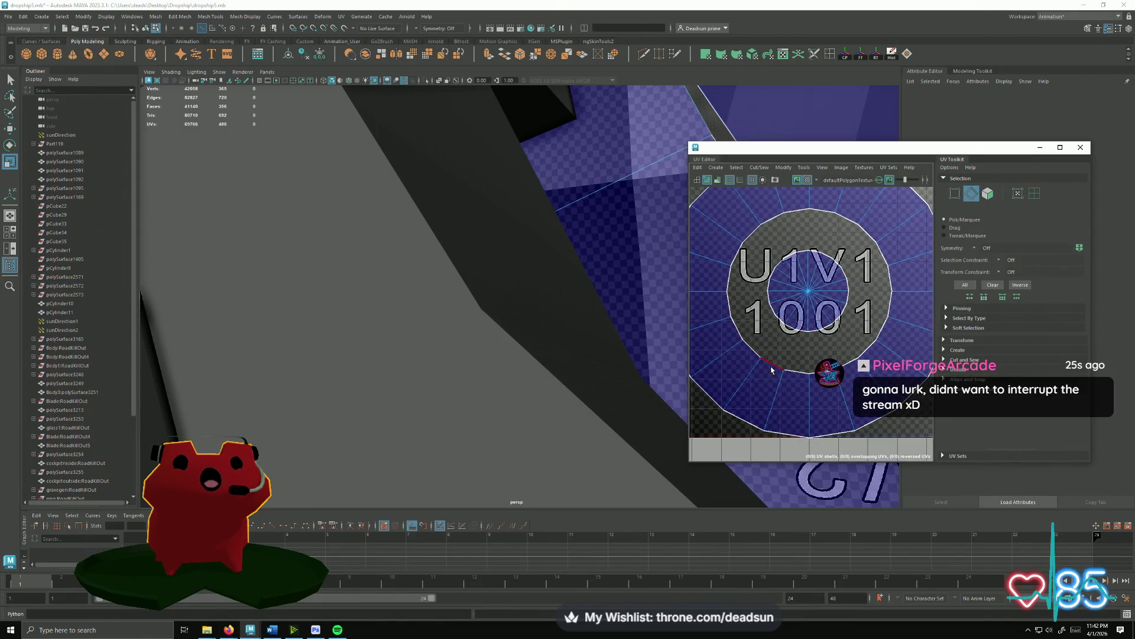
{"action": "scroll", "scroll_direction": "down", "scroll_amount": 3}
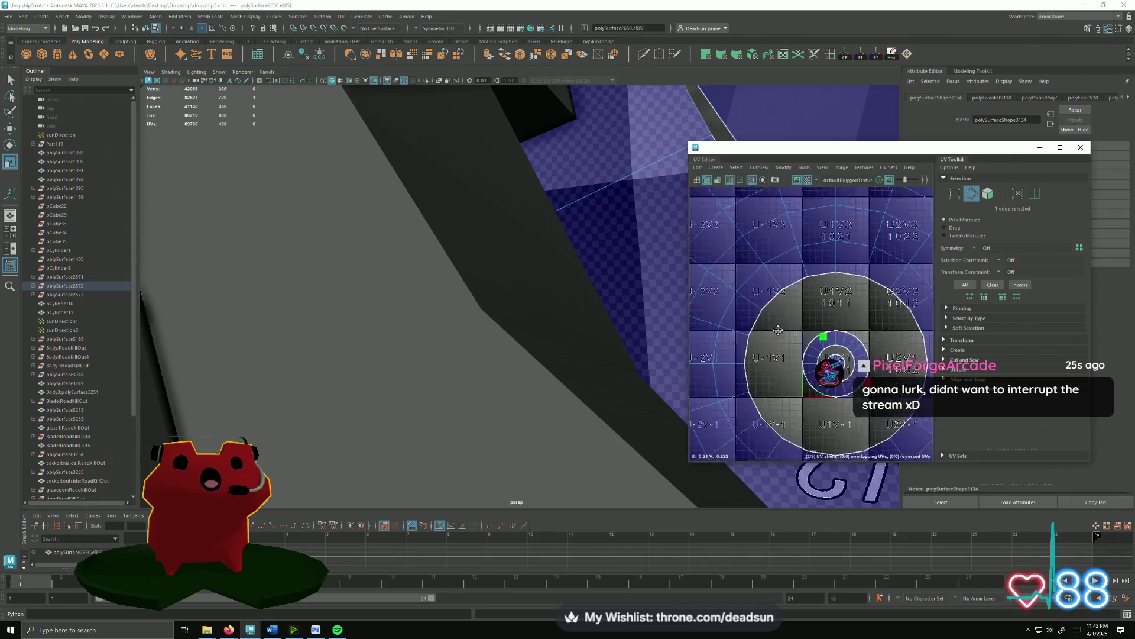
{"action": "scroll", "scroll_direction": "up", "scroll_amount": 3}
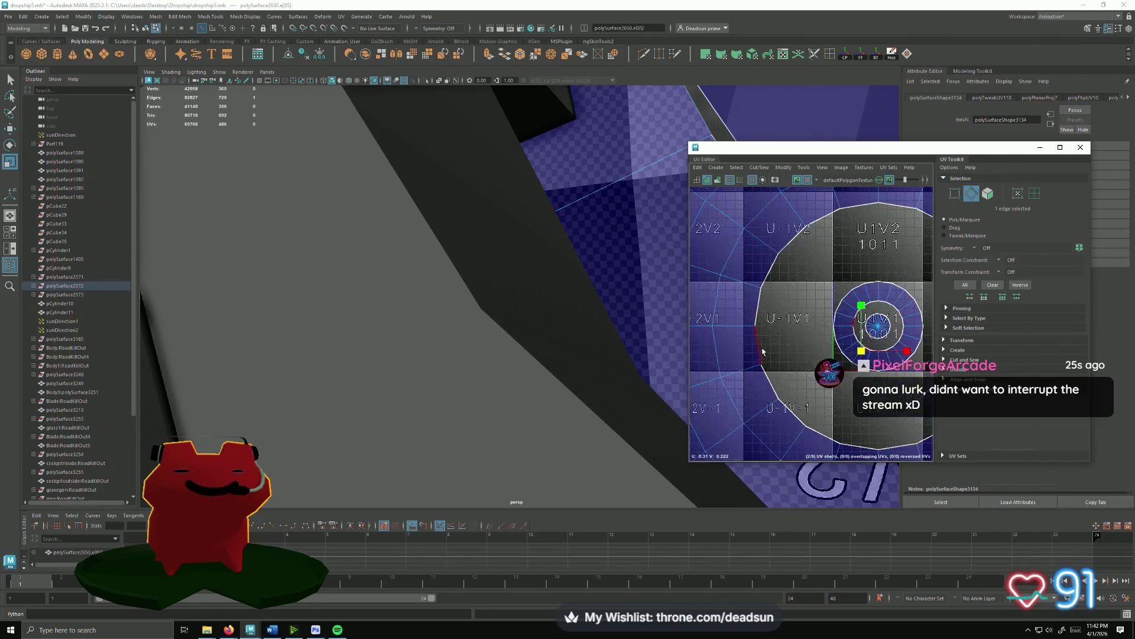
{"action": "left_click_drag", "start_coordinate": [540, 348], "coordinate": [422, 381]}
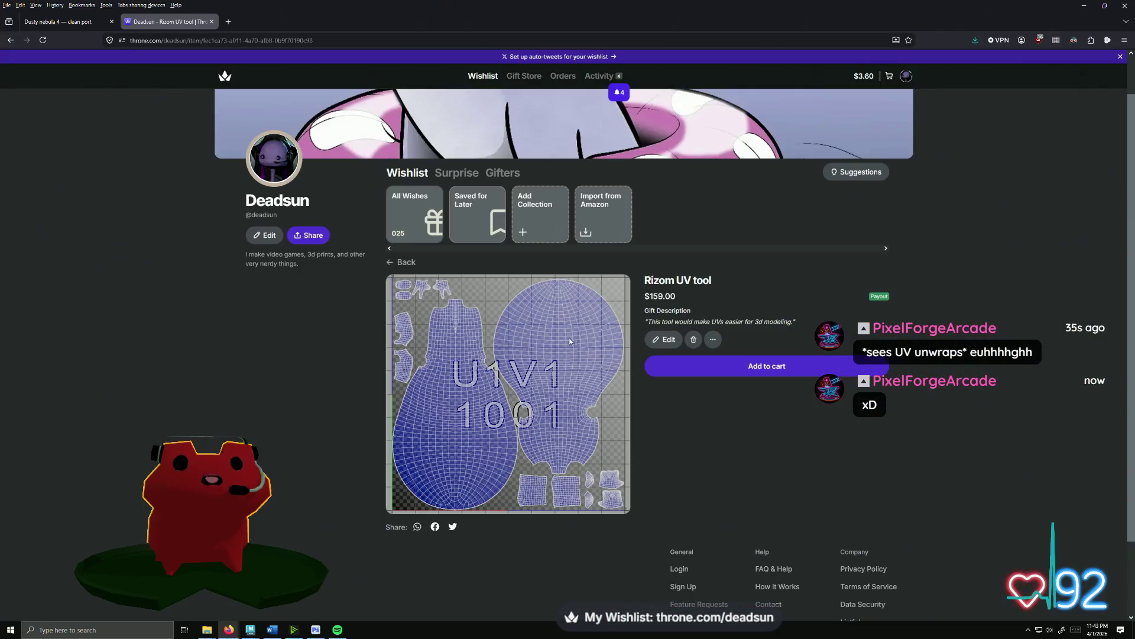
{"action": "scroll", "scroll_direction": "down", "scroll_amount": 3}
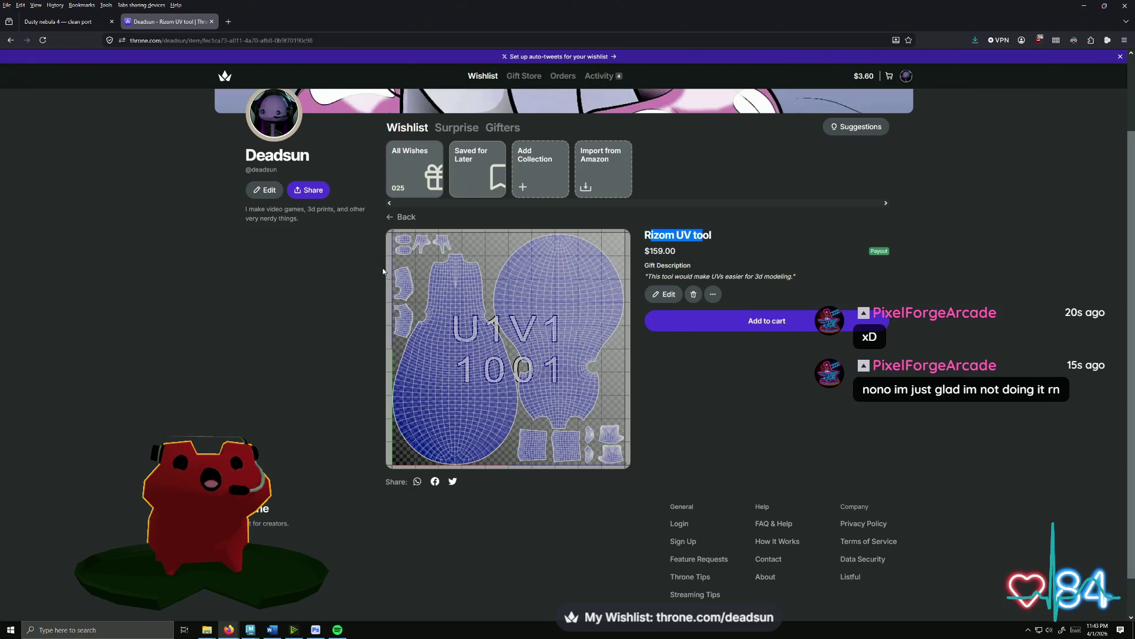
{"action": "scroll", "scroll_direction": "up", "scroll_amount": 3}
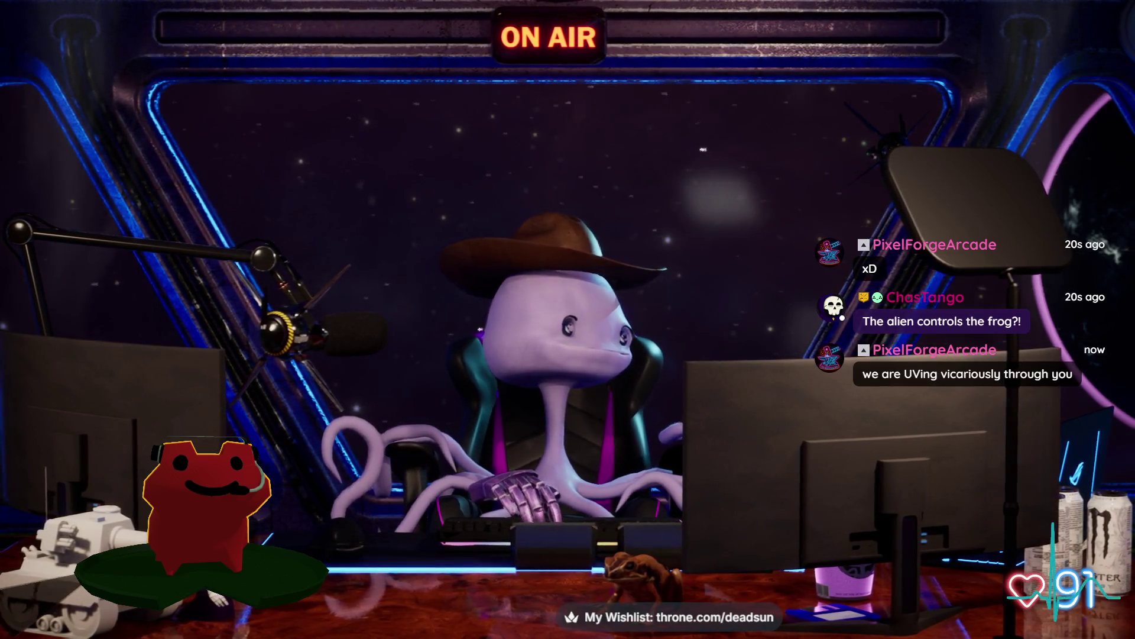
{"action": "left_click_drag", "start_coordinate": [329, 244], "coordinate": [452, 264]}
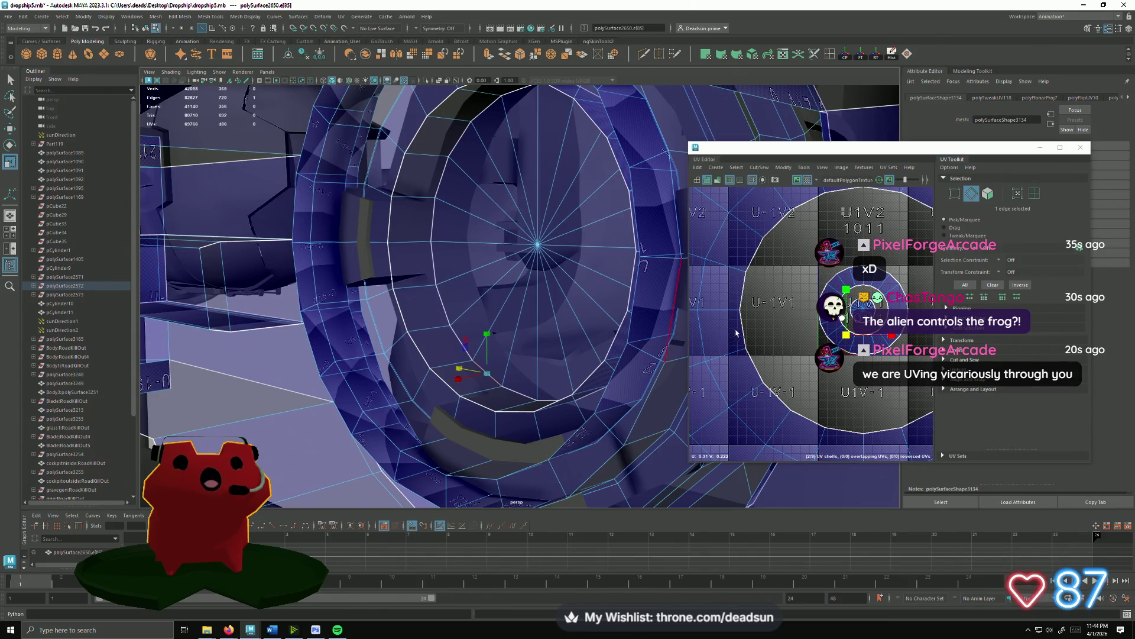
Convert the circular shell's border edge loop to UVs and scale its inner ring outward.
{"action": "left_click", "coordinate": [739, 329]}
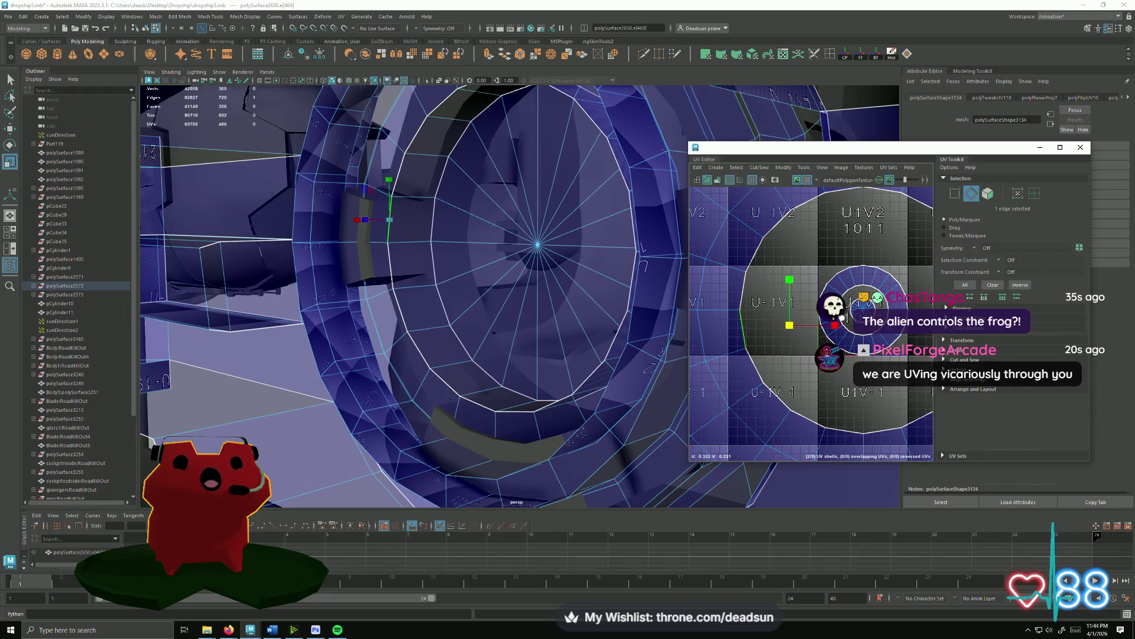
{"action": "double_click", "coordinate": [851, 312]}
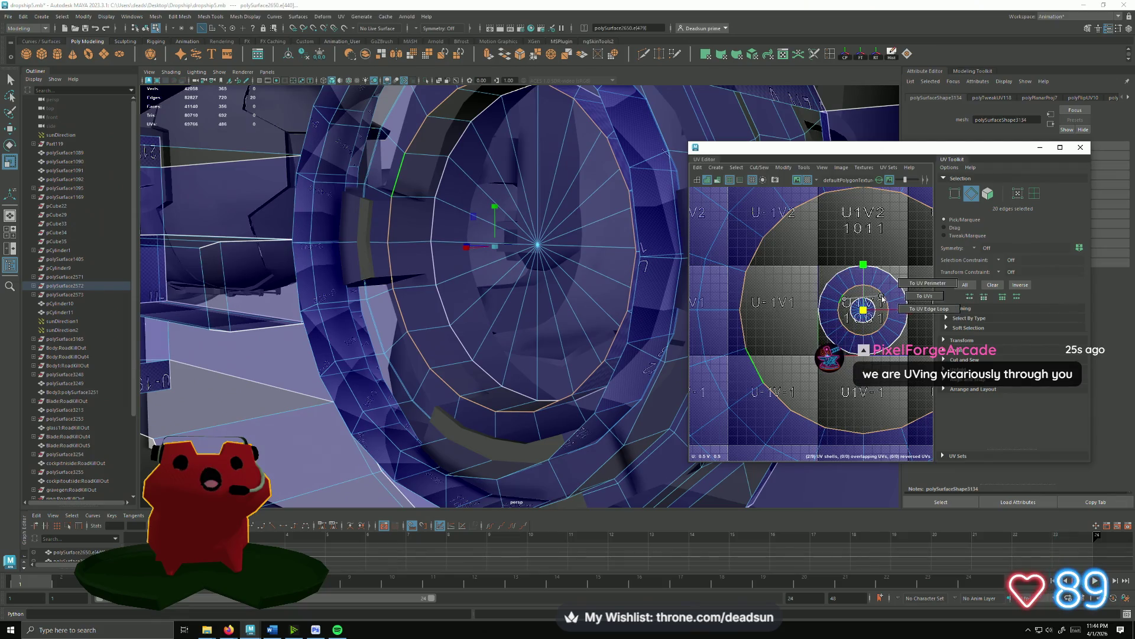
{"action": "key", "text": "ctrl+F12"}
{"action": "scroll", "scroll_direction": "down", "scroll_amount": 3}
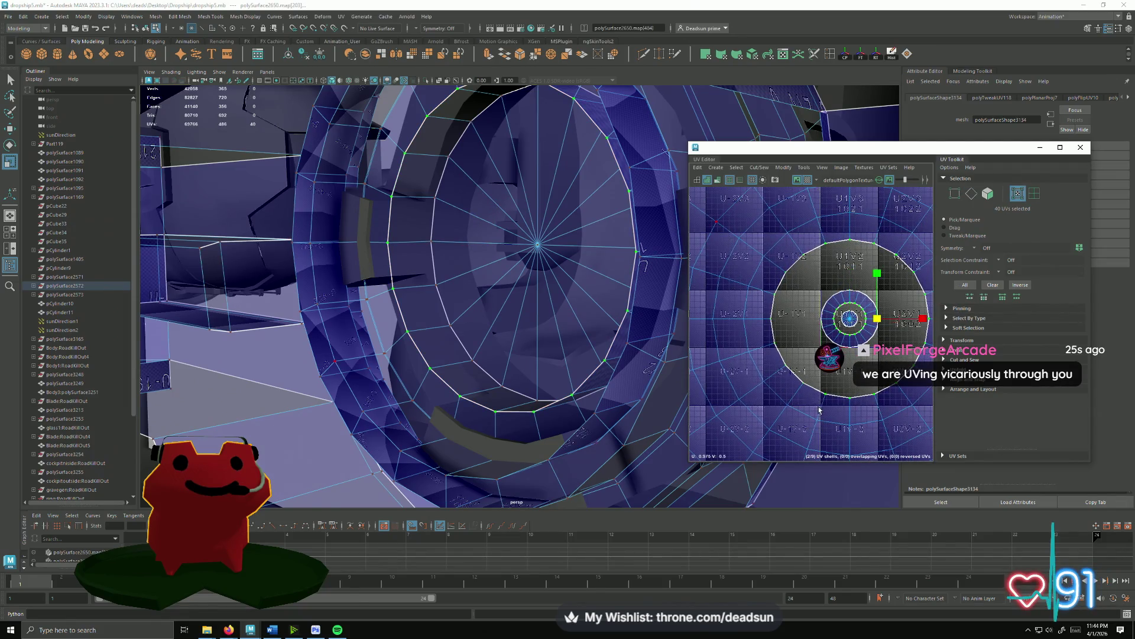
{"action": "left_click_drag", "start_coordinate": [943, 273], "coordinate": [941, 272]}
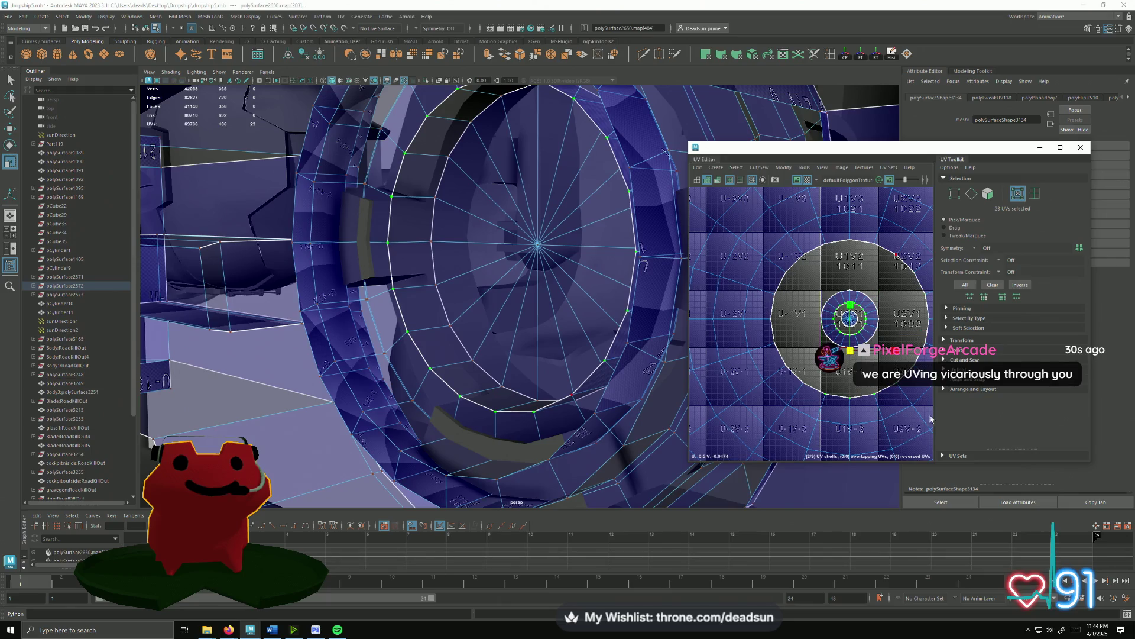
{"action": "left_click_drag", "start_coordinate": [849, 318], "coordinate": [764, 326]}
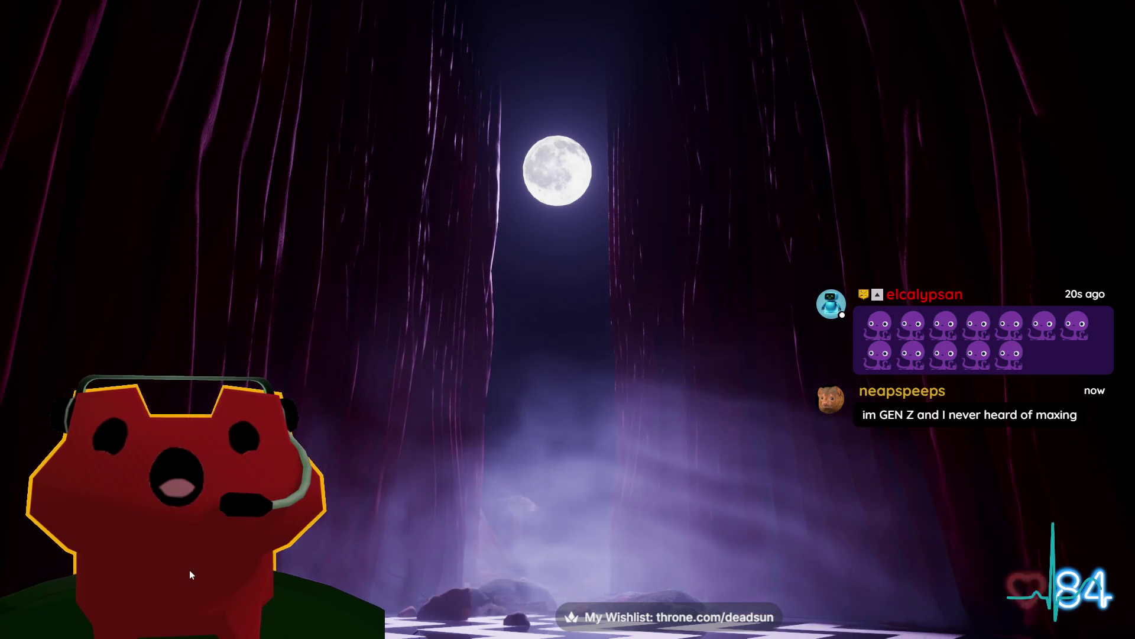
Set the frog's Body Color Hue slider to 271 for a purple body.
{"action": "left_click", "coordinate": [230, 584]}
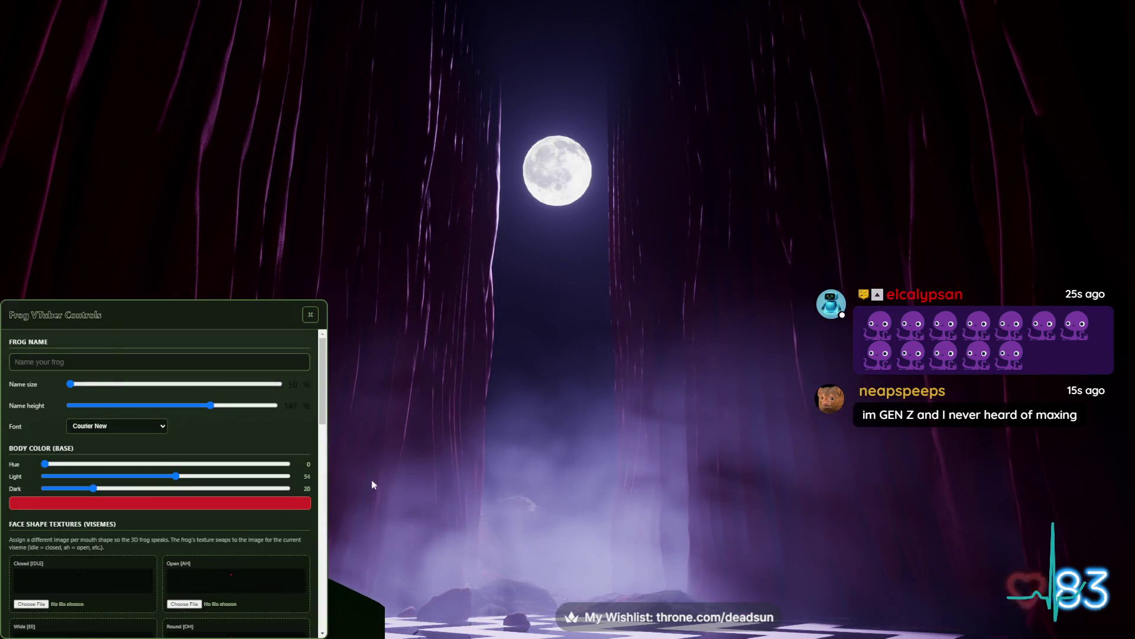
{"action": "left_click_drag", "start_coordinate": [45, 465], "coordinate": [228, 471]}
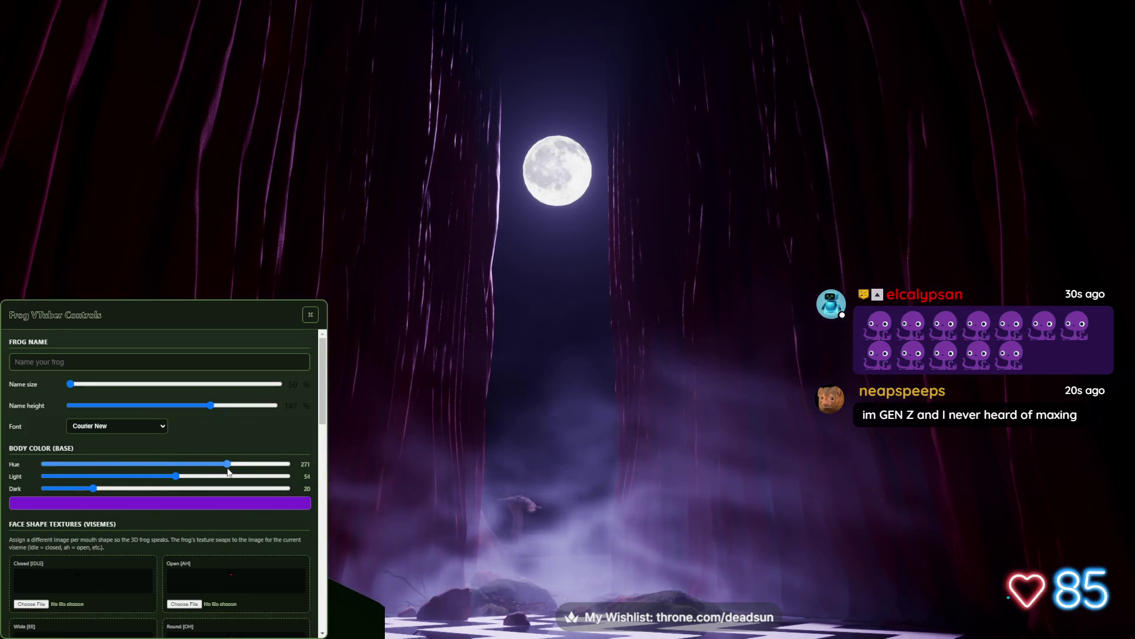
{"action": "left_click", "coordinate": [338, 359]}
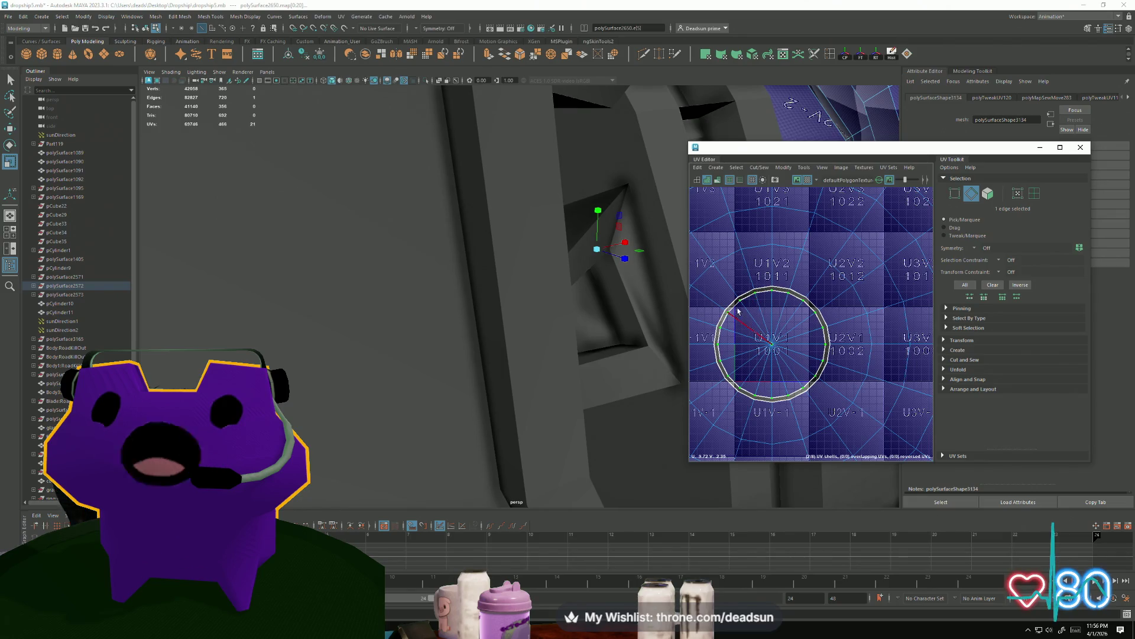
Select the circle's centre UV and rotate the selected UVs slightly.
{"action": "left_click", "coordinate": [743, 324]}
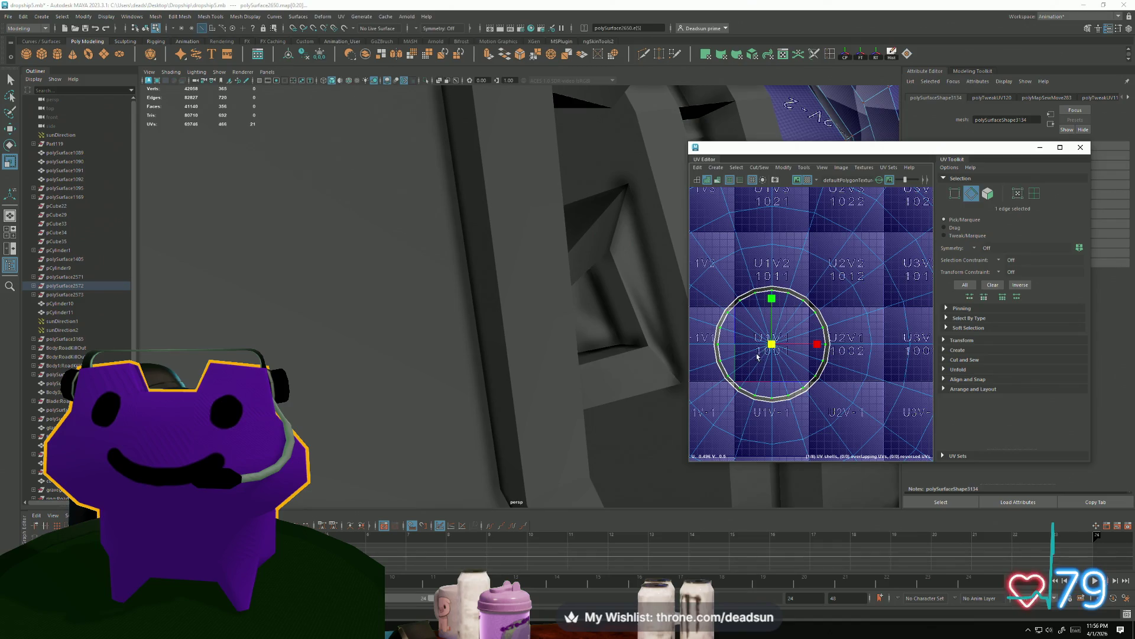
{"action": "left_click_drag", "start_coordinate": [764, 292], "coordinate": [761, 296]}
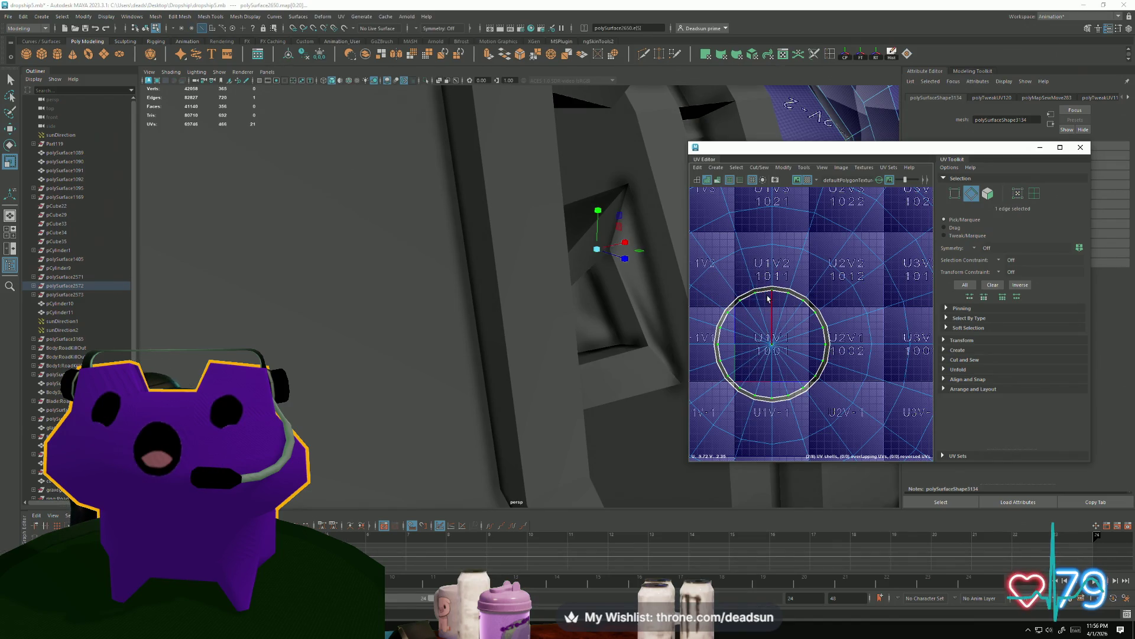
{"action": "left_click", "coordinate": [765, 296]}
{"action": "left_click_drag", "start_coordinate": [736, 350], "coordinate": [757, 345]}
{"action": "left_click", "coordinate": [764, 337]}
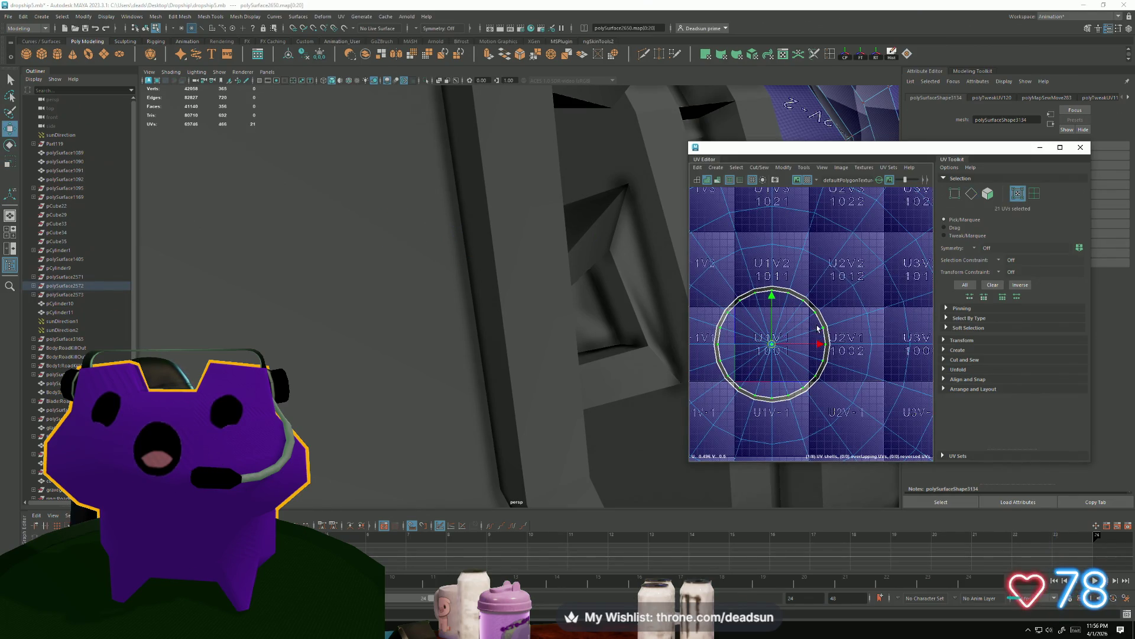
{"action": "key", "text": "e"}
{"action": "left_click_drag", "start_coordinate": [815, 335], "coordinate": [817, 344]}
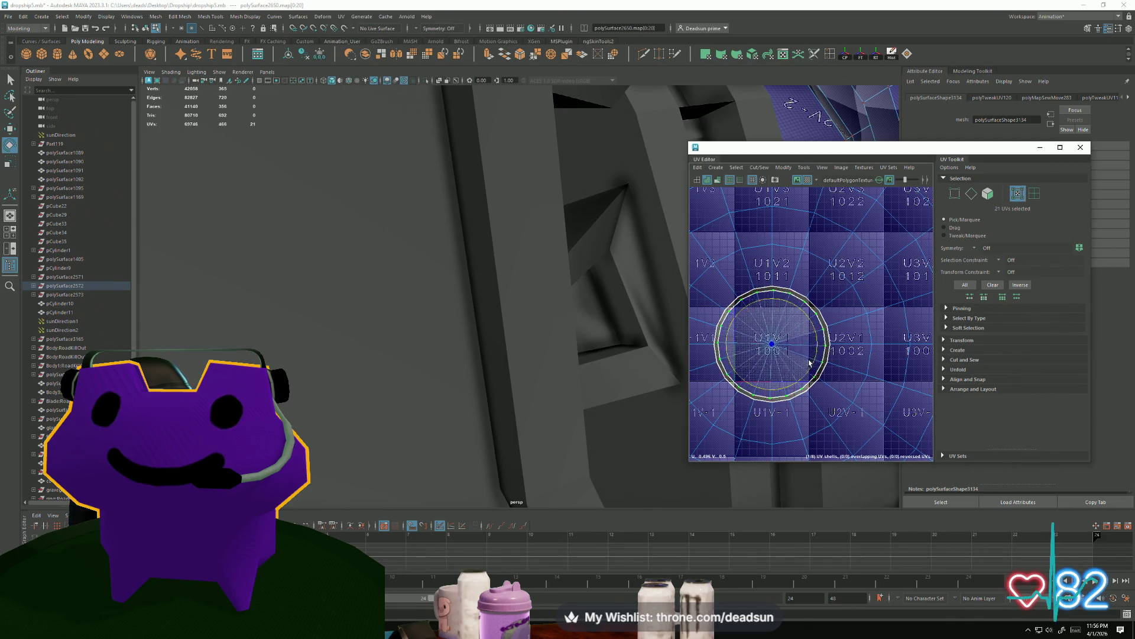
Select the circle's whole outer edge loop and bring up the Cut/Sew menu.
{"action": "left_click_drag", "start_coordinate": [779, 349], "coordinate": [801, 340]}
{"action": "left_click", "coordinate": [774, 337]}
{"action": "left_click", "coordinate": [768, 341]}
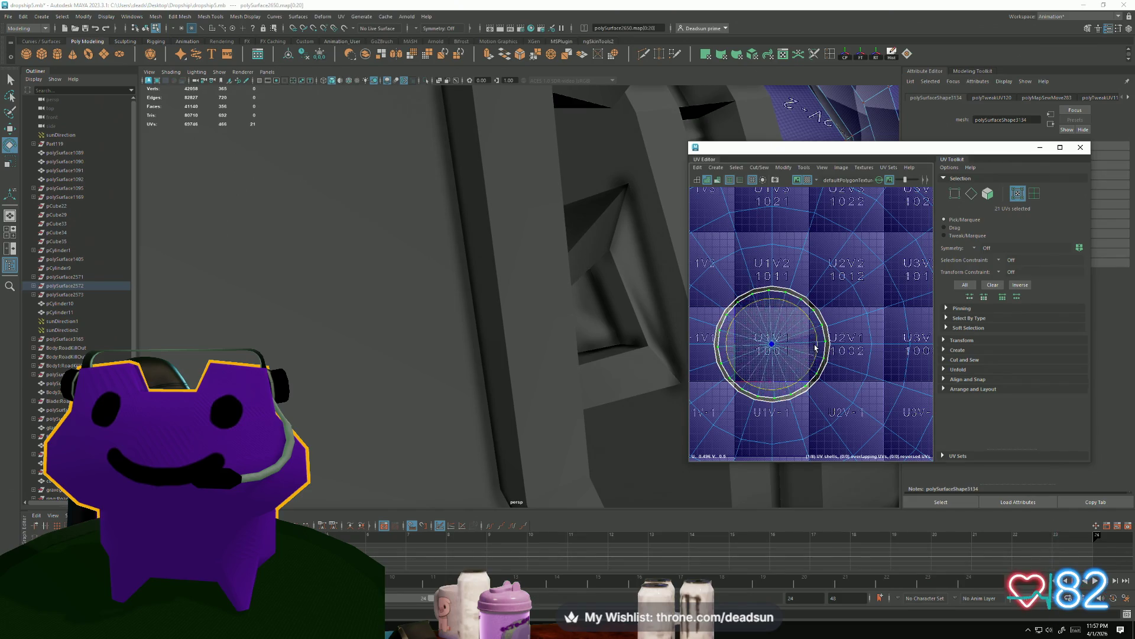
{"action": "key", "text": "F10"}
{"action": "left_click", "coordinate": [823, 319]}
{"action": "double_click", "coordinate": [823, 319]}
{"action": "left_click", "coordinate": [759, 167]}
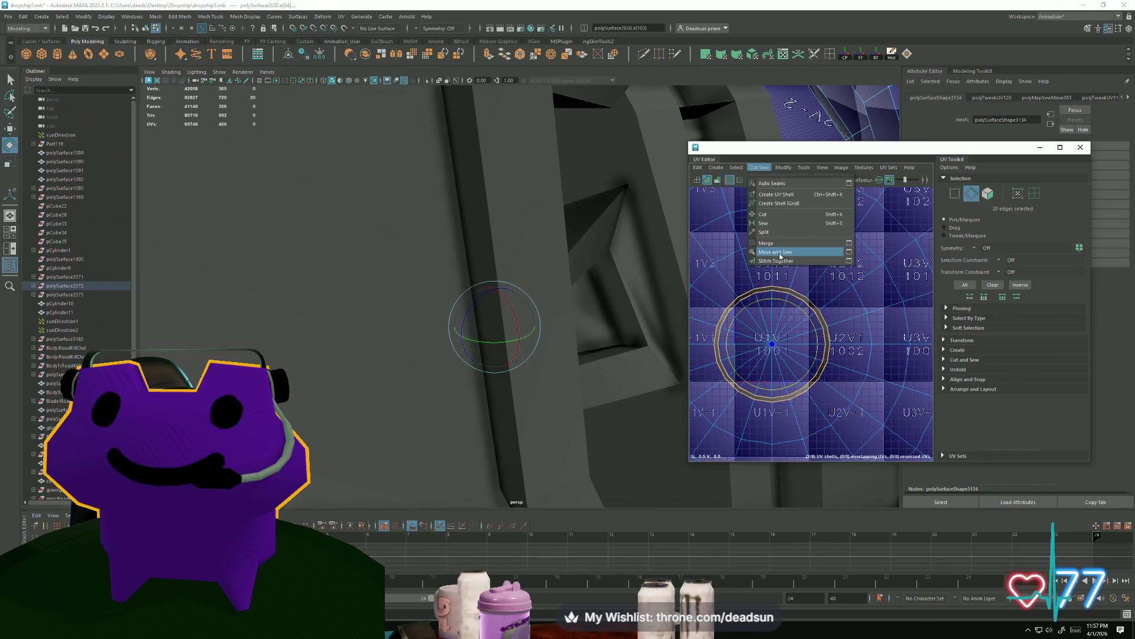
Apply Move and Sew to the circle's outer edge loop.
{"action": "left_click", "coordinate": [780, 255]}
{"action": "scroll", "scroll_direction": "up", "scroll_amount": 3}
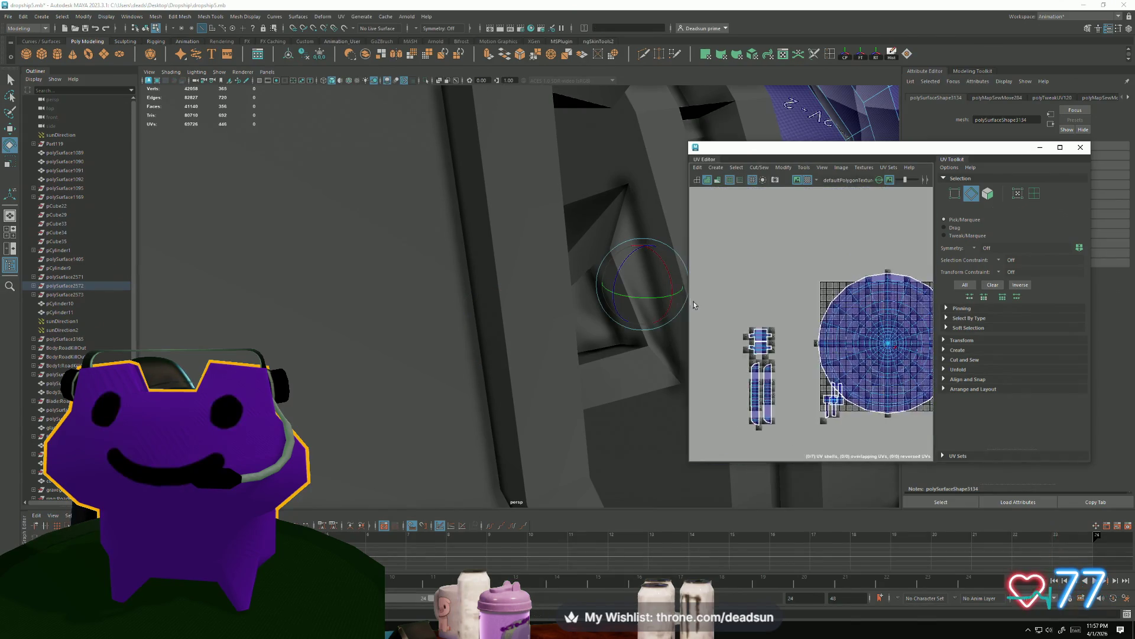
{"action": "left_click_drag", "start_coordinate": [893, 351], "coordinate": [840, 310]}
Shrink the circular UV shell and move it to the grid's left edge.
{"action": "left_click_drag", "start_coordinate": [828, 310], "coordinate": [837, 310]}
{"action": "left_click", "coordinate": [840, 309]}
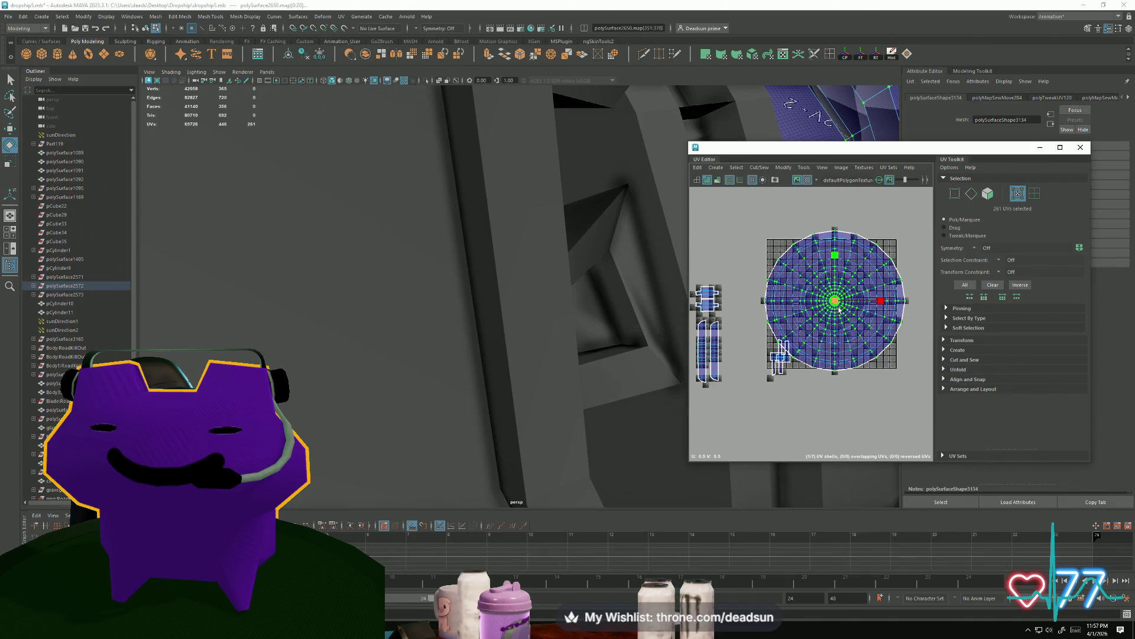
{"action": "key", "text": "r"}
{"action": "left_click_drag", "start_coordinate": [839, 310], "coordinate": [808, 316]}
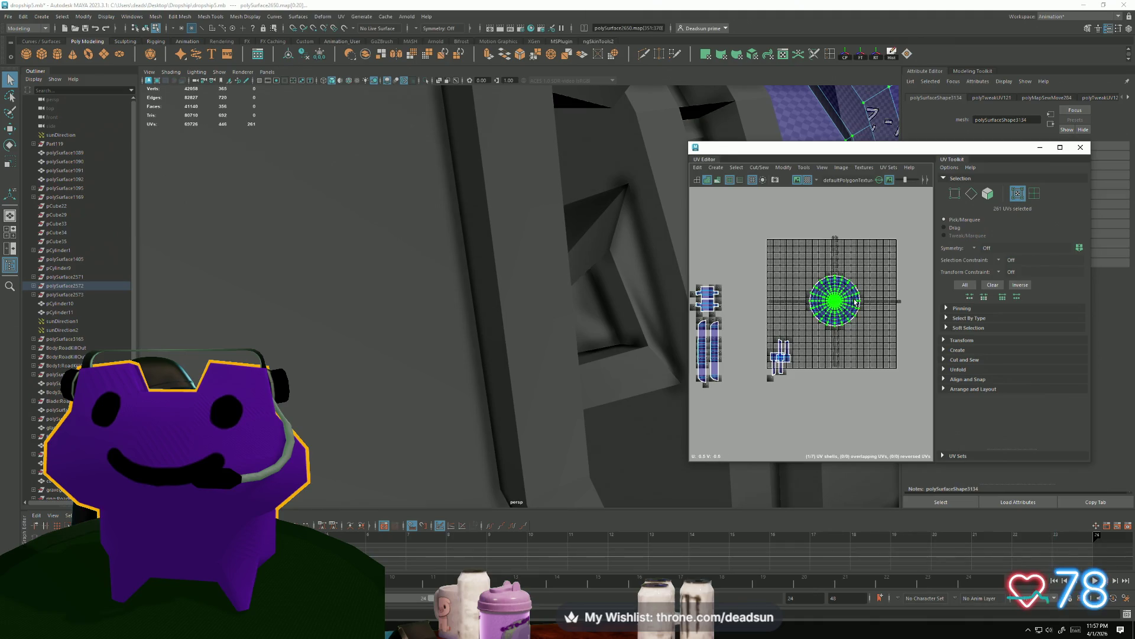
{"action": "left_click_drag", "start_coordinate": [834, 302], "coordinate": [744, 319]}
Maximize the UV Editor window and frame the UV shells.
{"action": "key", "text": "e"}
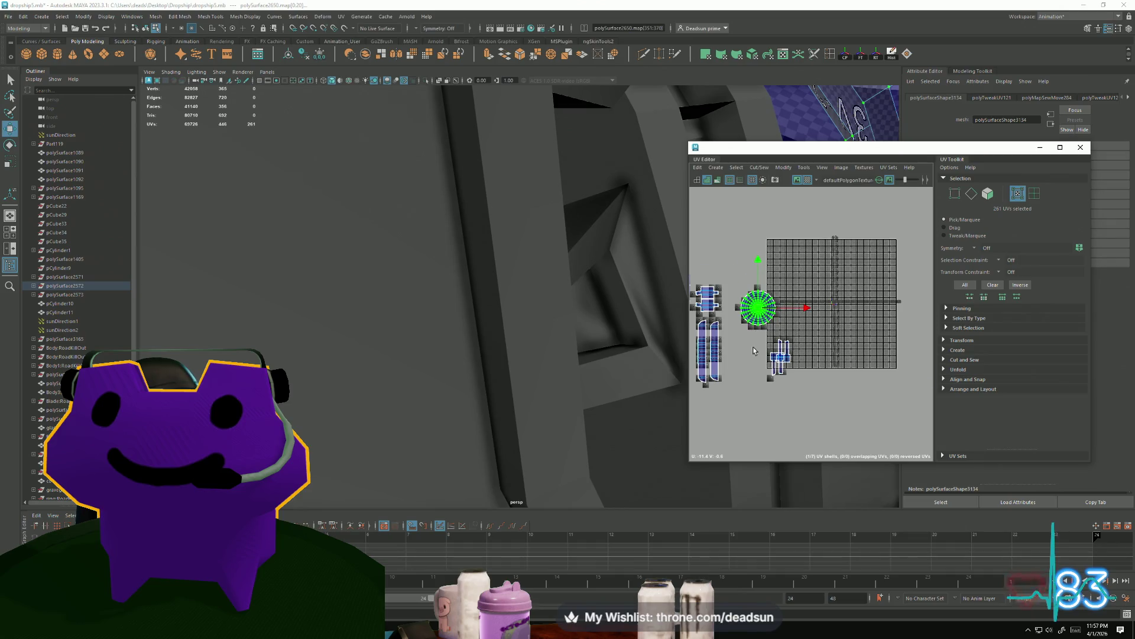
{"action": "scroll", "scroll_direction": "up", "scroll_amount": 3}
{"action": "left_click_drag", "start_coordinate": [776, 341], "coordinate": [858, 429]}
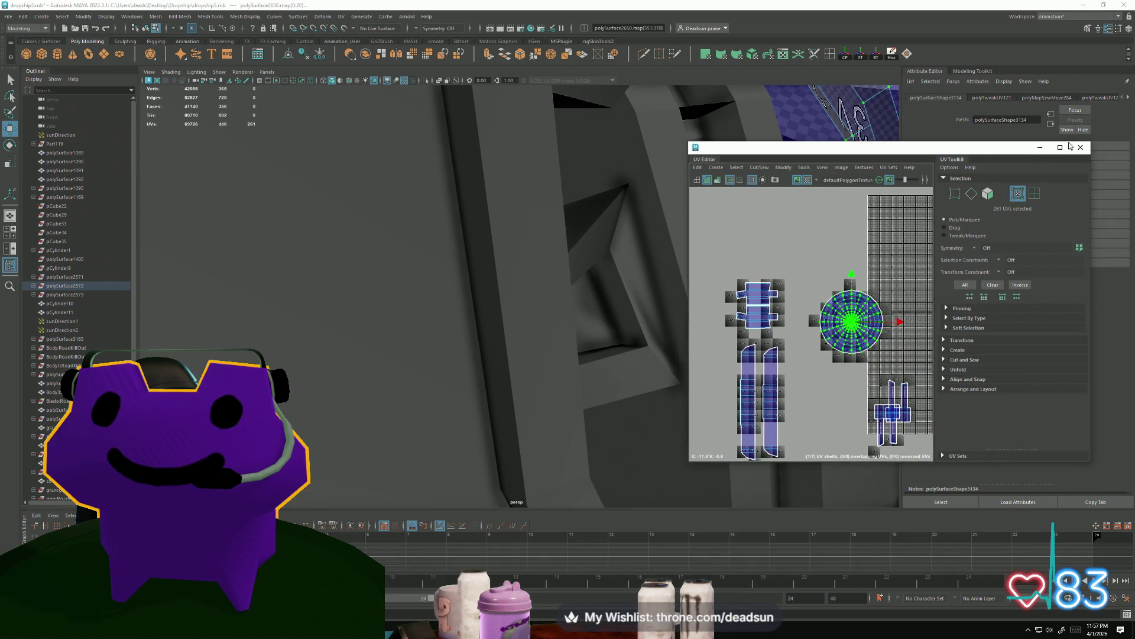
{"action": "left_click", "coordinate": [1069, 145]}
{"action": "scroll", "scroll_direction": "down", "scroll_amount": 3}
{"action": "left_click_drag", "start_coordinate": [529, 557], "coordinate": [503, 419]}
{"action": "left_click_drag", "start_coordinate": [458, 451], "coordinate": [497, 445]}
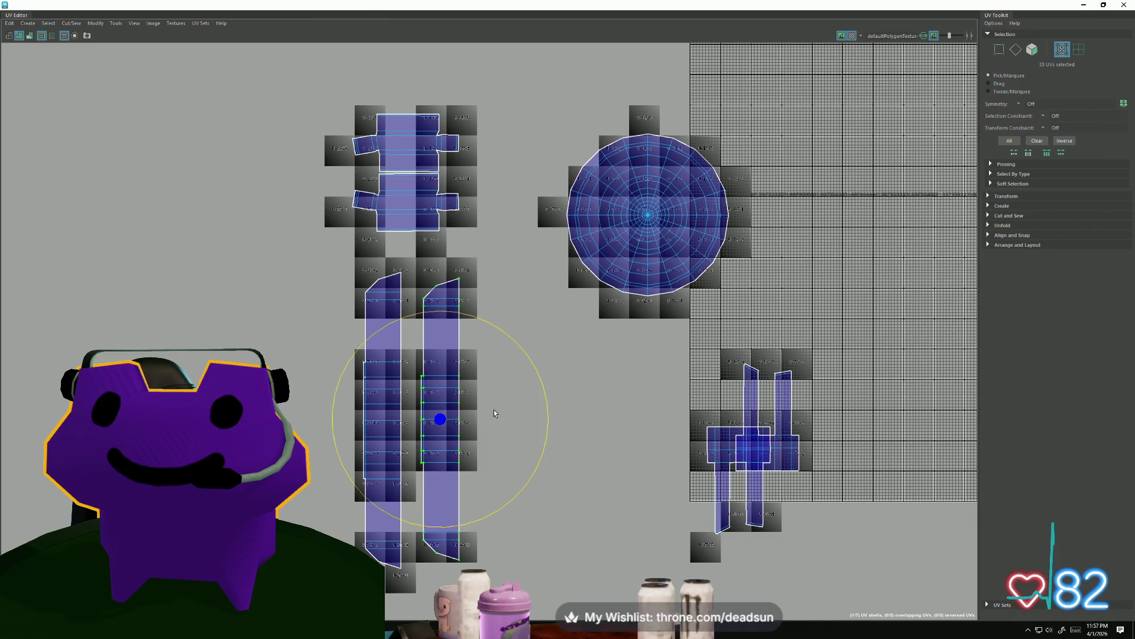
Slide the right strip shell onto the left strip shell.
{"action": "left_click_drag", "start_coordinate": [444, 421], "coordinate": [449, 421]}
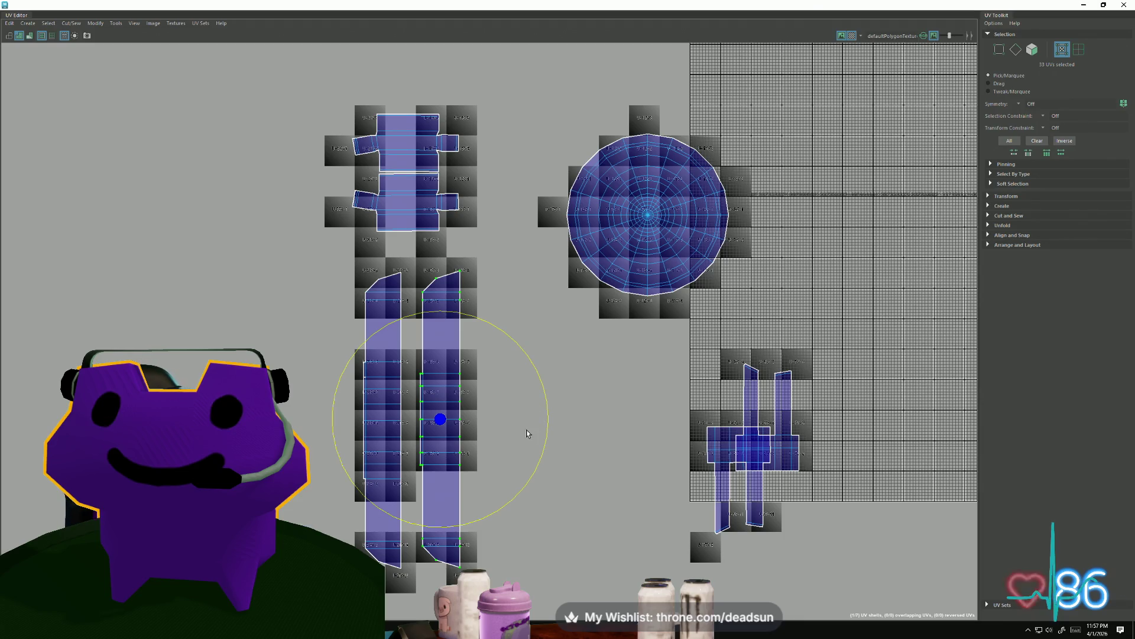
{"action": "left_click_drag", "start_coordinate": [538, 414], "coordinate": [313, 450]}
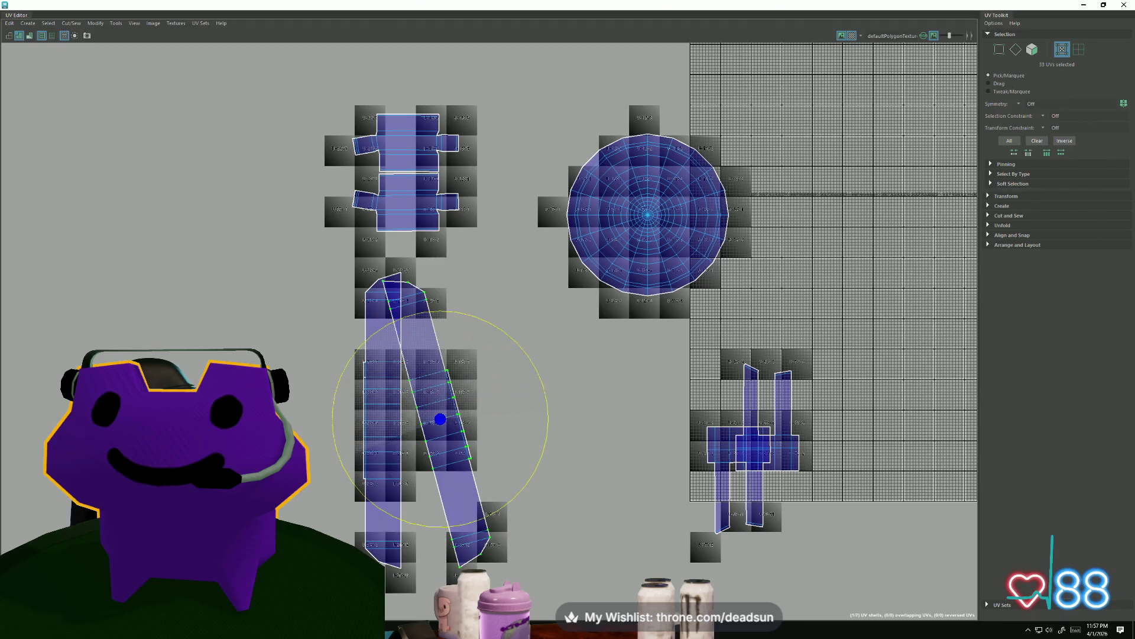
{"action": "key", "text": "ctrl+z"}
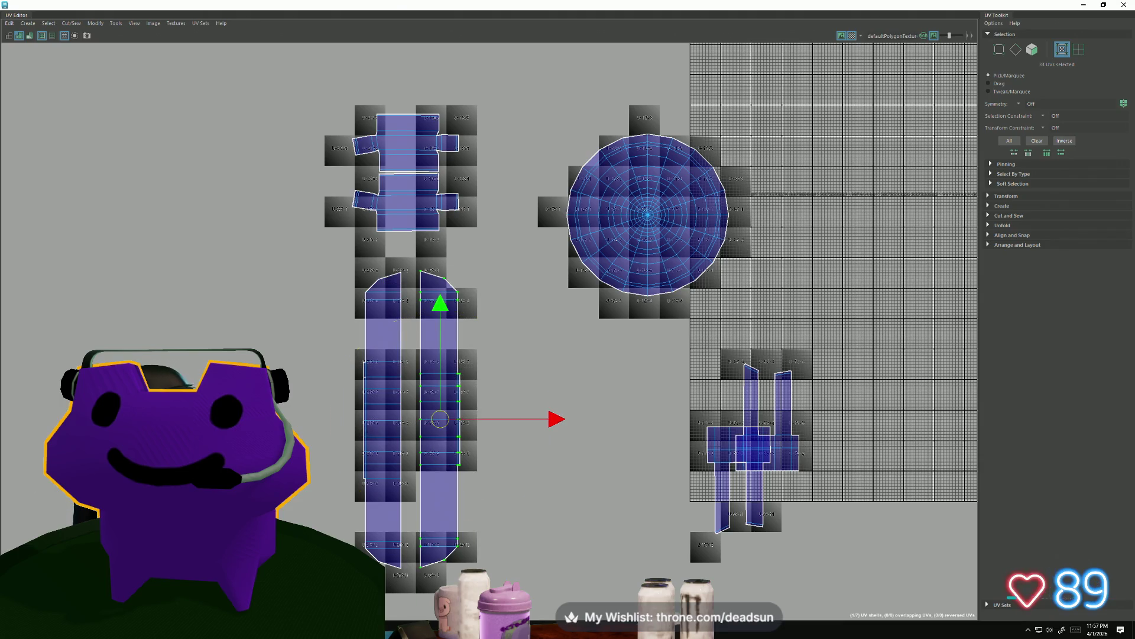
{"action": "left_click_drag", "start_coordinate": [440, 419], "coordinate": [416, 422]}
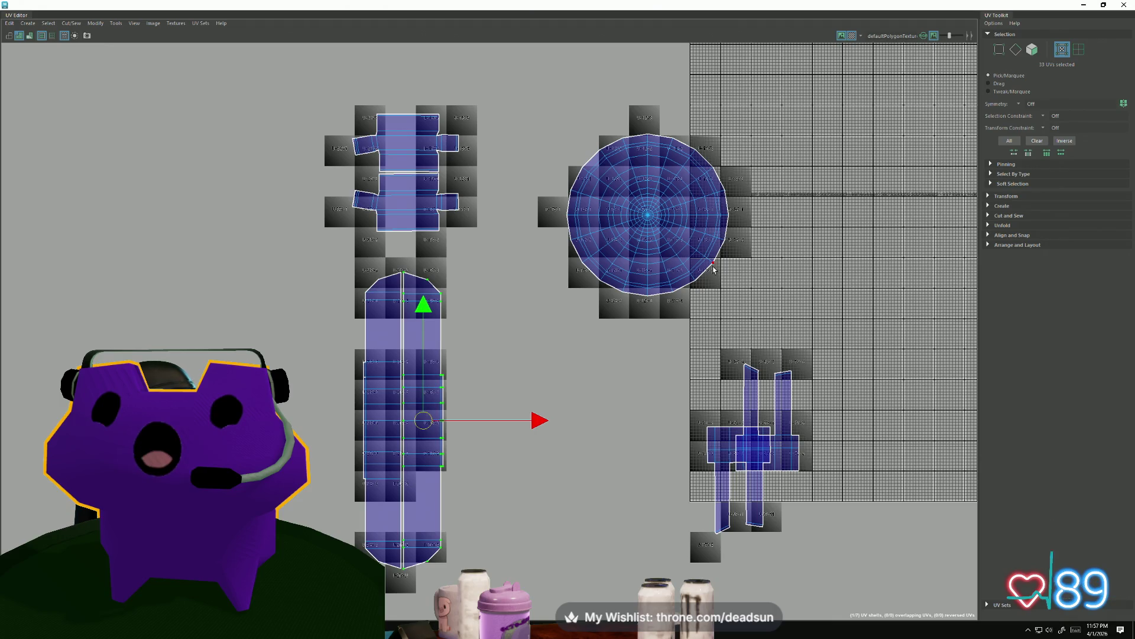
Shrink the circular UV shell and move it down-left.
{"action": "double_click", "coordinate": [701, 272]}
{"action": "key", "text": "r"}
{"action": "left_click_drag", "start_coordinate": [649, 219], "coordinate": [501, 341]}
{"action": "key", "text": "w"}
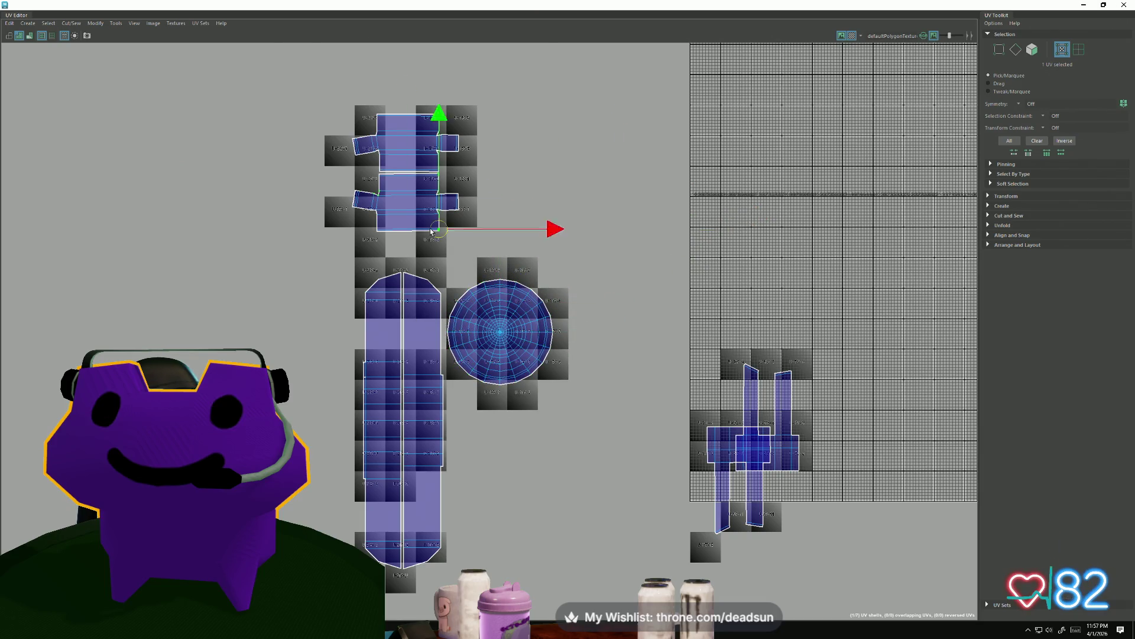
Stack both cross-shaped shells beneath the circle shell.
{"action": "left_click_drag", "start_coordinate": [422, 214], "coordinate": [503, 423]}
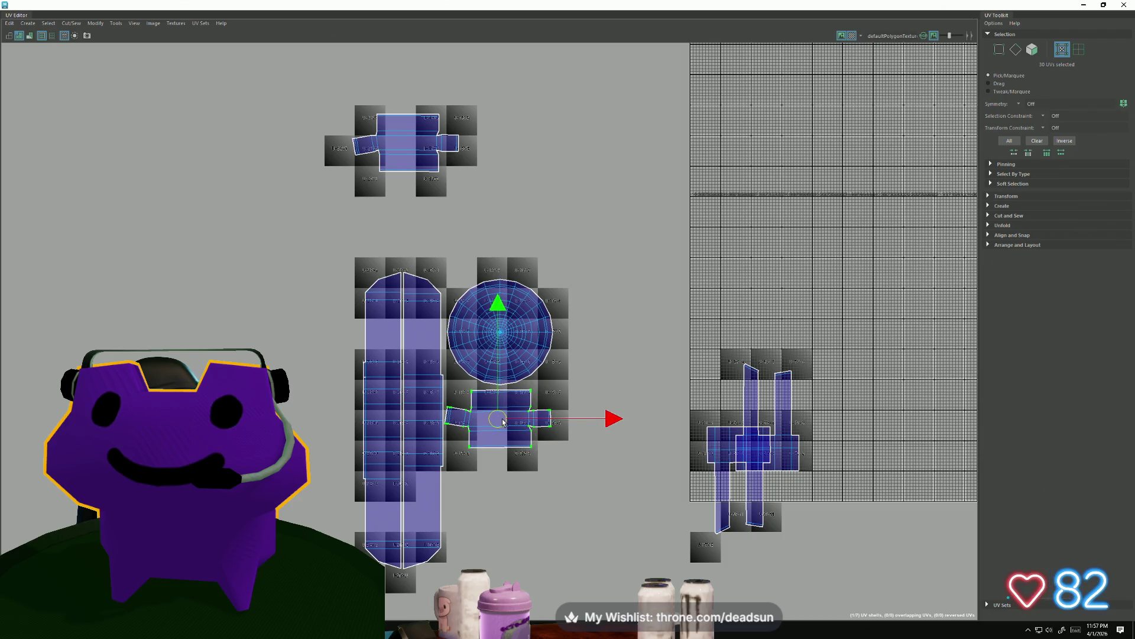
{"action": "scroll", "scroll_direction": "up", "scroll_amount": 3}
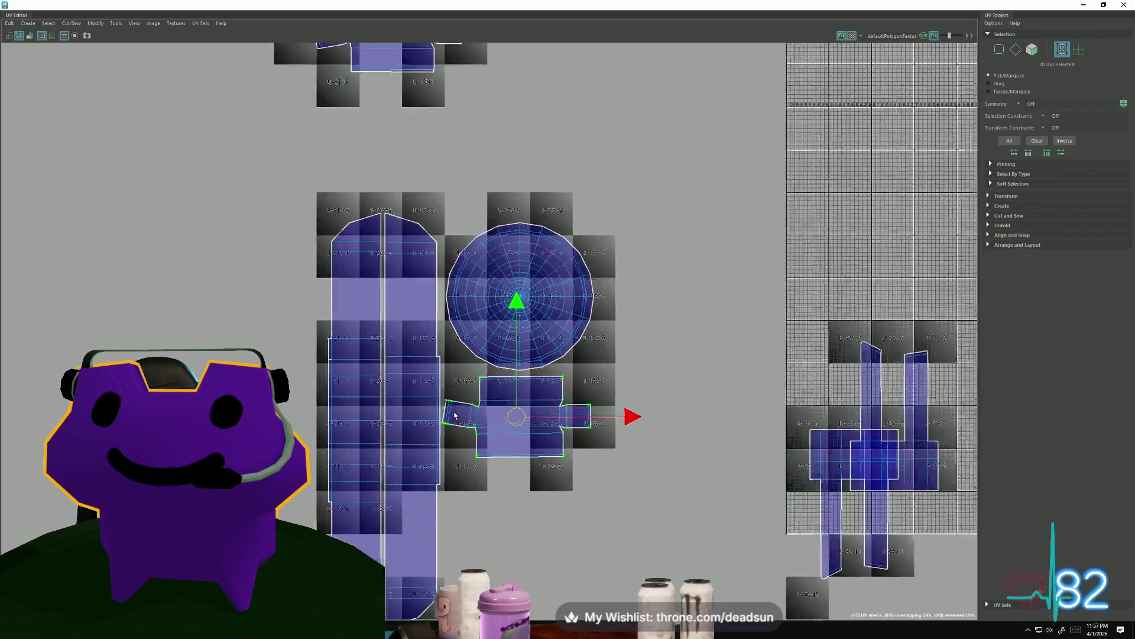
{"action": "scroll", "scroll_direction": "down", "scroll_amount": 3}
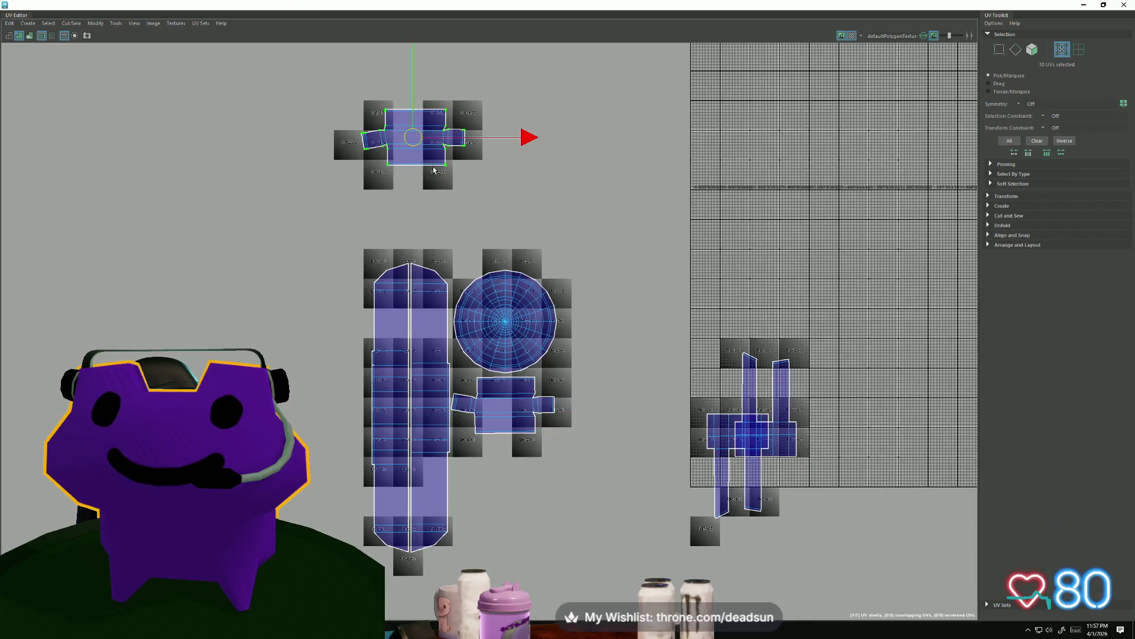
{"action": "left_click_drag", "start_coordinate": [421, 145], "coordinate": [504, 469]}
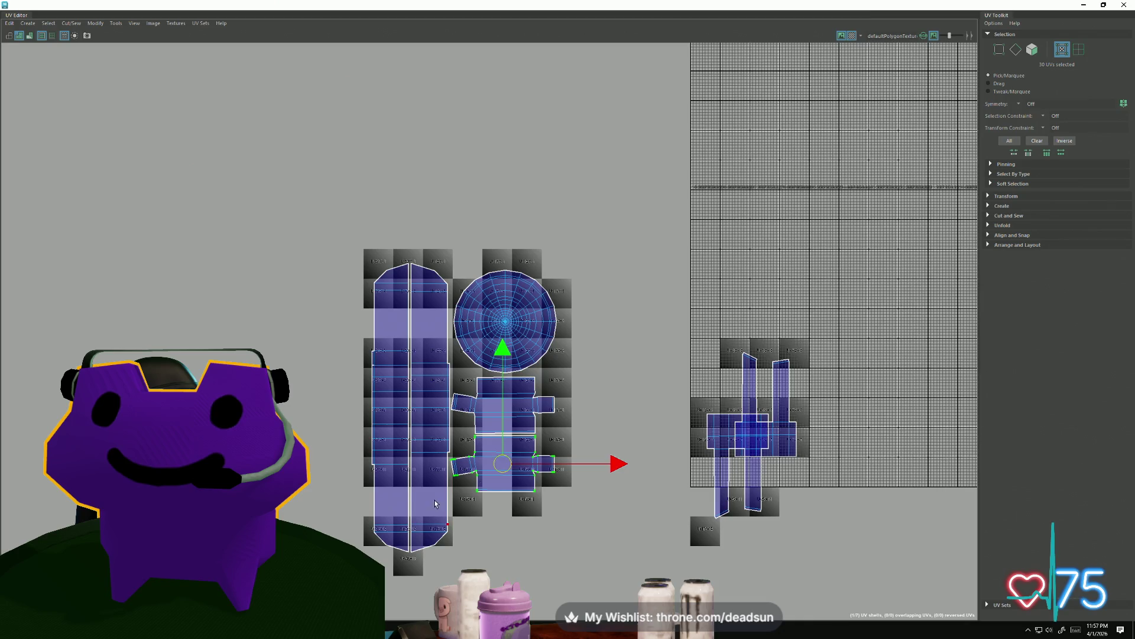
Box-select the small side flap's UVs and show the soft selection falloff.
{"action": "scroll", "scroll_direction": "up", "scroll_amount": 3}
{"action": "left_click_drag", "start_coordinate": [494, 482], "coordinate": [544, 503]}
{"action": "key", "text": "b"}
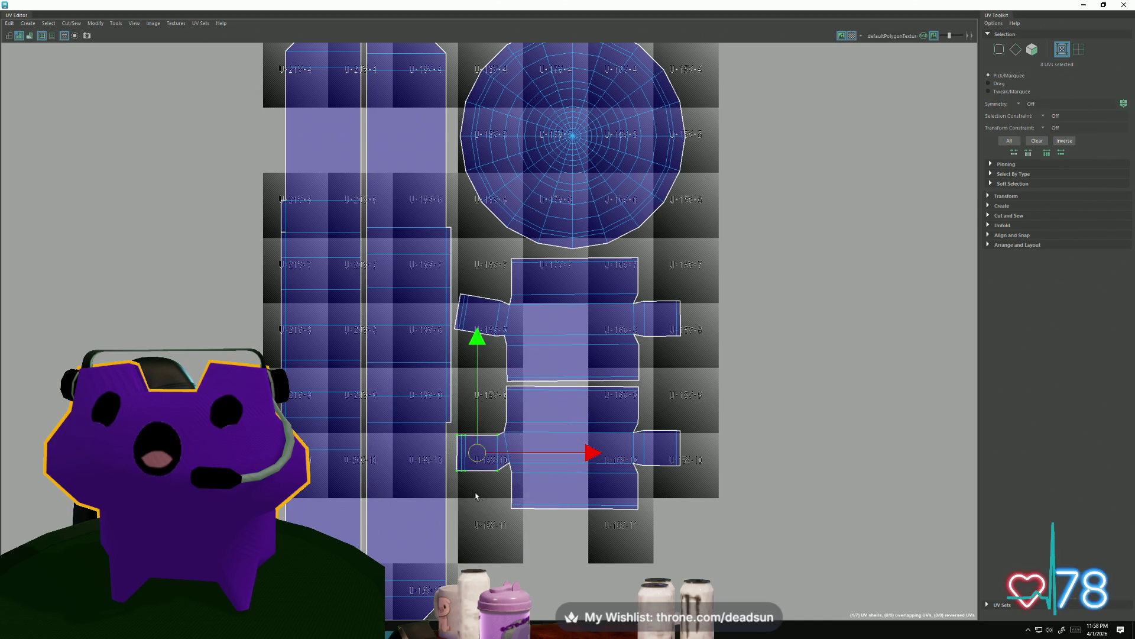
Undo the tilt on the lower and upper side flaps and nudge them into place.
{"action": "key", "text": "ctrl+z"}
{"action": "left_click_drag", "start_coordinate": [481, 454], "coordinate": [480, 448]}
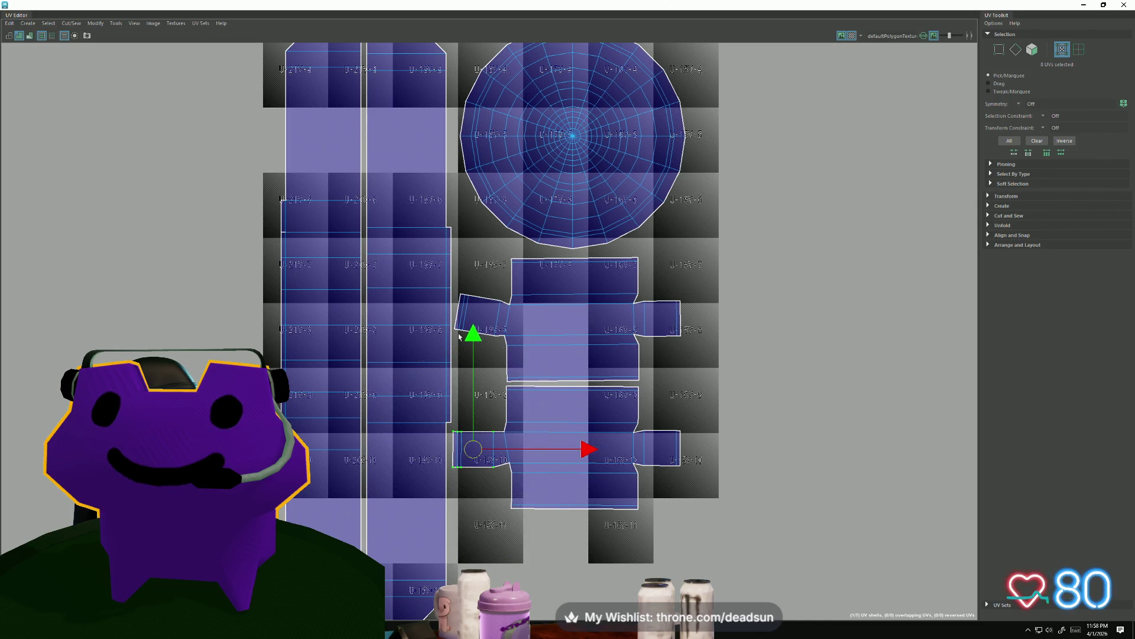
{"action": "left_click_drag", "start_coordinate": [452, 287], "coordinate": [501, 350]}
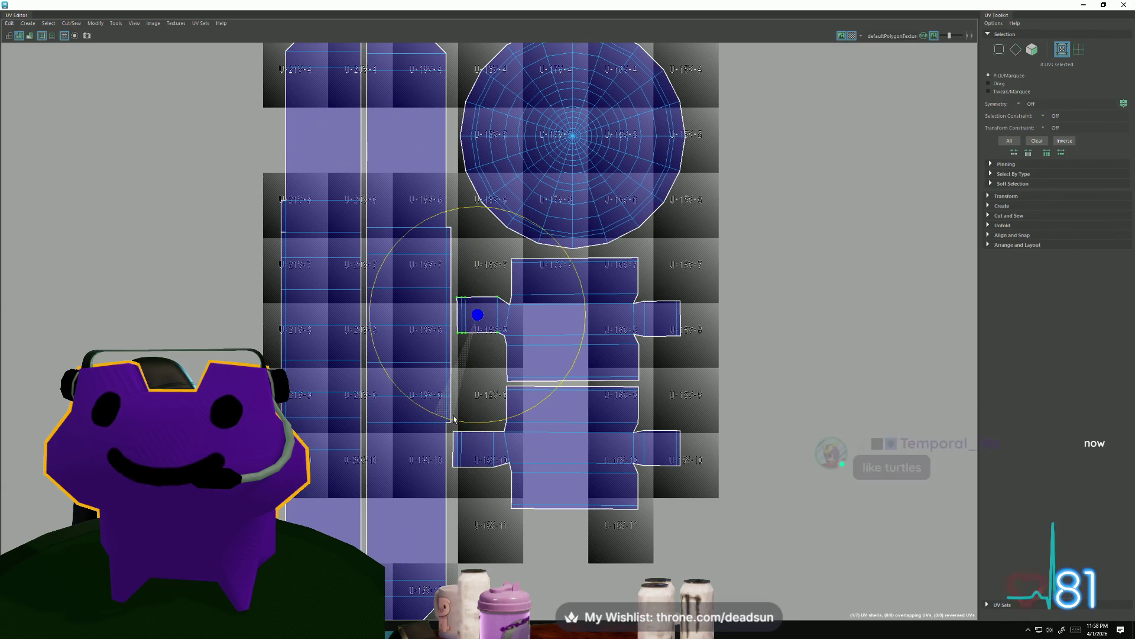
{"action": "key", "text": "ctrl+z"}
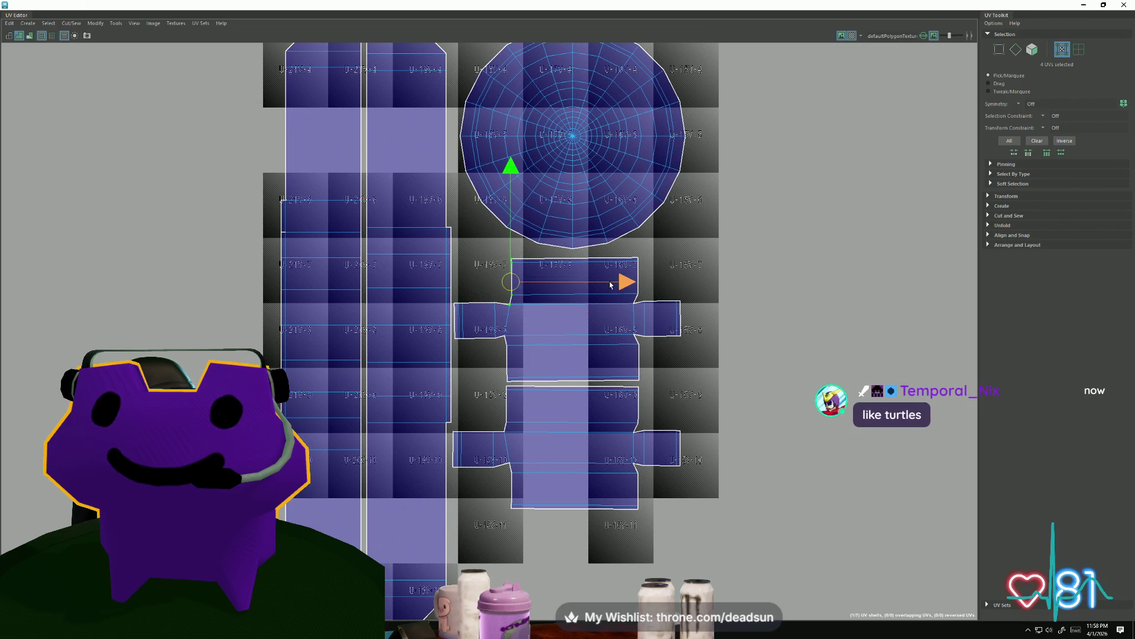
{"action": "left_click_drag", "start_coordinate": [611, 285], "coordinate": [623, 287]}
Select UVs along the lower shell's bottom-left edge, then the shell at the layout's right.
{"action": "left_click_drag", "start_coordinate": [502, 456], "coordinate": [545, 501]}
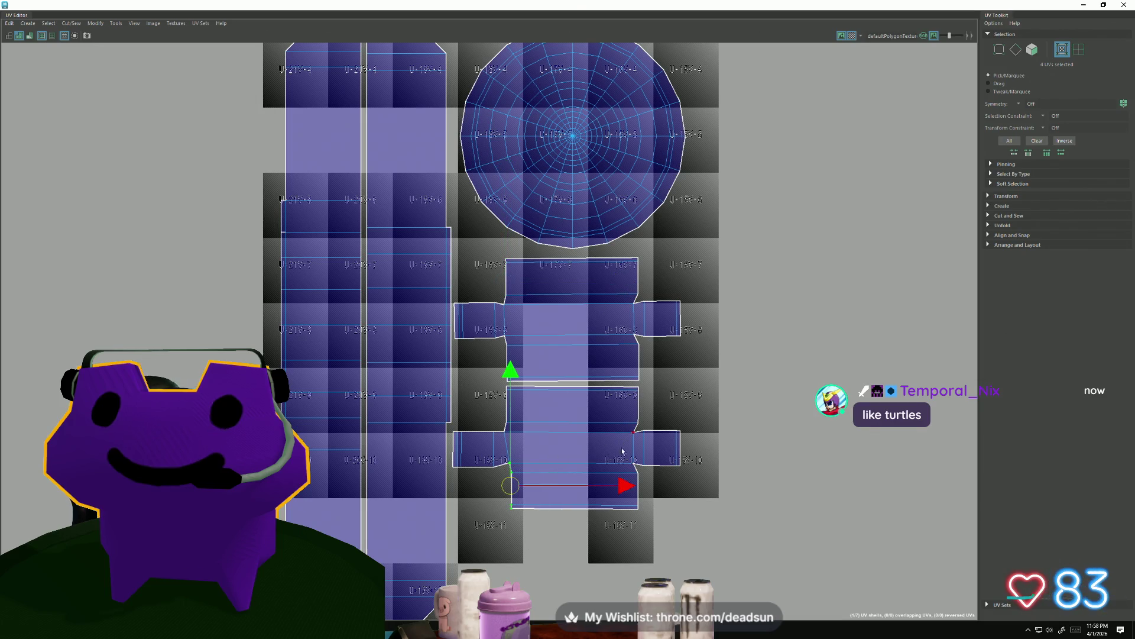
{"action": "scroll", "scroll_direction": "down", "scroll_amount": 3}
{"action": "scroll", "scroll_direction": "down", "scroll_amount": 3}
{"action": "left_click", "coordinate": [797, 400]}
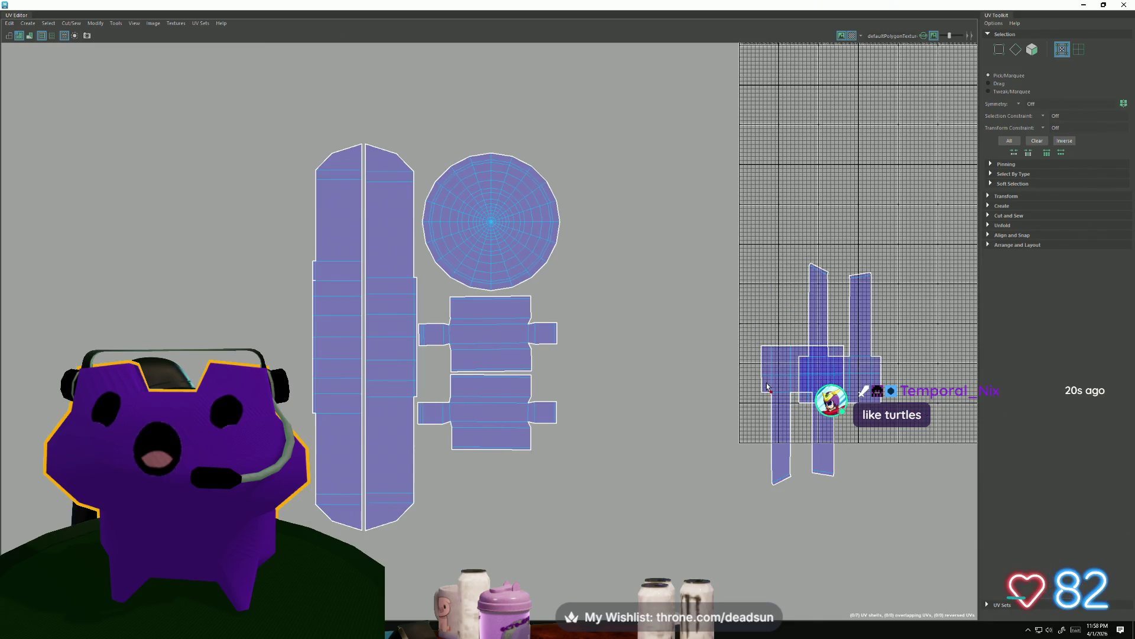
Move the two-pronged UV shell beside the strip at the group's upper left.
{"action": "left_click_drag", "start_coordinate": [800, 416], "coordinate": [594, 335]}
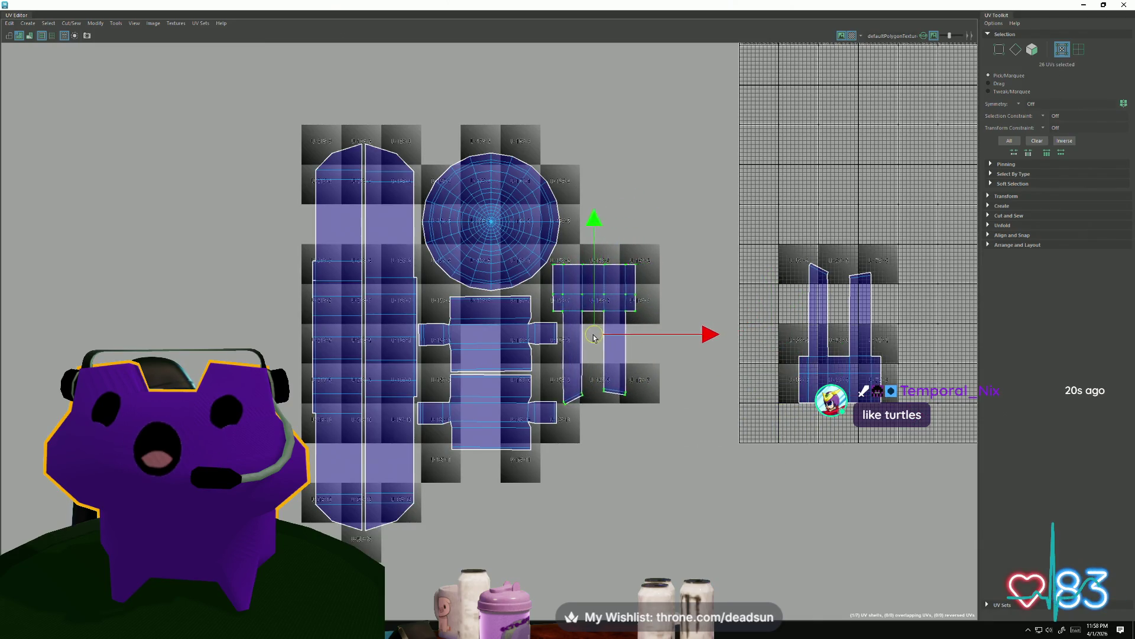
{"action": "left_click", "coordinate": [803, 398]}
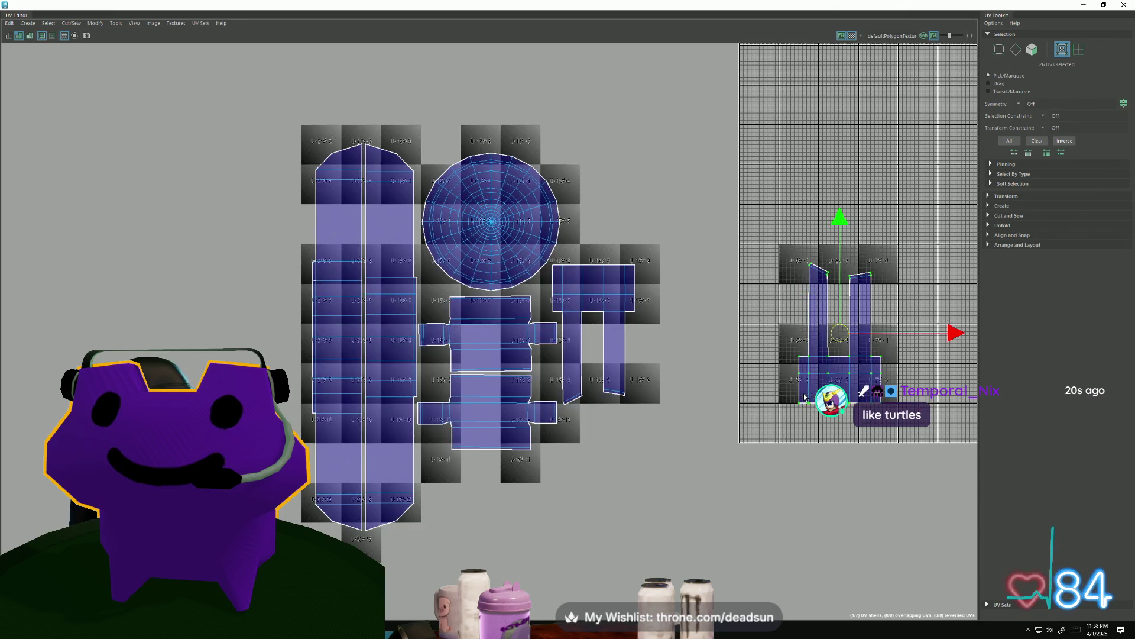
{"action": "left_click_drag", "start_coordinate": [834, 340], "coordinate": [256, 477]}
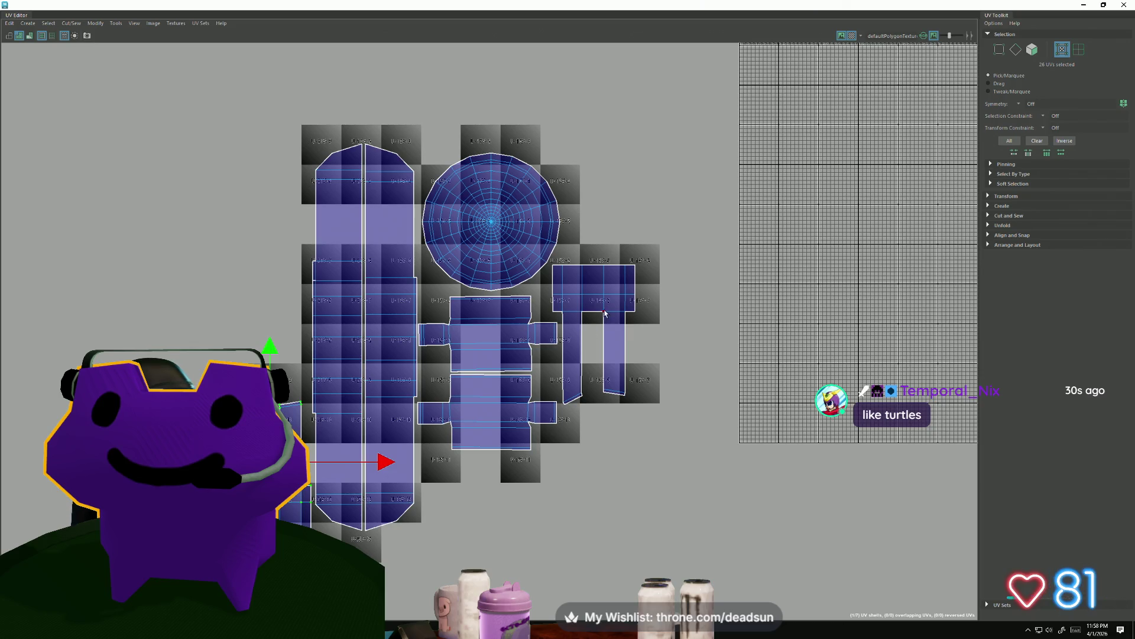
{"action": "left_click_drag", "start_coordinate": [594, 338], "coordinate": [270, 217]}
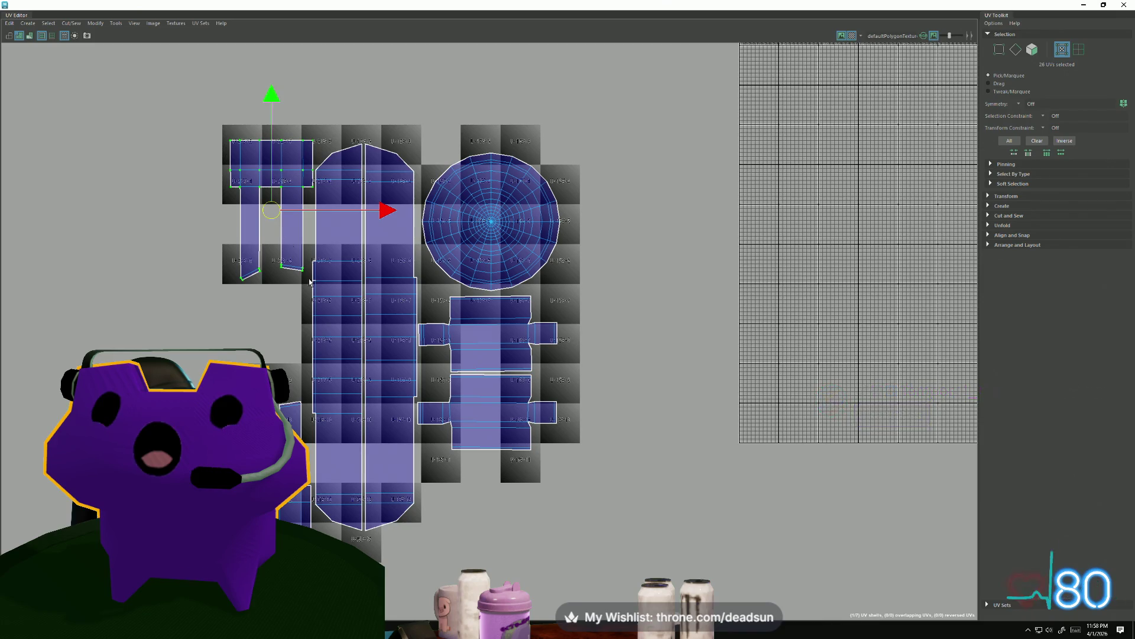
Drag the cross and circle shells down, then return the UV Editor to a smaller window.
{"action": "left_click_drag", "start_coordinate": [487, 338], "coordinate": [487, 337]}
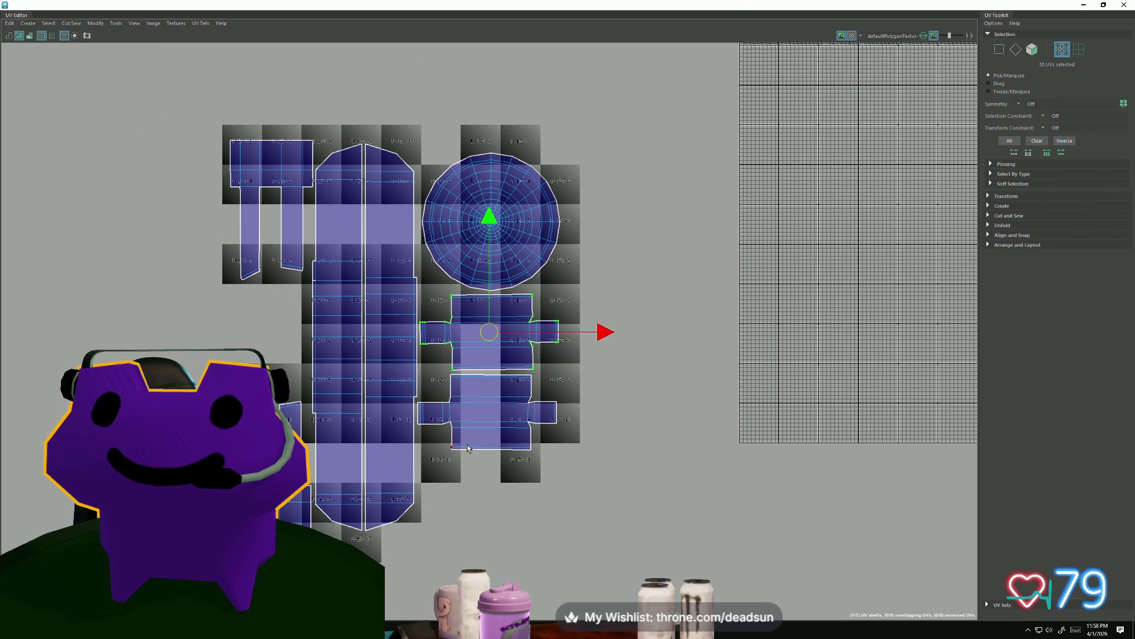
{"action": "left_click_drag", "start_coordinate": [492, 379], "coordinate": [492, 445]}
{"action": "left_click_drag", "start_coordinate": [491, 235], "coordinate": [491, 305]}
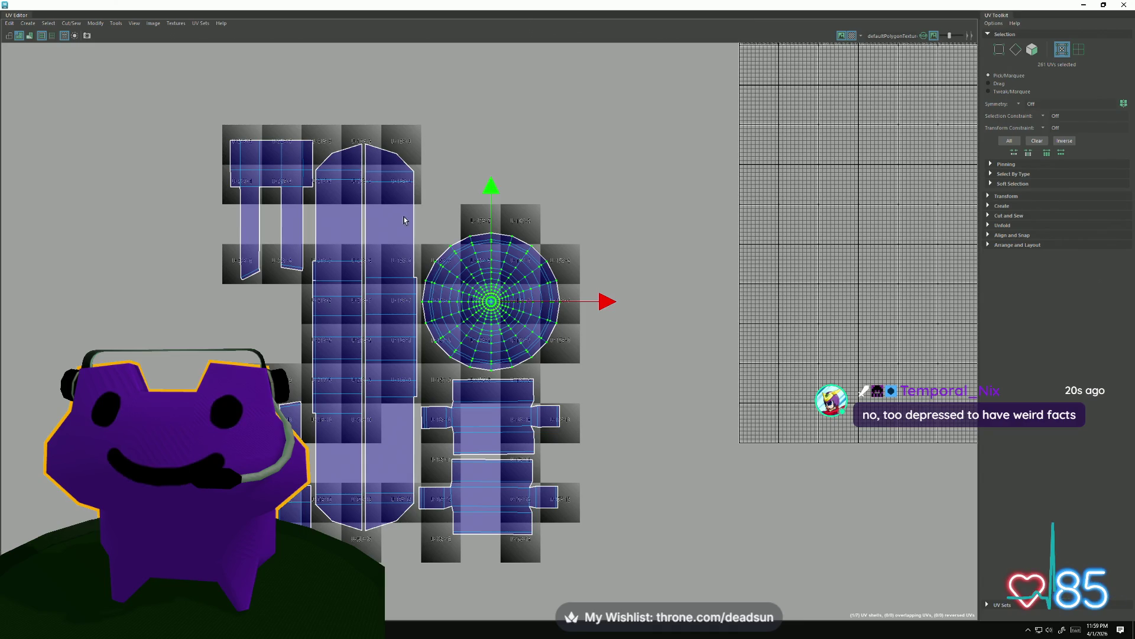
{"action": "scroll", "scroll_direction": "down", "scroll_amount": 3}
{"action": "scroll", "scroll_direction": "down", "scroll_amount": 3}
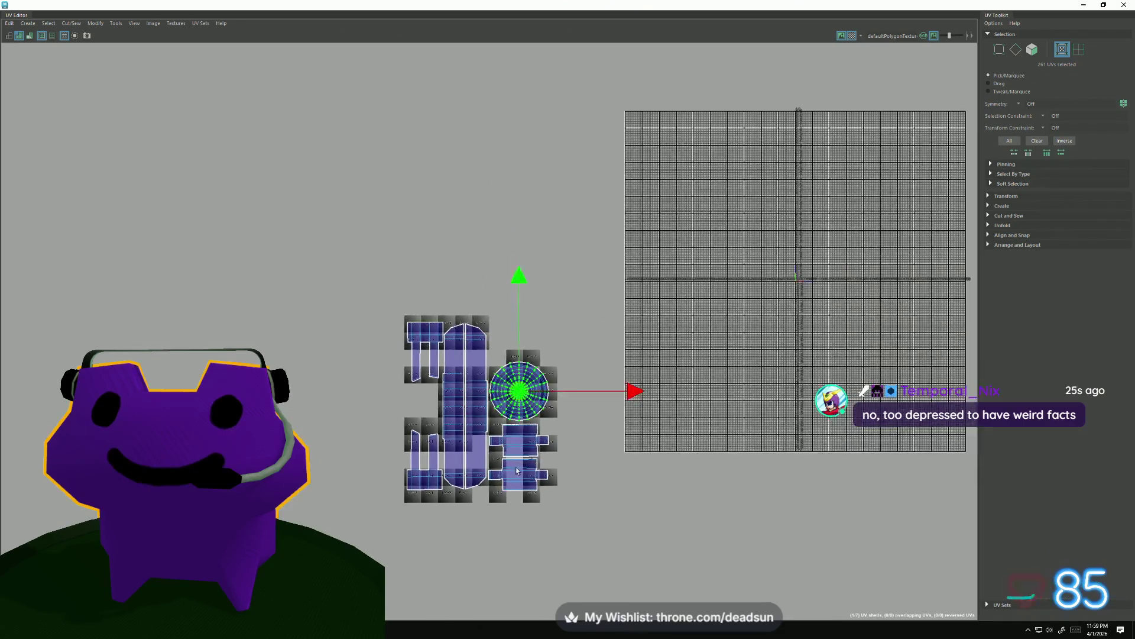
{"action": "double_click", "coordinate": [355, 4]}
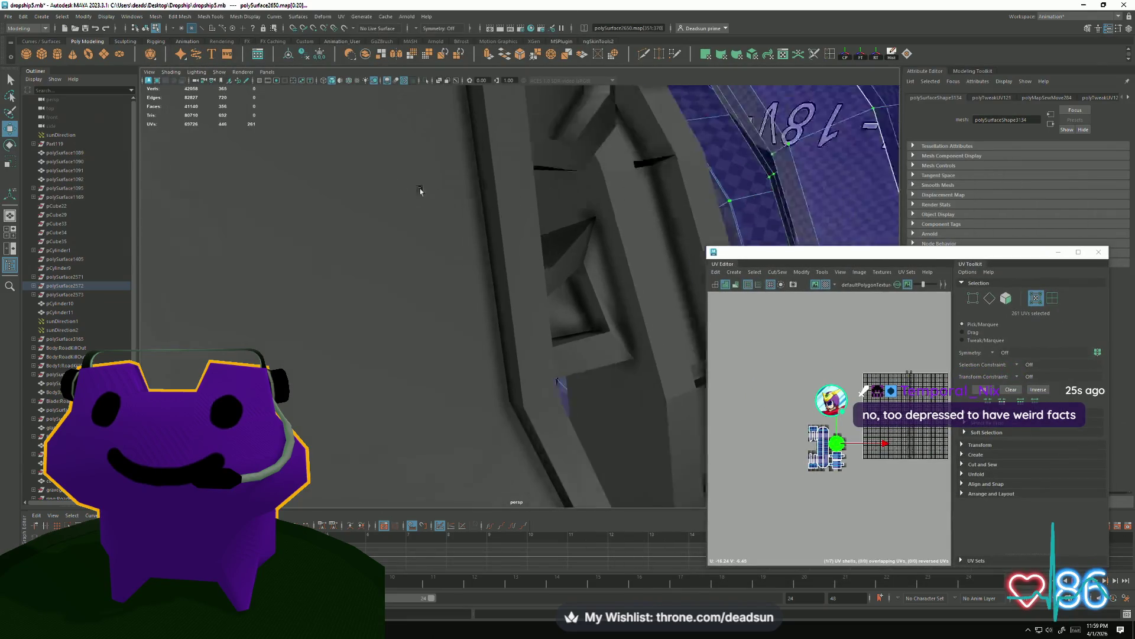
Select the hull mesh and nearby parts in the viewport.
{"action": "left_click_drag", "start_coordinate": [435, 279], "coordinate": [449, 303]}
{"action": "left_click_drag", "start_coordinate": [449, 304], "coordinate": [491, 243]}
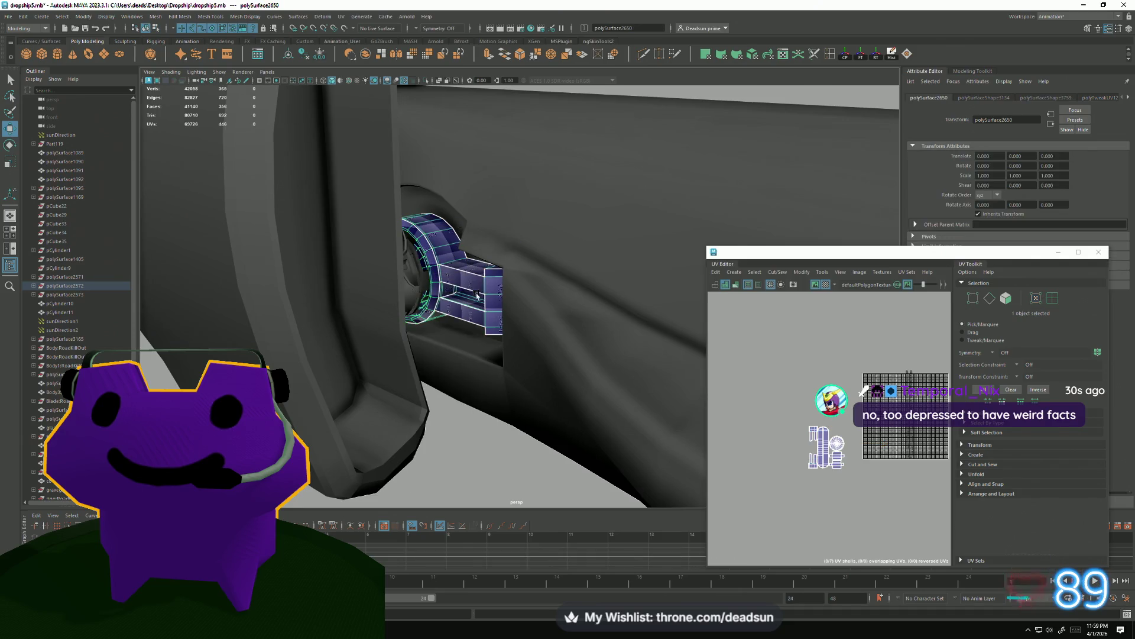
{"action": "left_click_drag", "start_coordinate": [456, 444], "coordinate": [308, 329]}
{"action": "left_click", "coordinate": [368, 325]}
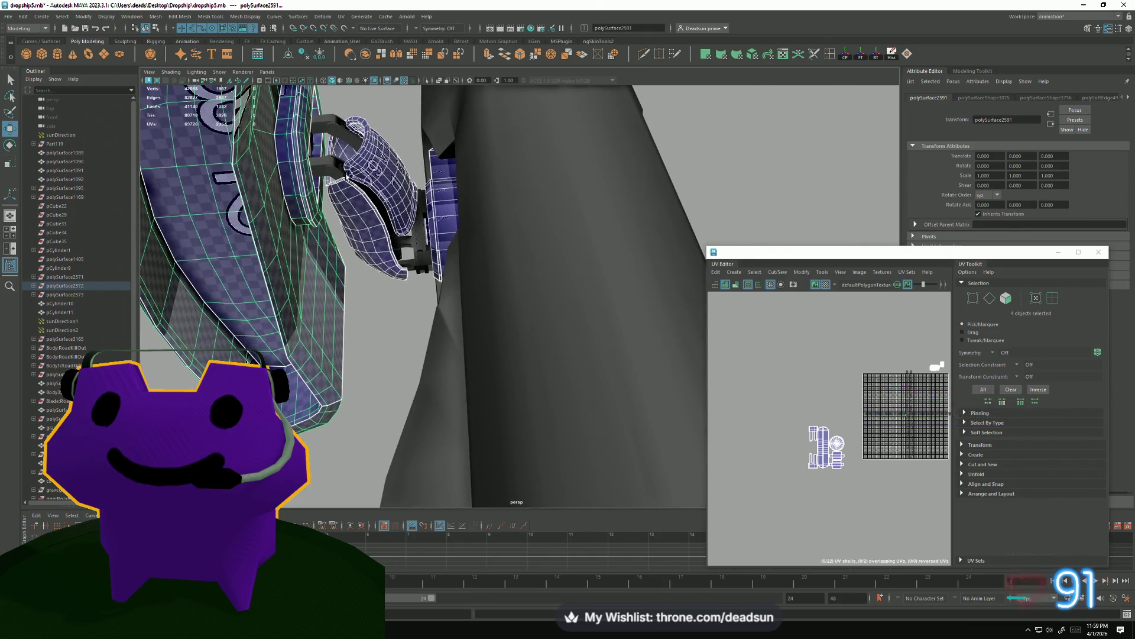
Select the five chosen parts' UVs and shrink their shells with the scale manipulator.
{"action": "left_click_drag", "start_coordinate": [857, 436], "coordinate": [793, 401]}
{"action": "scroll", "scroll_direction": "up", "scroll_amount": 3}
{"action": "scroll", "scroll_direction": "down", "scroll_amount": 3}
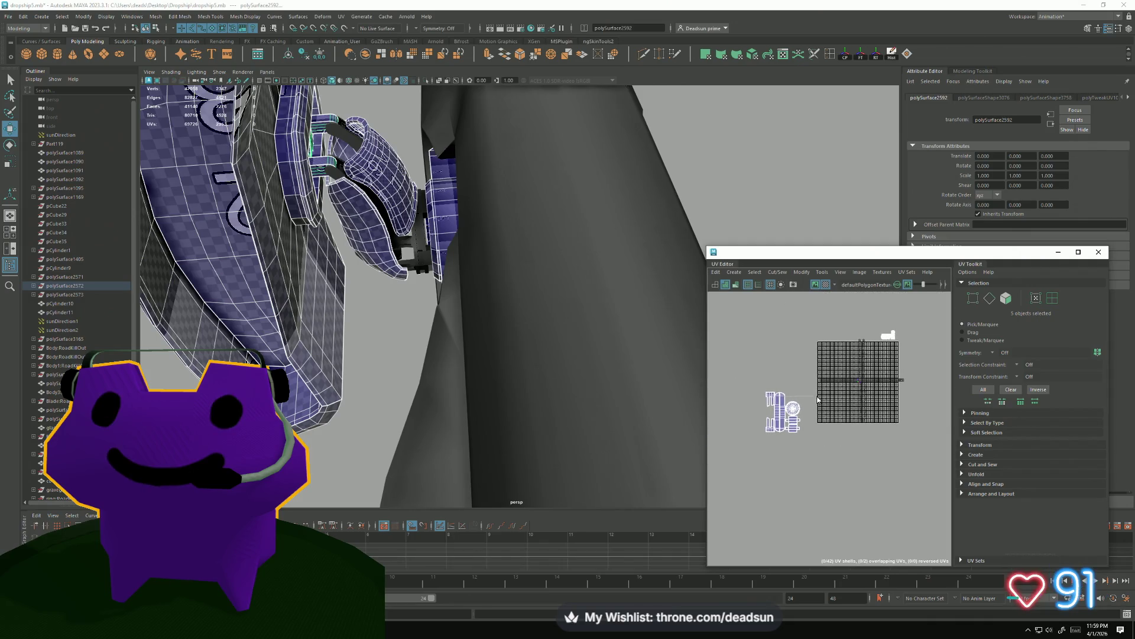
{"action": "left_click_drag", "start_coordinate": [819, 400], "coordinate": [732, 367]}
{"action": "left_click_drag", "start_coordinate": [783, 409], "coordinate": [881, 328]}
{"action": "scroll", "scroll_direction": "up", "scroll_amount": 3}
{"action": "left_click_drag", "start_coordinate": [341, 262], "coordinate": [494, 437]}
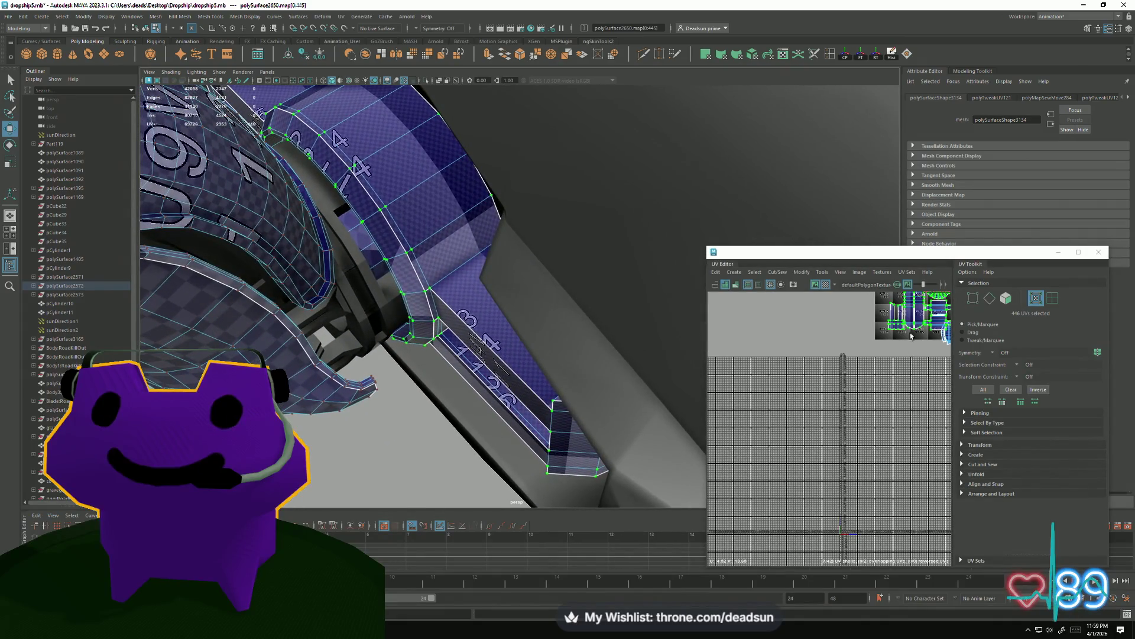
Rotate the selected UV shells 90°, shrink them, and shift them right and slightly down.
{"action": "scroll", "scroll_direction": "down", "scroll_amount": 3}
{"action": "key", "text": "r"}
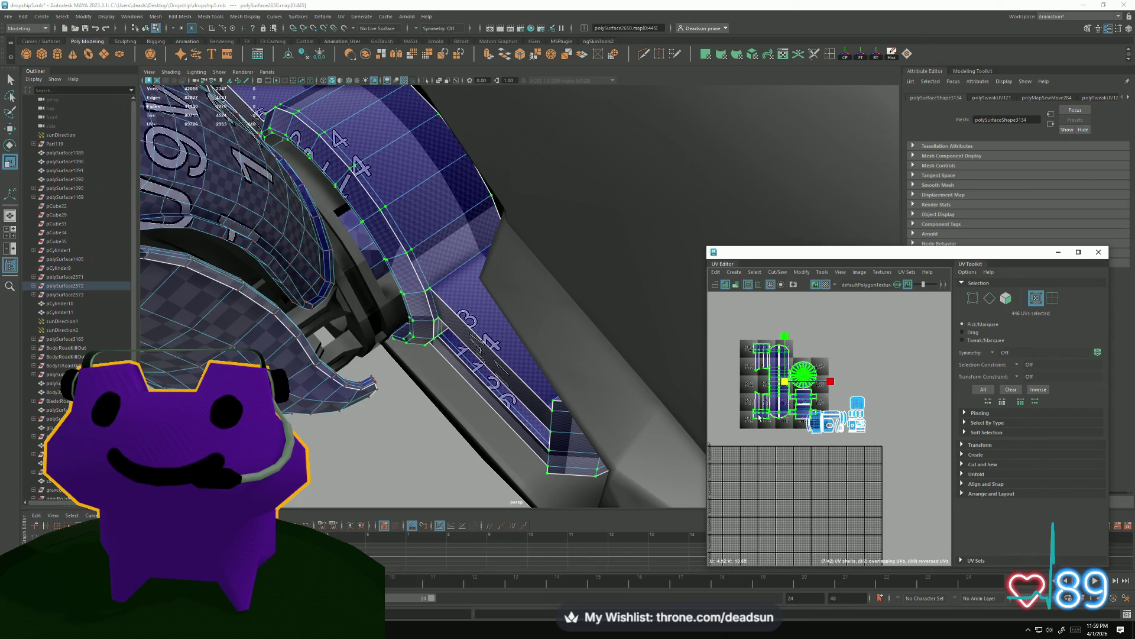
{"action": "left_click_drag", "start_coordinate": [749, 413], "coordinate": [811, 418]}
{"action": "key", "text": "r"}
{"action": "left_click_drag", "start_coordinate": [739, 429], "coordinate": [811, 385]}
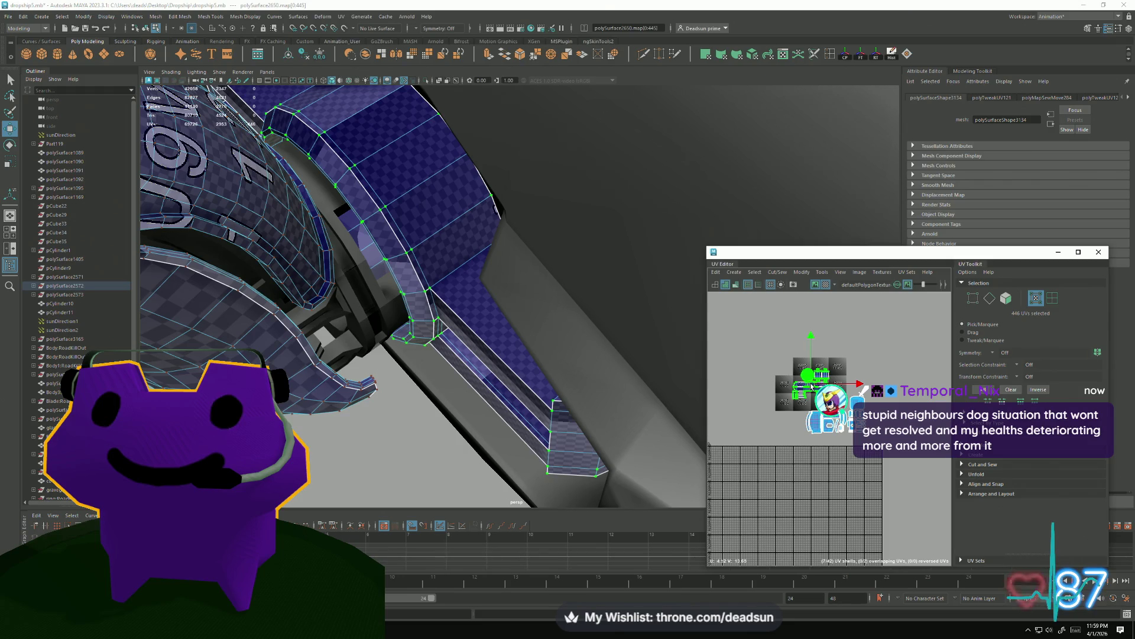
{"action": "scroll", "scroll_direction": "up", "scroll_amount": 3}
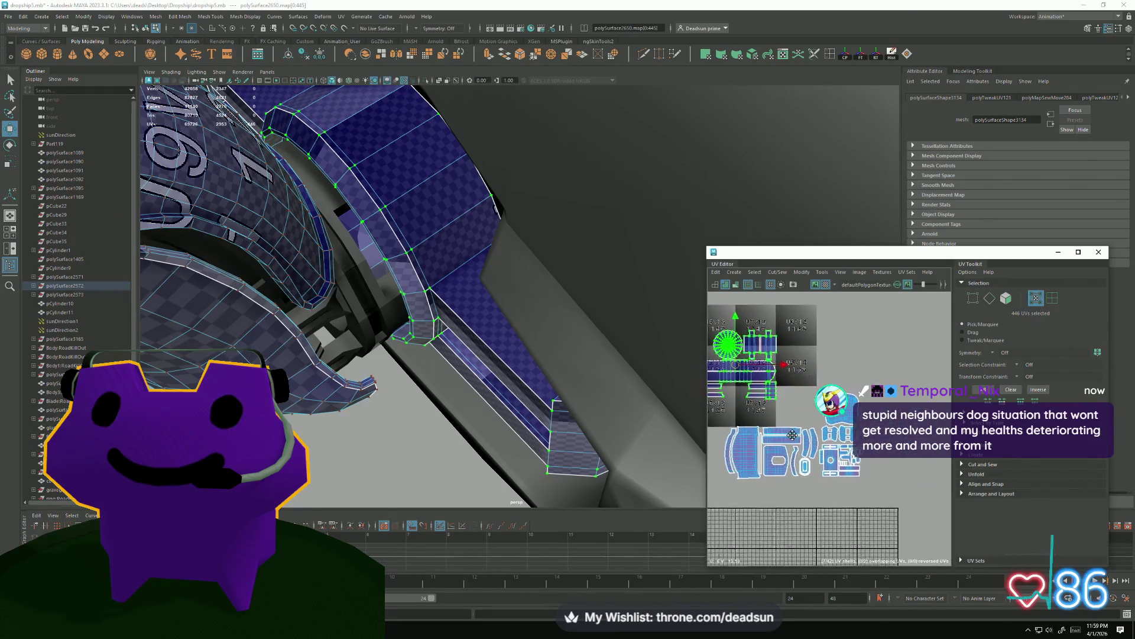
{"action": "left_click_drag", "start_coordinate": [730, 357], "coordinate": [784, 396]}
Shrink the shells further so they sit above the main cluster beside the cross-shaped shell.
{"action": "key", "text": "r"}
{"action": "scroll", "scroll_direction": "up", "scroll_amount": 3}
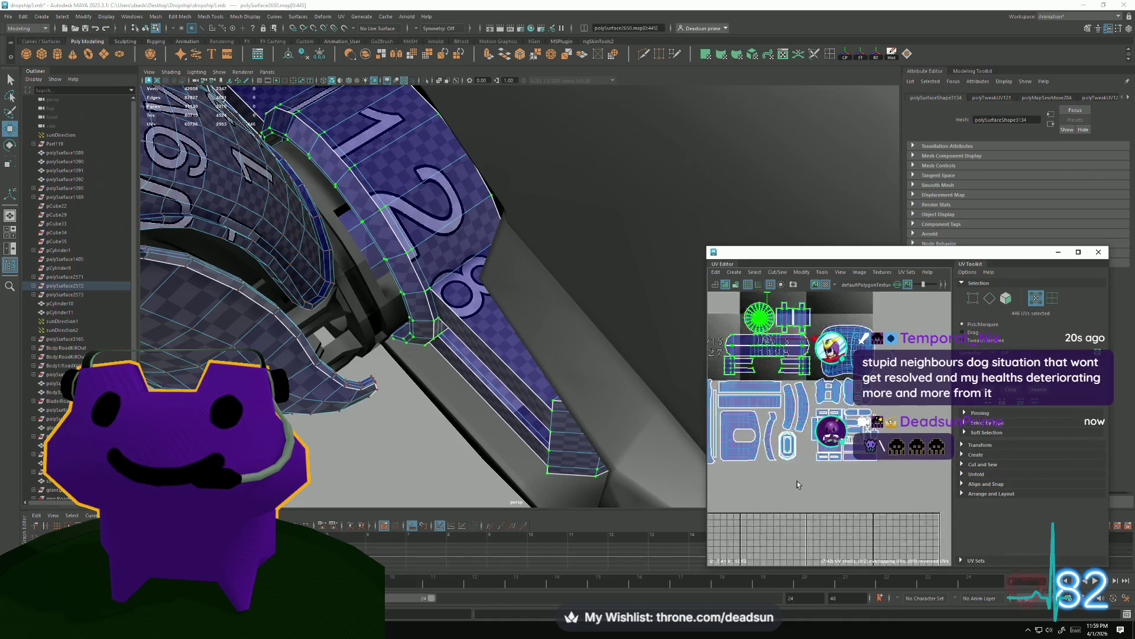
{"action": "scroll", "scroll_direction": "down", "scroll_amount": 3}
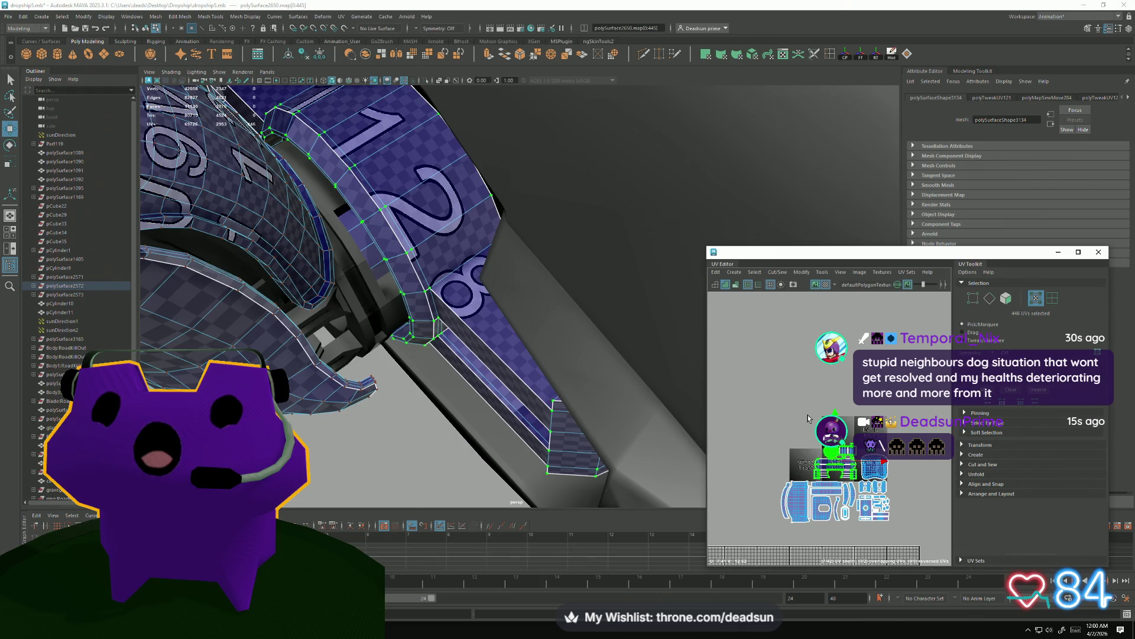
{"action": "key", "text": "alt+Tab"}
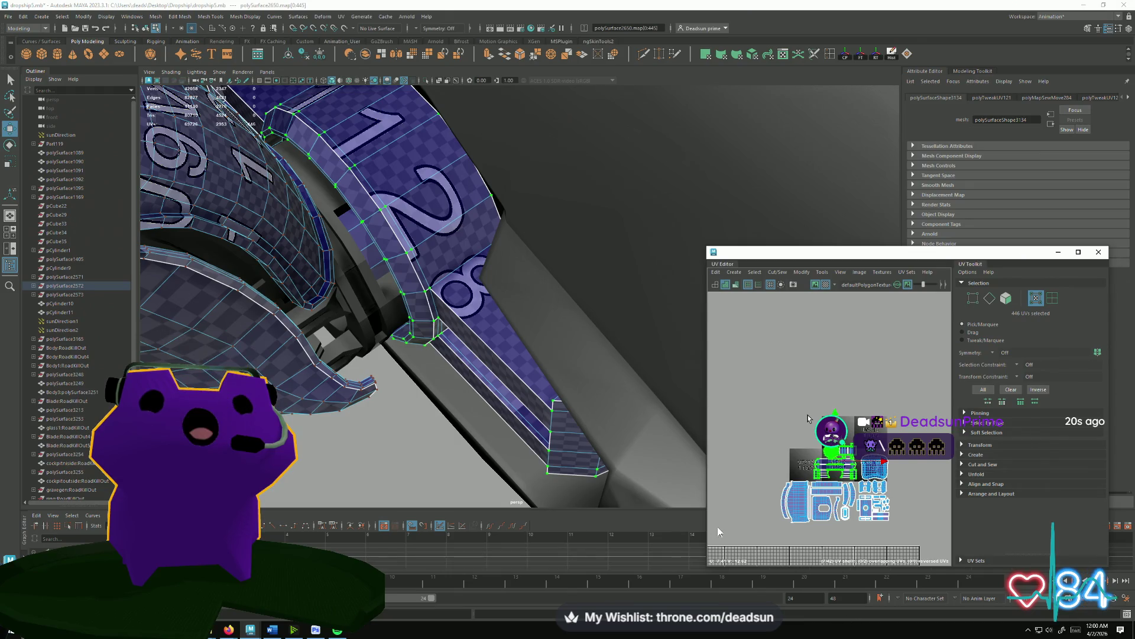
{"action": "scroll", "scroll_direction": "up", "scroll_amount": 3}
{"action": "left_click_drag", "start_coordinate": [855, 400], "coordinate": [877, 420]}
{"action": "key", "text": "w"}
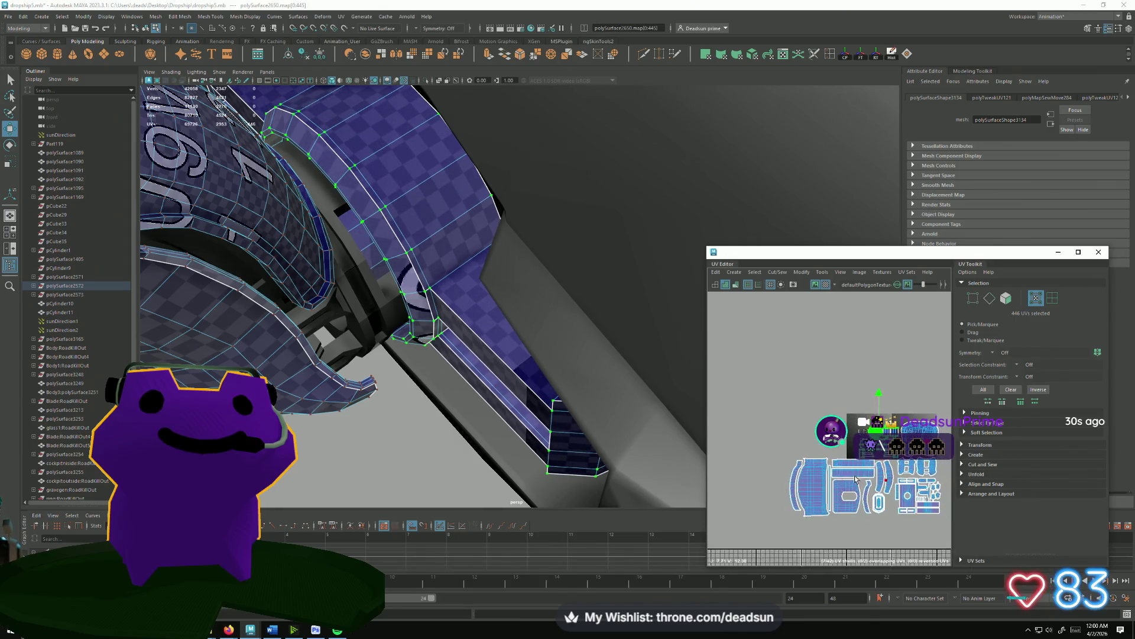
{"action": "scroll", "scroll_direction": "up", "scroll_amount": 3}
{"action": "scroll", "scroll_direction": "down", "scroll_amount": 3}
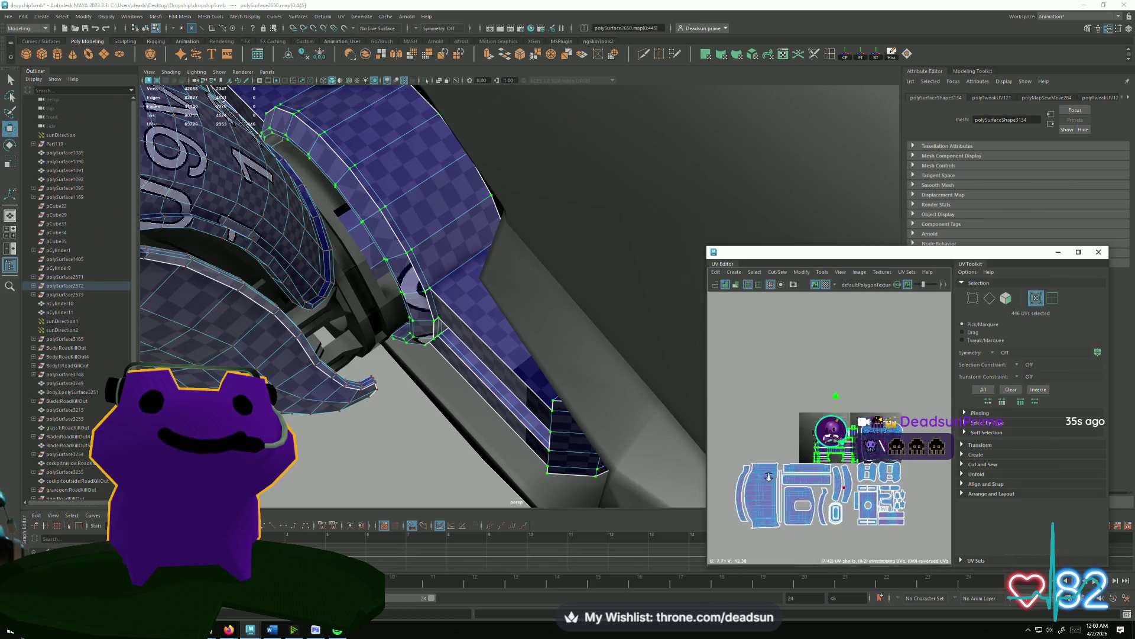
{"action": "scroll", "scroll_direction": "down", "scroll_amount": 3}
{"action": "scroll", "scroll_direction": "up", "scroll_amount": 3}
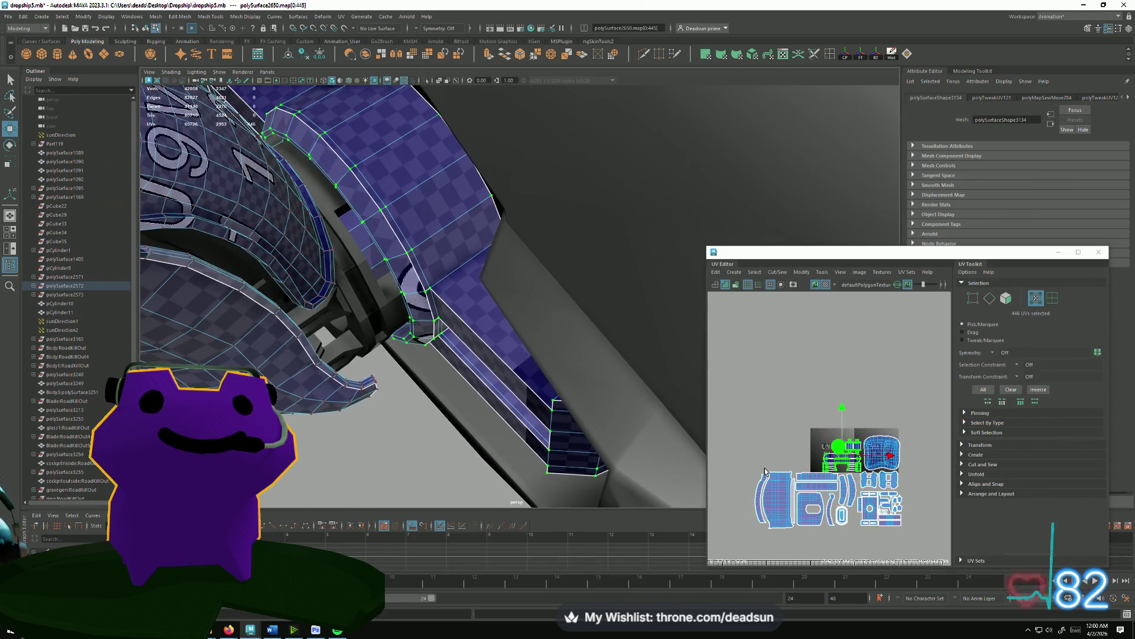
{"action": "right_click", "coordinate": [886, 451]}
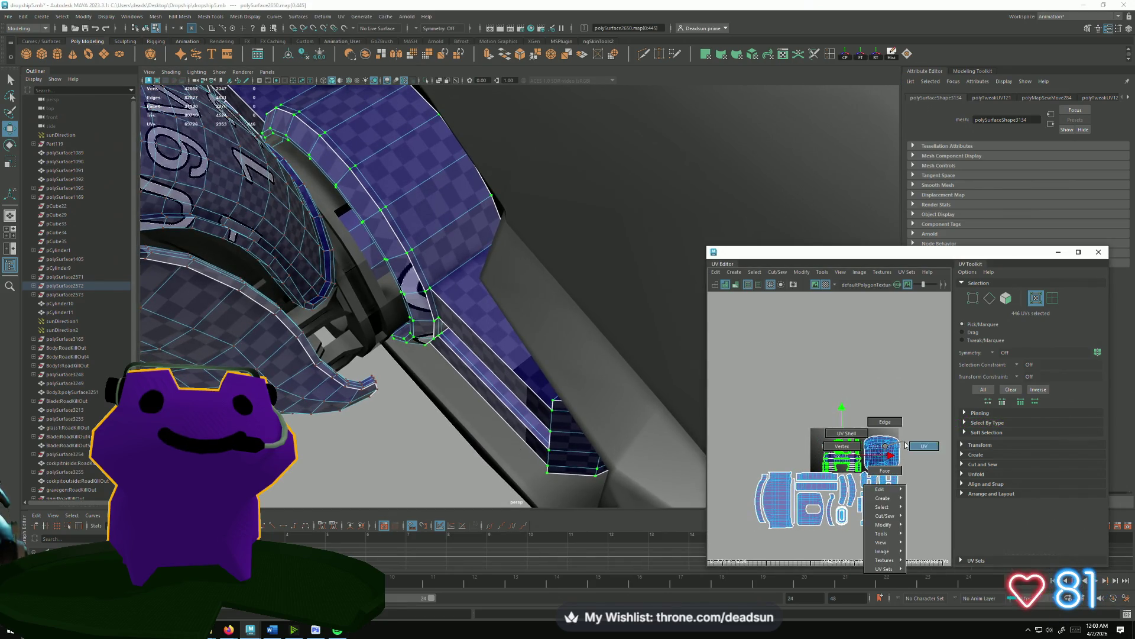
Scale down the rightmost UV shell to match the other shells.
{"action": "left_click", "coordinate": [886, 448]}
{"action": "left_click_drag", "start_coordinate": [881, 457], "coordinate": [892, 456]}
{"action": "key", "text": "w"}
{"action": "scroll", "scroll_direction": "up", "scroll_amount": 3}
{"action": "scroll", "scroll_direction": "down", "scroll_amount": 3}
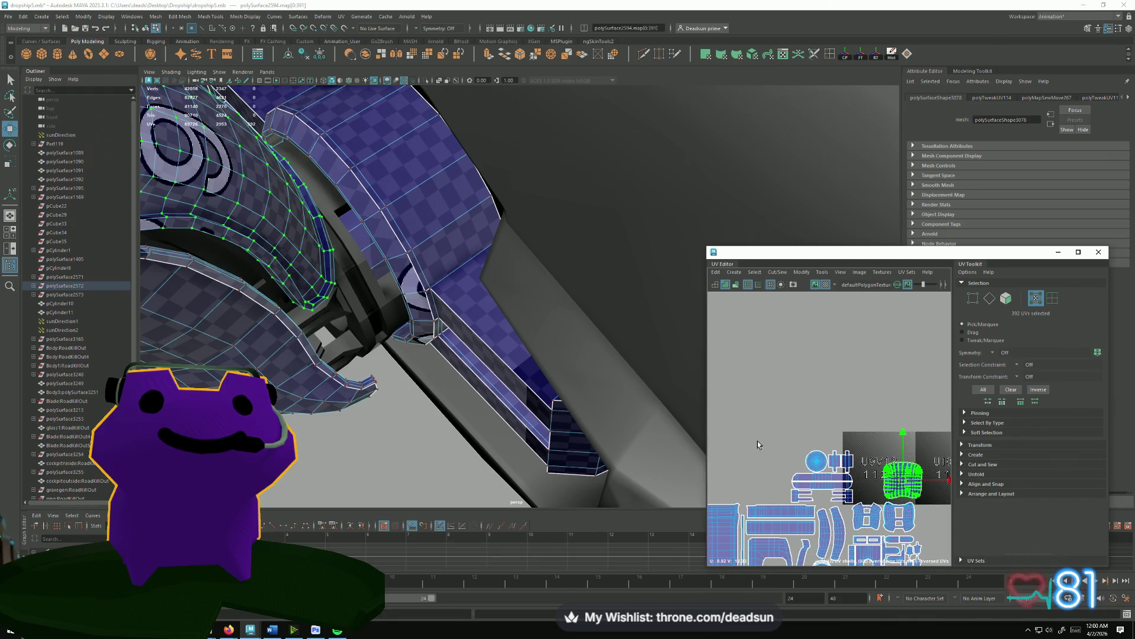
{"action": "left_click_drag", "start_coordinate": [866, 494], "coordinate": [852, 476]}
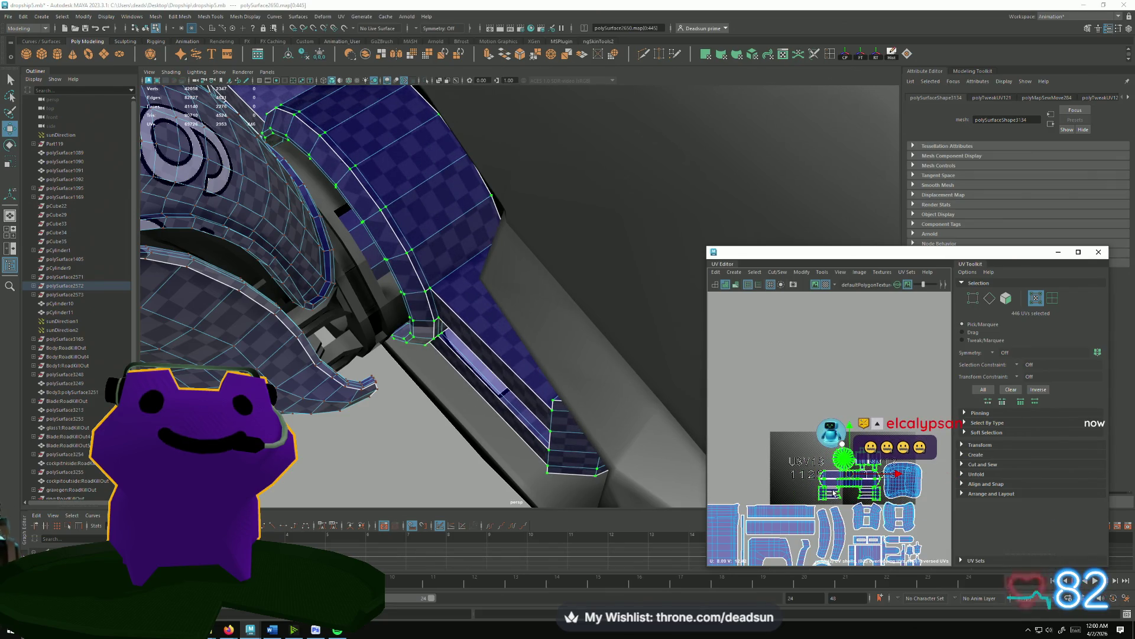
{"action": "scroll", "scroll_direction": "down", "scroll_amount": 3}
{"action": "scroll", "scroll_direction": "up", "scroll_amount": 3}
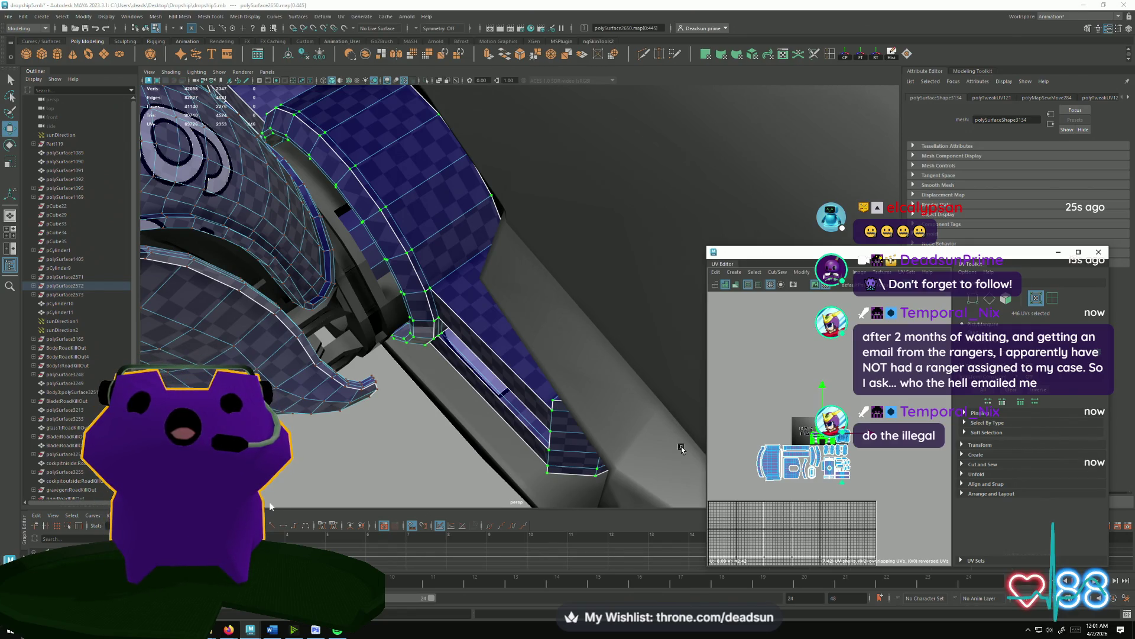
Orbit to a side view of the ring and arm and select the ring piece.
{"action": "left_click_drag", "start_coordinate": [473, 267], "coordinate": [295, 370]}
{"action": "left_click_drag", "start_coordinate": [278, 373], "coordinate": [591, 399]}
{"action": "left_click", "coordinate": [442, 376]}
Clear the selection, select the engine part, and recentre its UV shells.
{"action": "left_click_drag", "start_coordinate": [467, 397], "coordinate": [490, 385]}
{"action": "left_click", "coordinate": [521, 403]}
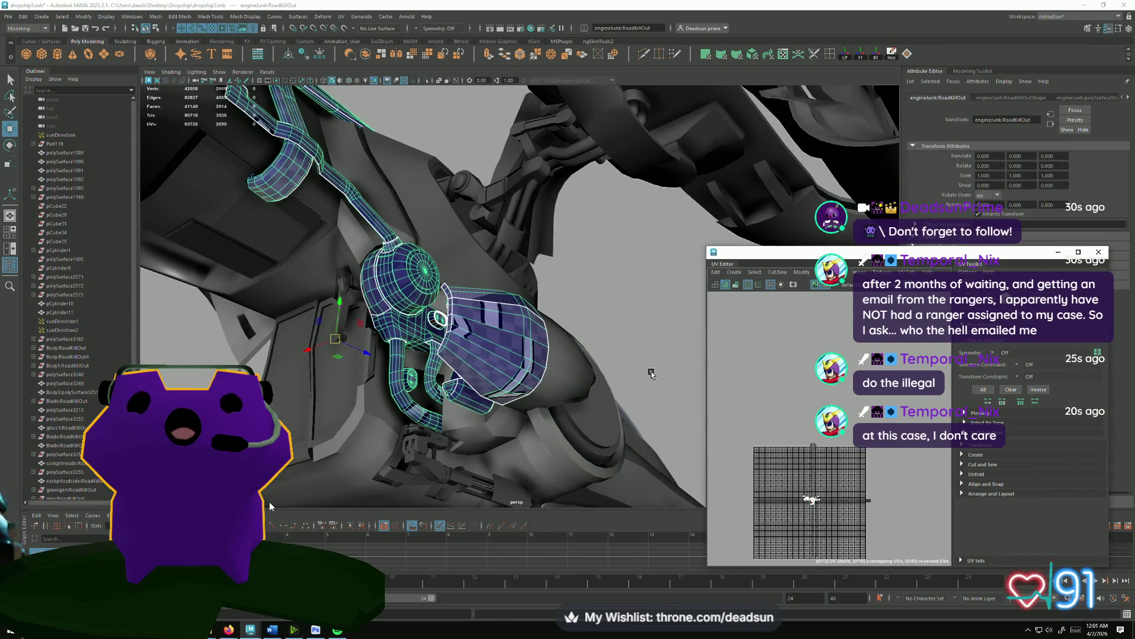
{"action": "scroll", "scroll_direction": "up", "scroll_amount": 3}
{"action": "scroll", "scroll_direction": "up", "scroll_amount": 3}
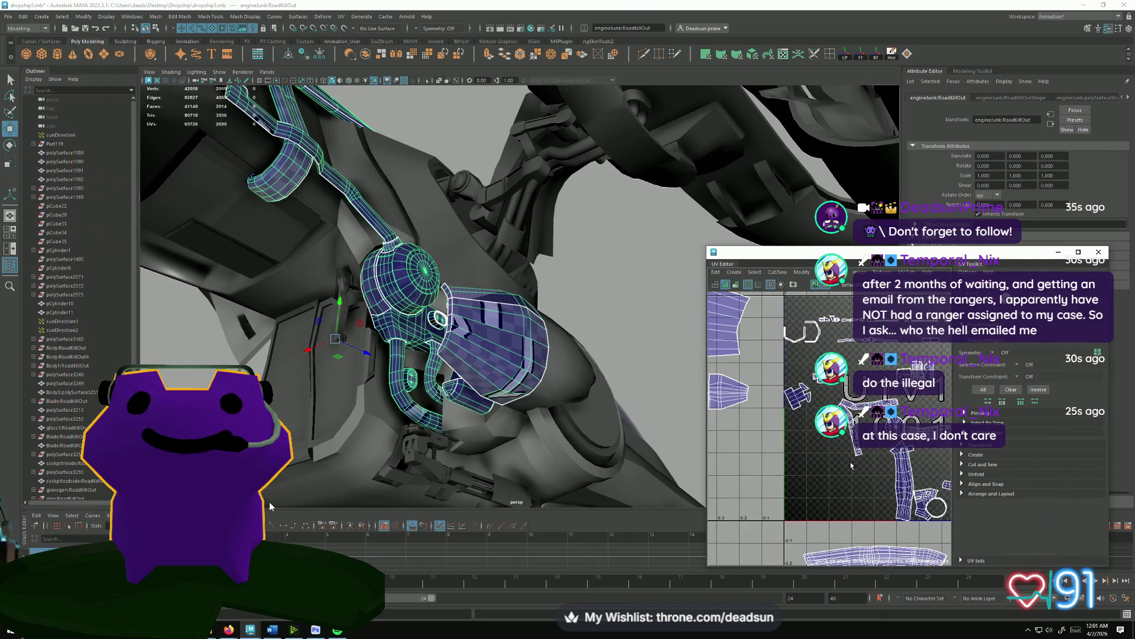
{"action": "scroll", "scroll_direction": "down", "scroll_amount": 3}
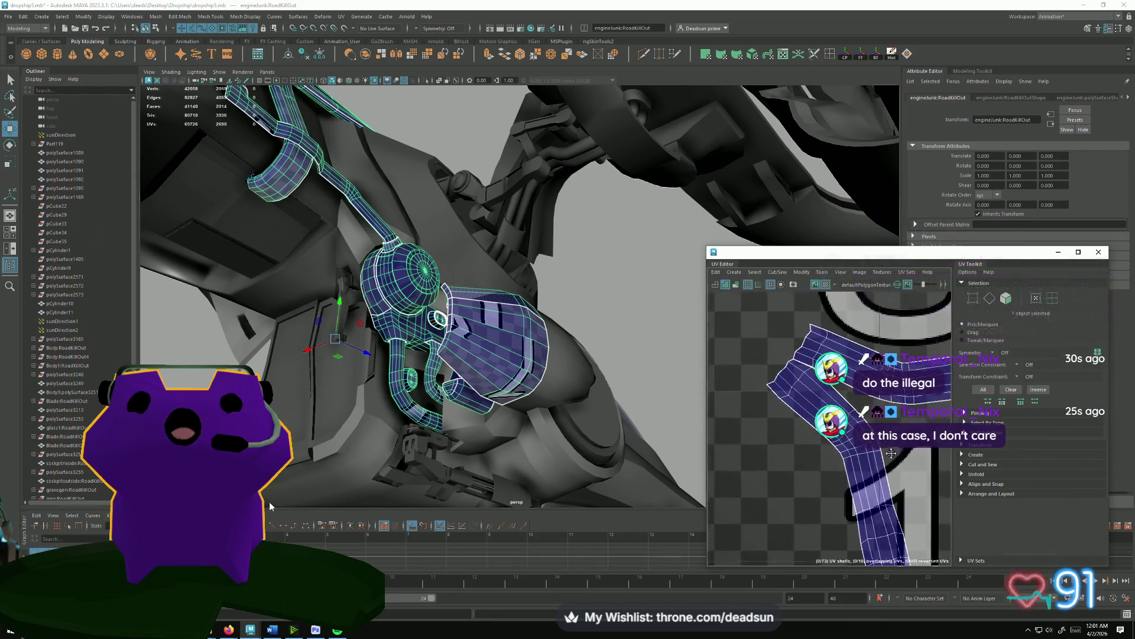
{"action": "scroll", "scroll_direction": "up", "scroll_amount": 3}
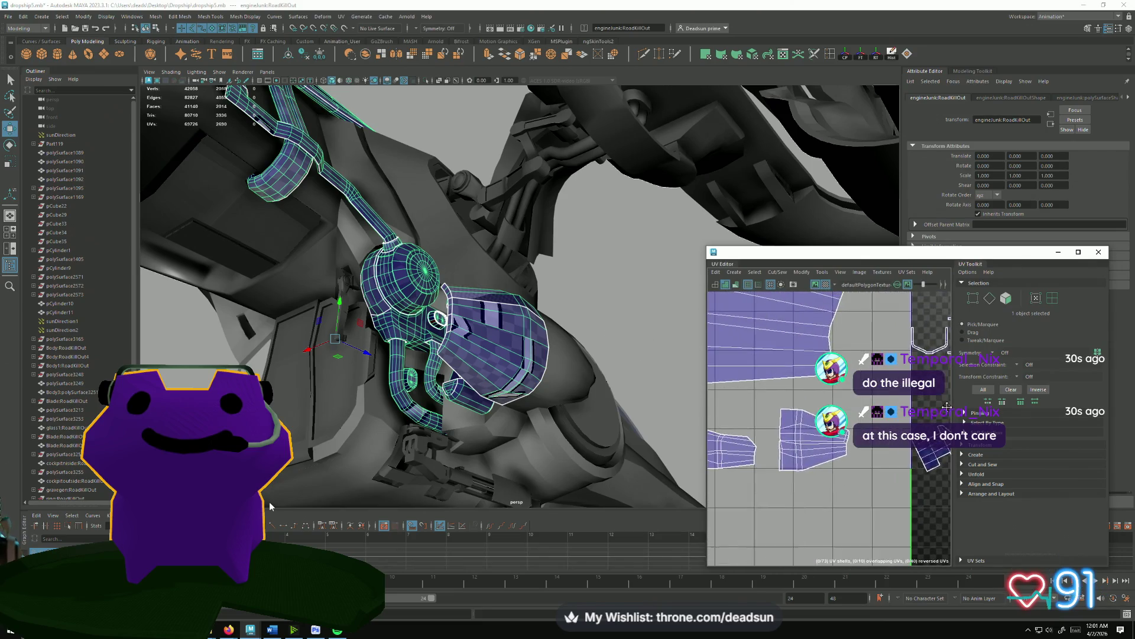
{"action": "scroll", "scroll_direction": "down", "scroll_amount": 3}
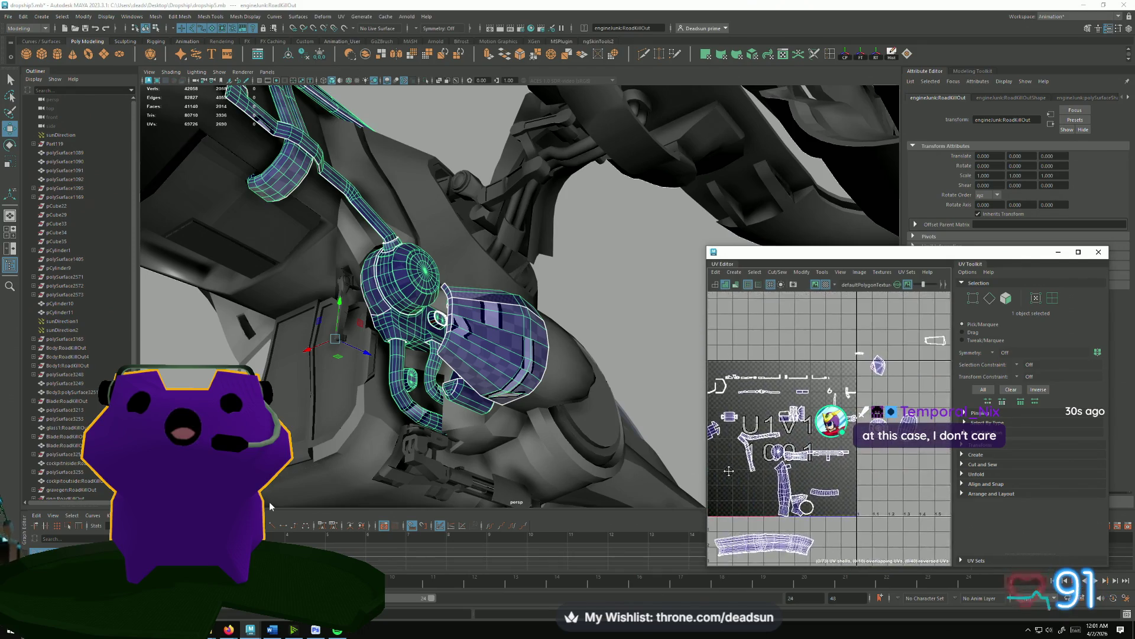
{"action": "left_click_drag", "start_coordinate": [789, 437], "coordinate": [787, 492]}
{"action": "left_click_drag", "start_coordinate": [520, 414], "coordinate": [442, 403]}
{"action": "scroll", "scroll_direction": "down", "scroll_amount": 3}
{"action": "left_click_drag", "start_coordinate": [843, 463], "coordinate": [883, 498]}
Select the Body3:polySurface3251 arm piece, then polySurface2722, then the large arm panel.
{"action": "left_click_drag", "start_coordinate": [414, 355], "coordinate": [491, 364]}
{"action": "left_click", "coordinate": [532, 296]}
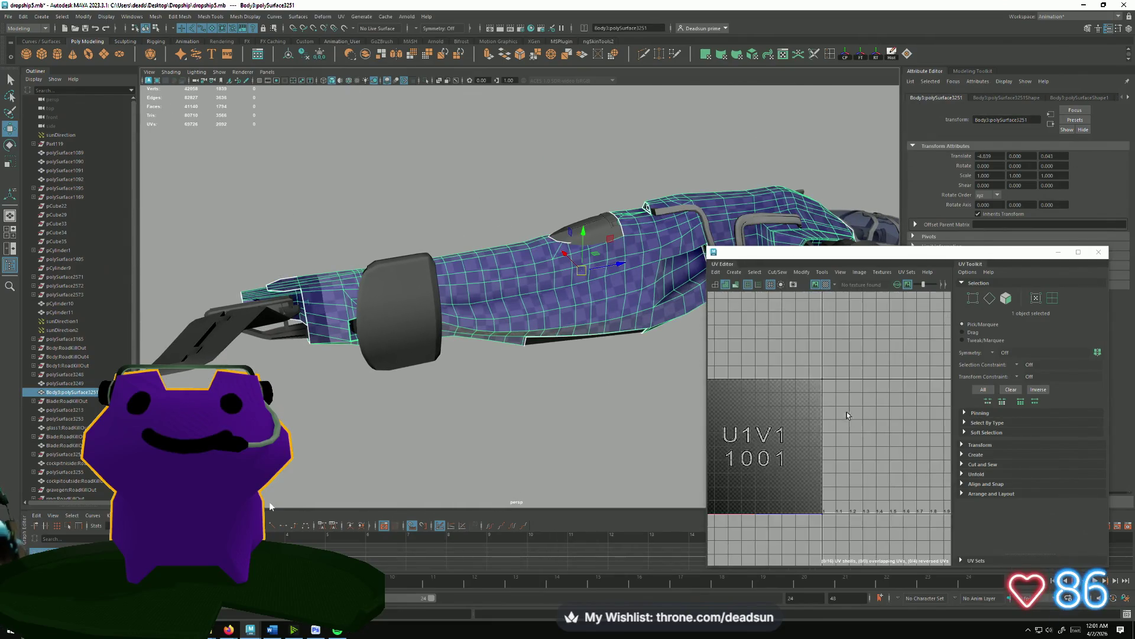
{"action": "scroll", "scroll_direction": "down", "scroll_amount": 3}
{"action": "scroll", "scroll_direction": "up", "scroll_amount": 3}
{"action": "left_click_drag", "start_coordinate": [847, 415], "coordinate": [899, 468]}
{"action": "scroll", "scroll_direction": "up", "scroll_amount": 3}
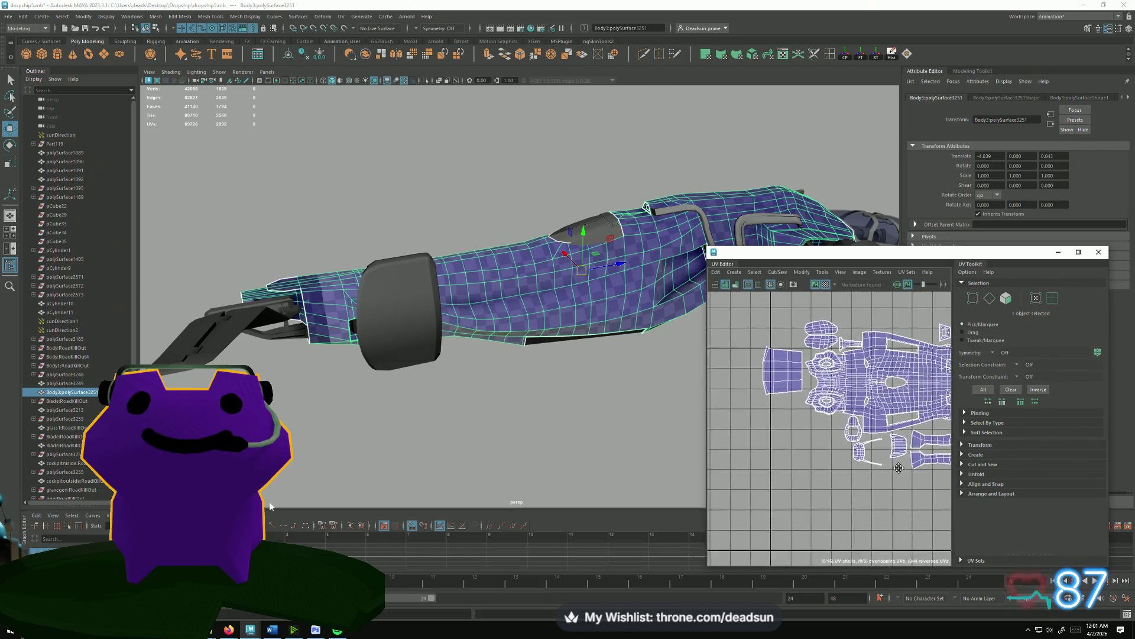
{"action": "left_click_drag", "start_coordinate": [425, 414], "coordinate": [538, 368]}
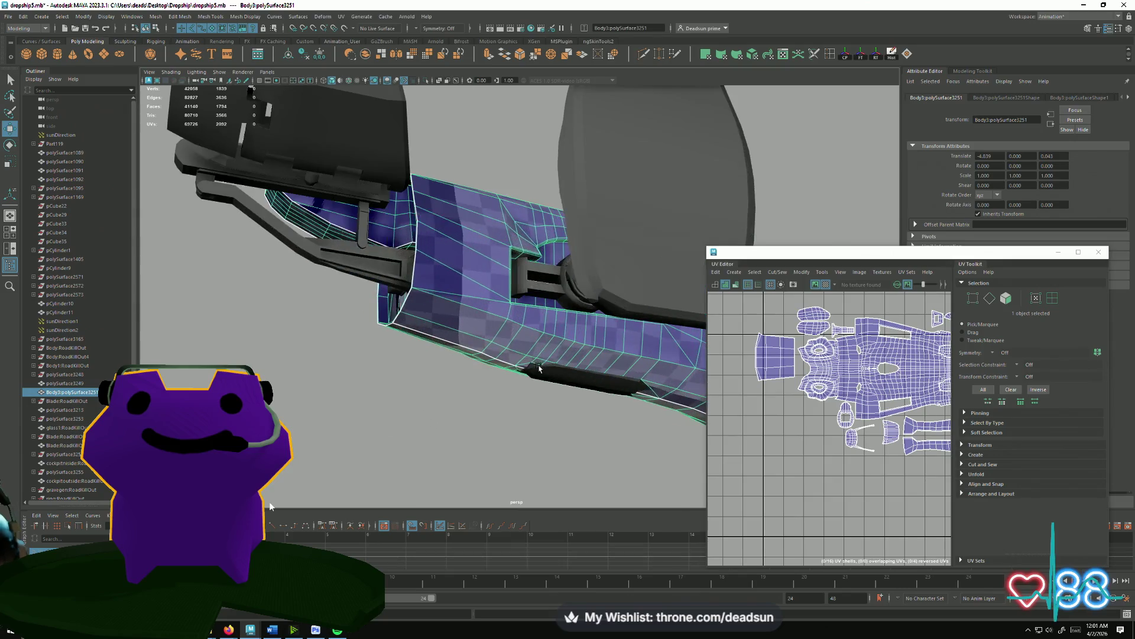
{"action": "left_click", "coordinate": [539, 368]}
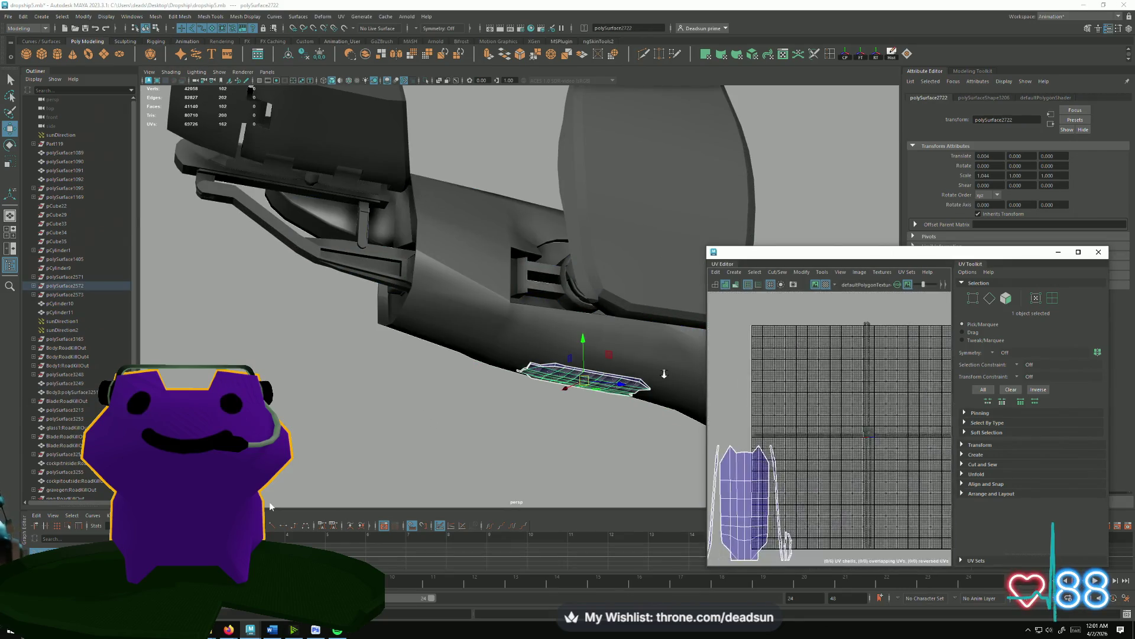
{"action": "left_click_drag", "start_coordinate": [743, 454], "coordinate": [815, 434]}
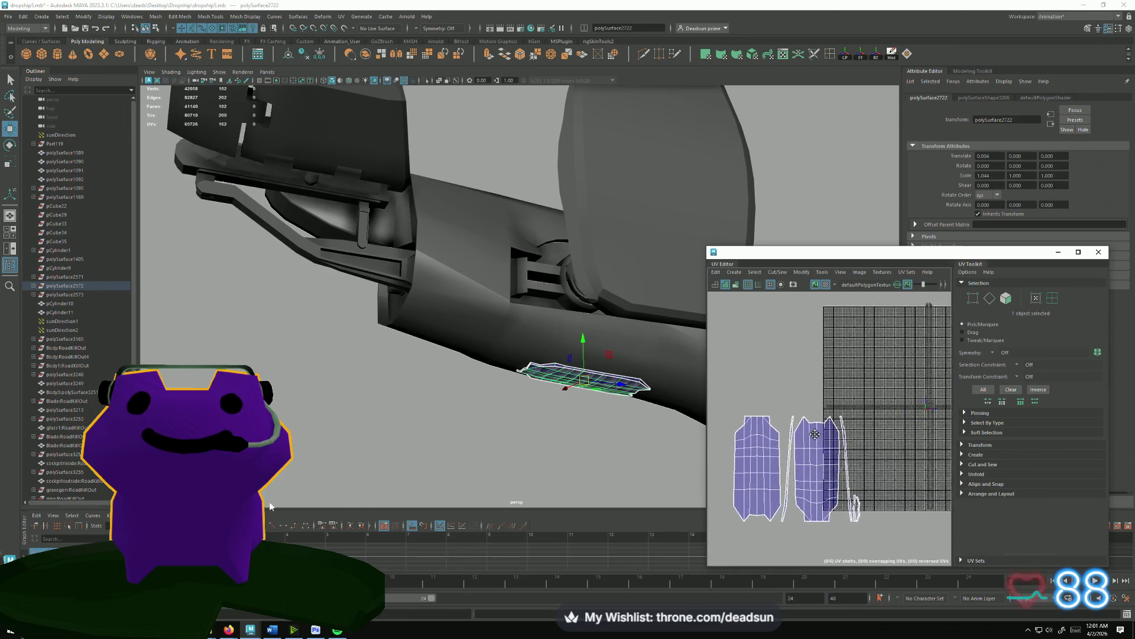
{"action": "left_click_drag", "start_coordinate": [475, 386], "coordinate": [455, 402]}
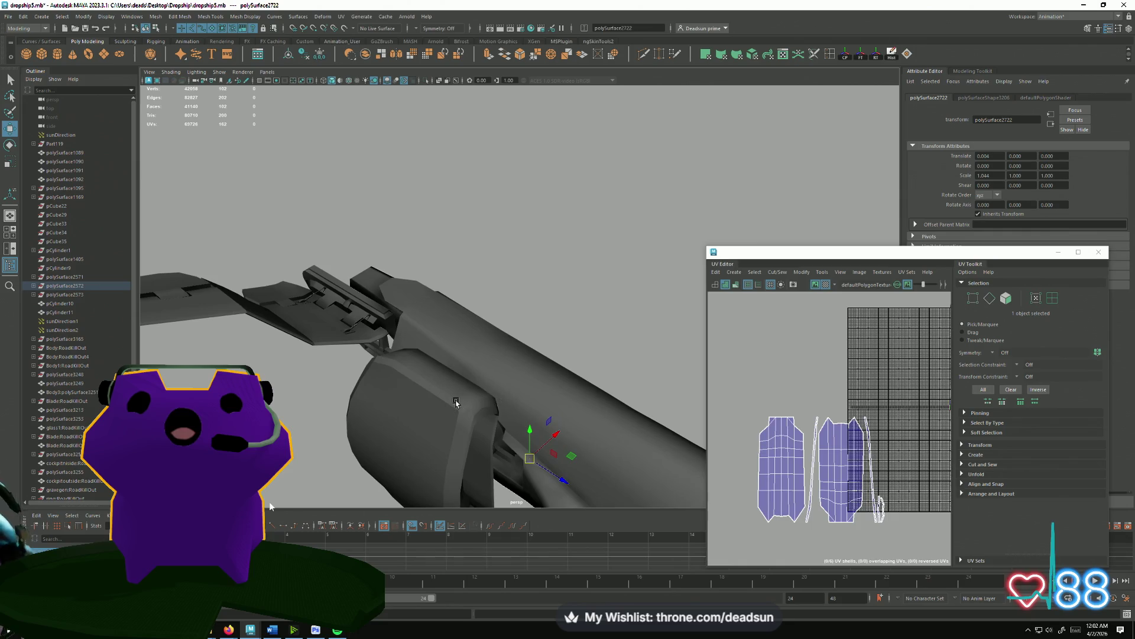
{"action": "left_click", "coordinate": [455, 402]}
Select the small round part polySurface2590 and frame it in the viewport and UV Editor.
{"action": "key", "text": "f"}
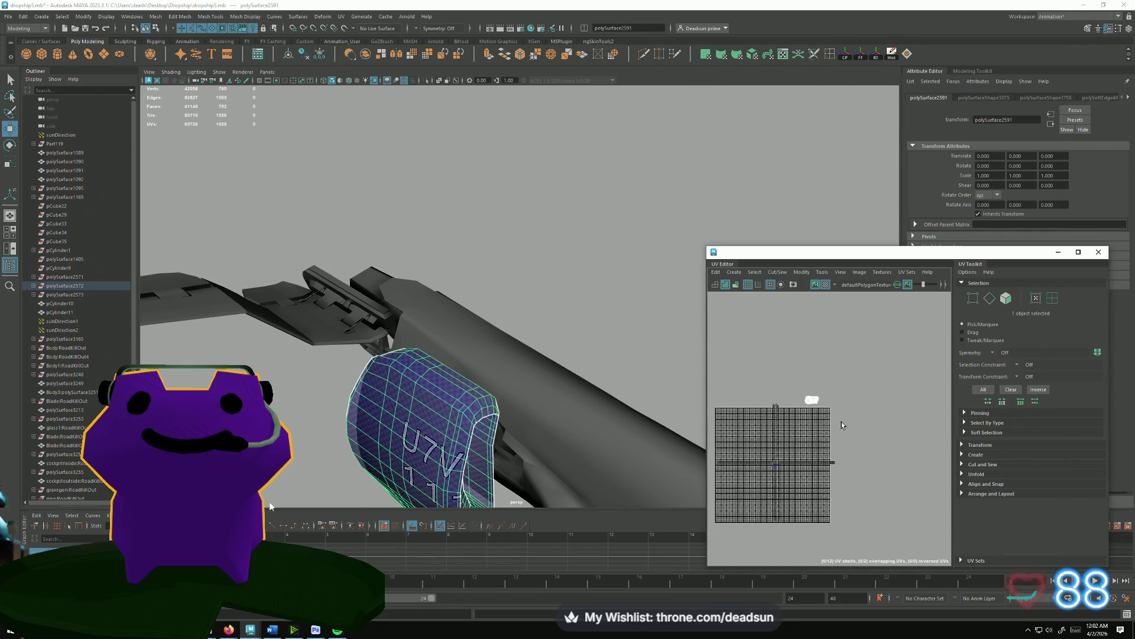
{"action": "scroll", "scroll_direction": "up", "scroll_amount": 3}
{"action": "left_click_drag", "start_coordinate": [458, 442], "coordinate": [420, 463]}
{"action": "left_click", "coordinate": [352, 467]}
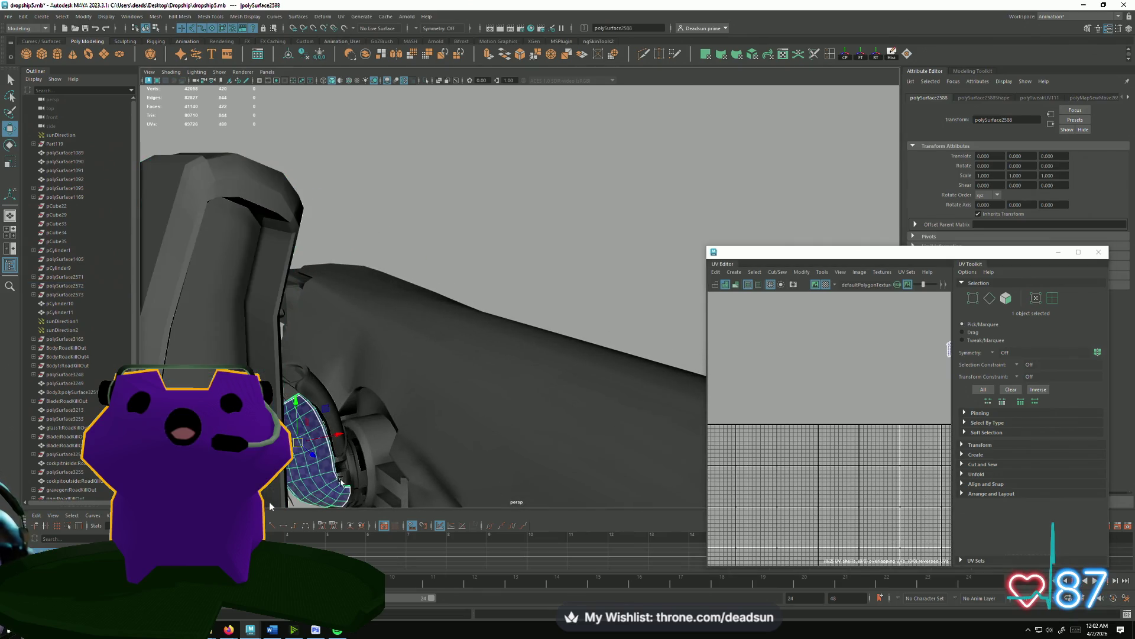
{"action": "key", "text": "f"}
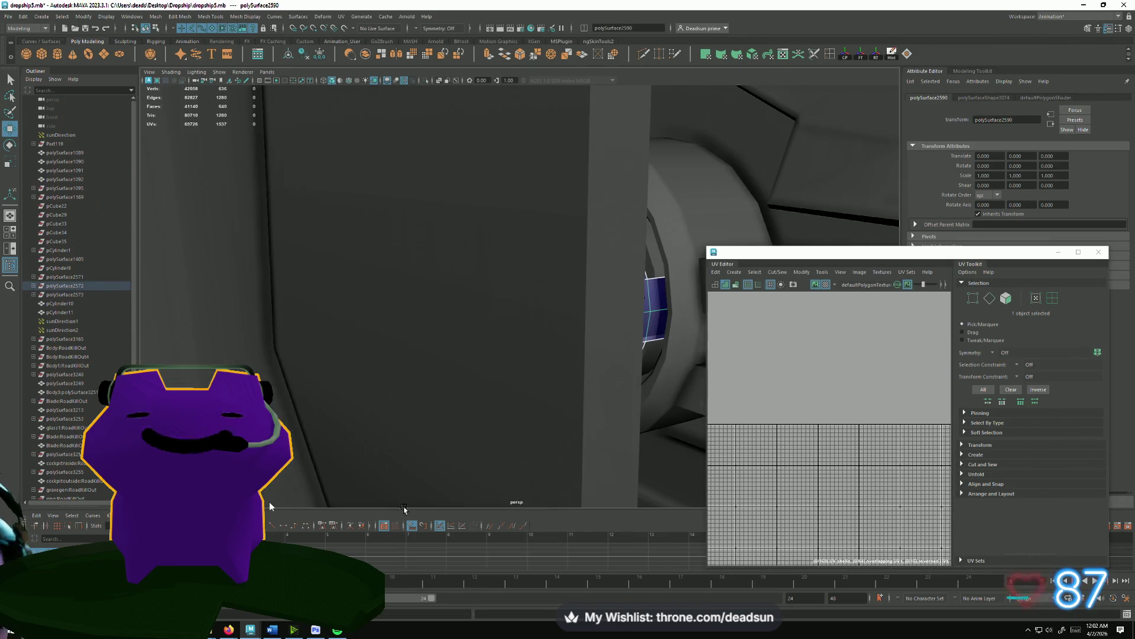
{"action": "key", "text": "f"}
{"action": "left_click_drag", "start_coordinate": [529, 381], "coordinate": [544, 367]}
{"action": "left_click_drag", "start_coordinate": [608, 332], "coordinate": [570, 338]}
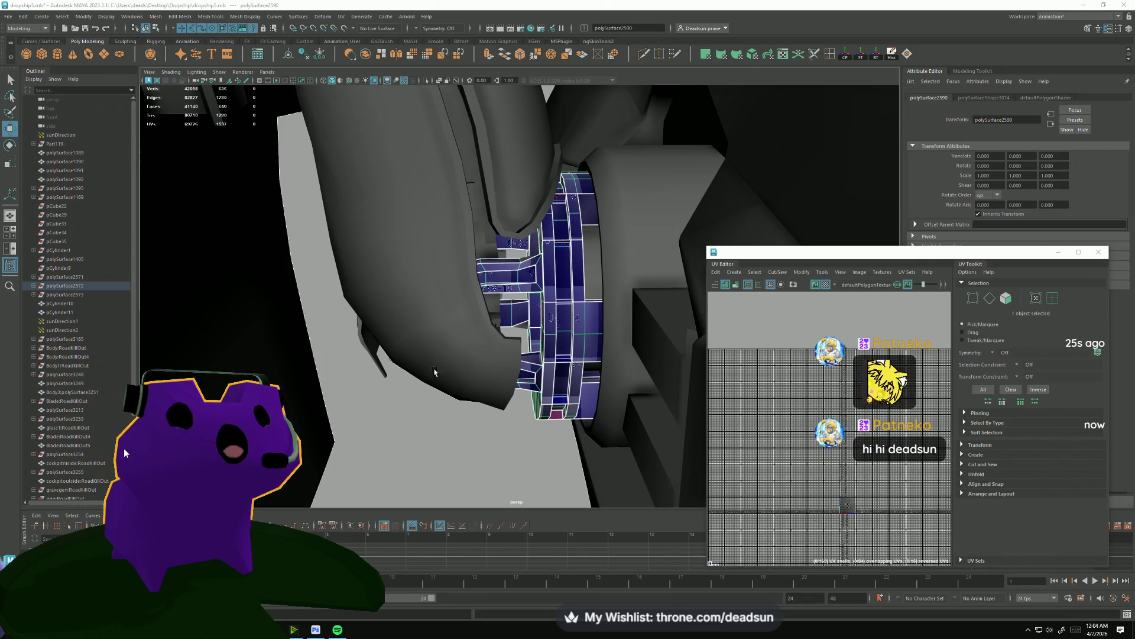
Select the full face loop down one column of the ring, then switch to edge mode.
{"action": "scroll", "scroll_direction": "up", "scroll_amount": 3}
{"action": "left_click_drag", "start_coordinate": [474, 379], "coordinate": [171, 266]}
{"action": "left_click_drag", "start_coordinate": [252, 247], "coordinate": [395, 309]}
{"action": "left_click_drag", "start_coordinate": [567, 313], "coordinate": [514, 308]}
{"action": "left_click_drag", "start_coordinate": [514, 309], "coordinate": [522, 252]}
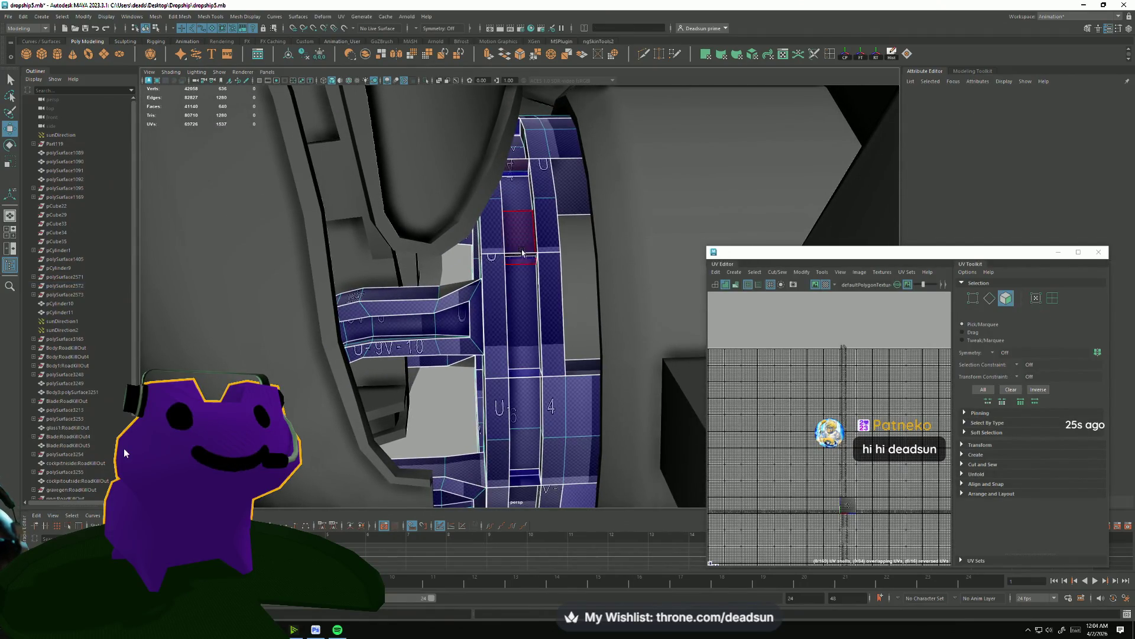
{"action": "left_click", "coordinate": [519, 263]}
{"action": "left_click_drag", "start_coordinate": [521, 344], "coordinate": [503, 270]}
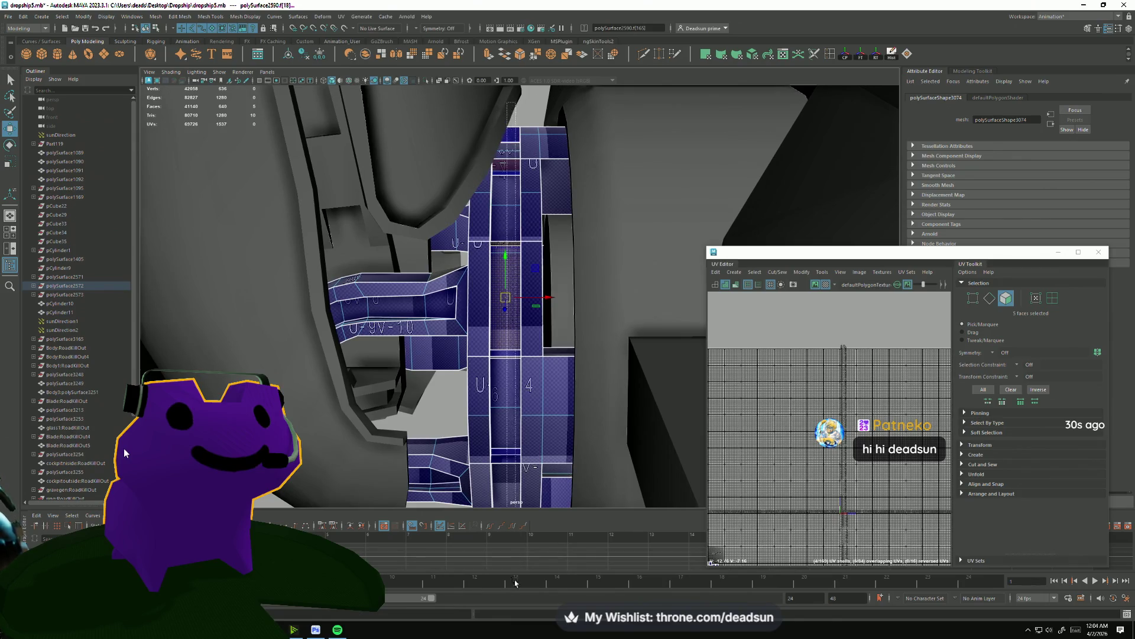
{"action": "double_click", "coordinate": [506, 141]}
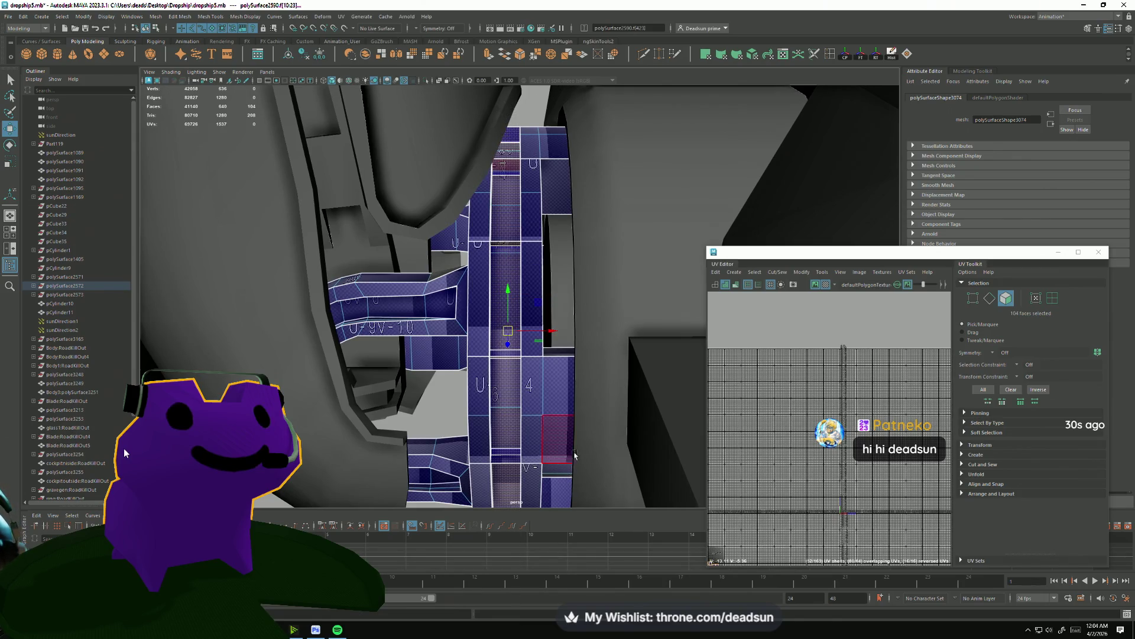
{"action": "left_click_drag", "start_coordinate": [505, 363], "coordinate": [505, 166]}
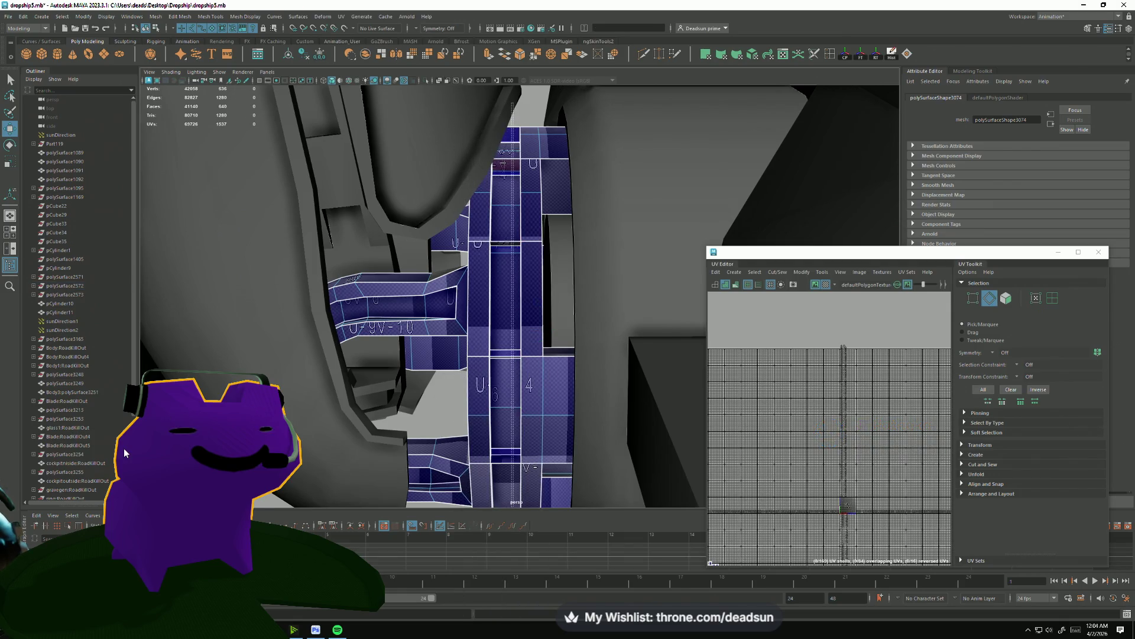
Select the 104-edge loop down the ring and Move and Sew the UV shells along it.
{"action": "double_click", "coordinate": [506, 178]}
{"action": "key", "text": "f"}
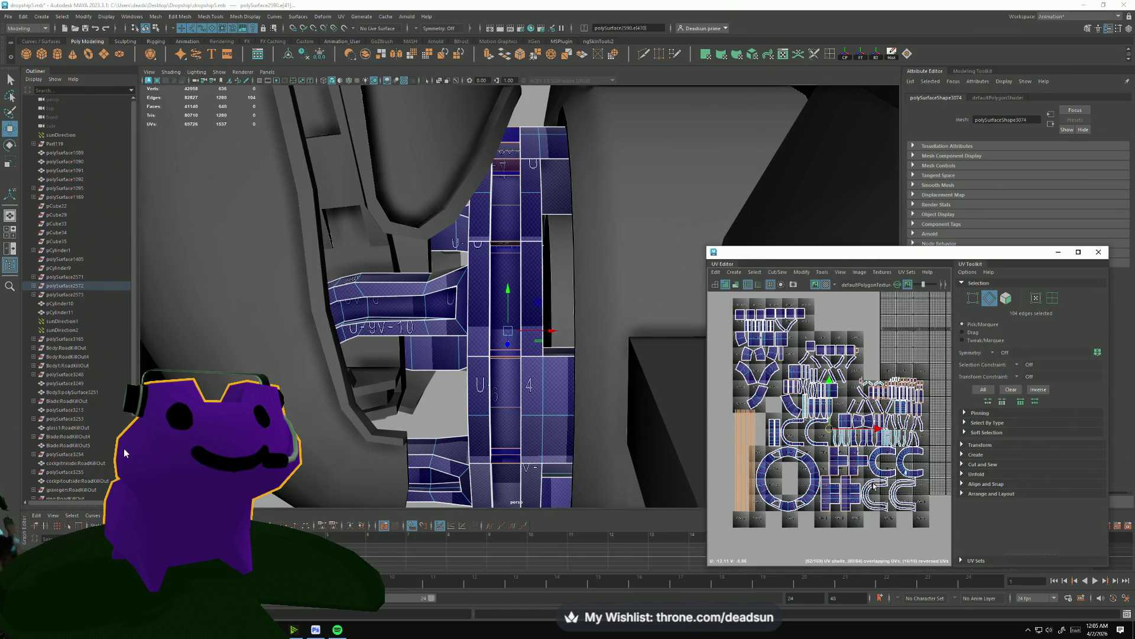
{"action": "scroll", "scroll_direction": "up", "scroll_amount": 3}
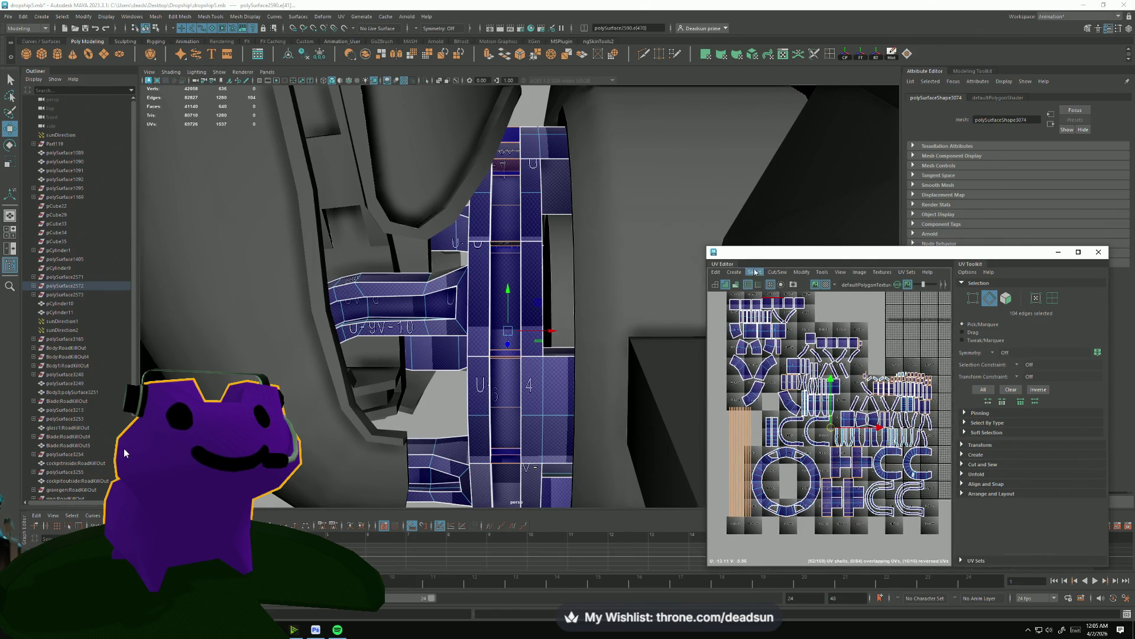
{"action": "left_click", "coordinate": [755, 272]}
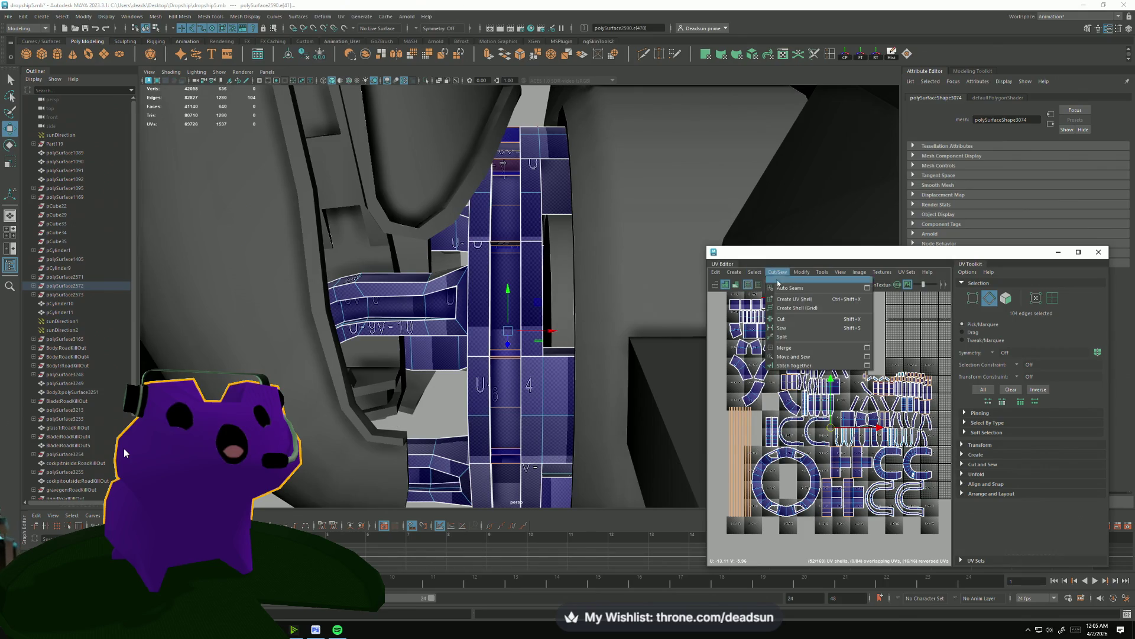
{"action": "left_click", "coordinate": [794, 357]}
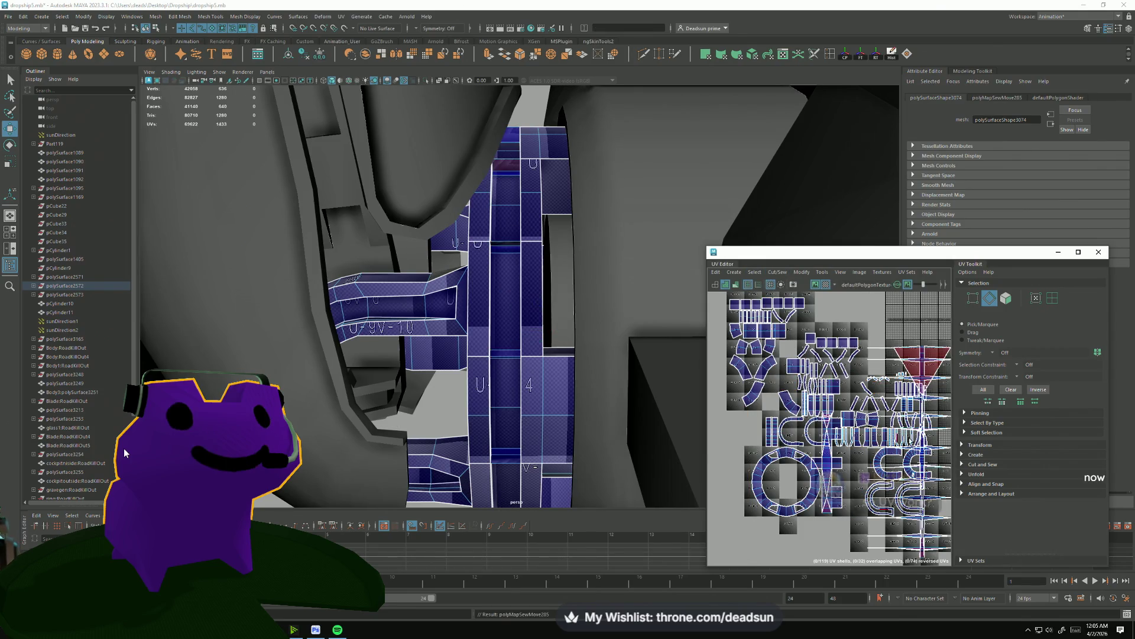
Select the long striped UV shell and move it within the UV layout.
{"action": "left_click_drag", "start_coordinate": [946, 354], "coordinate": [846, 327]}
{"action": "left_click", "coordinate": [852, 324]}
{"action": "left_click_drag", "start_coordinate": [852, 329], "coordinate": [796, 331]}
{"action": "scroll", "scroll_direction": "down", "scroll_amount": 3}
{"action": "key", "text": "ctrl+z"}
{"action": "left_click_drag", "start_coordinate": [852, 424], "coordinate": [870, 412]}
{"action": "scroll", "scroll_direction": "up", "scroll_amount": 3}
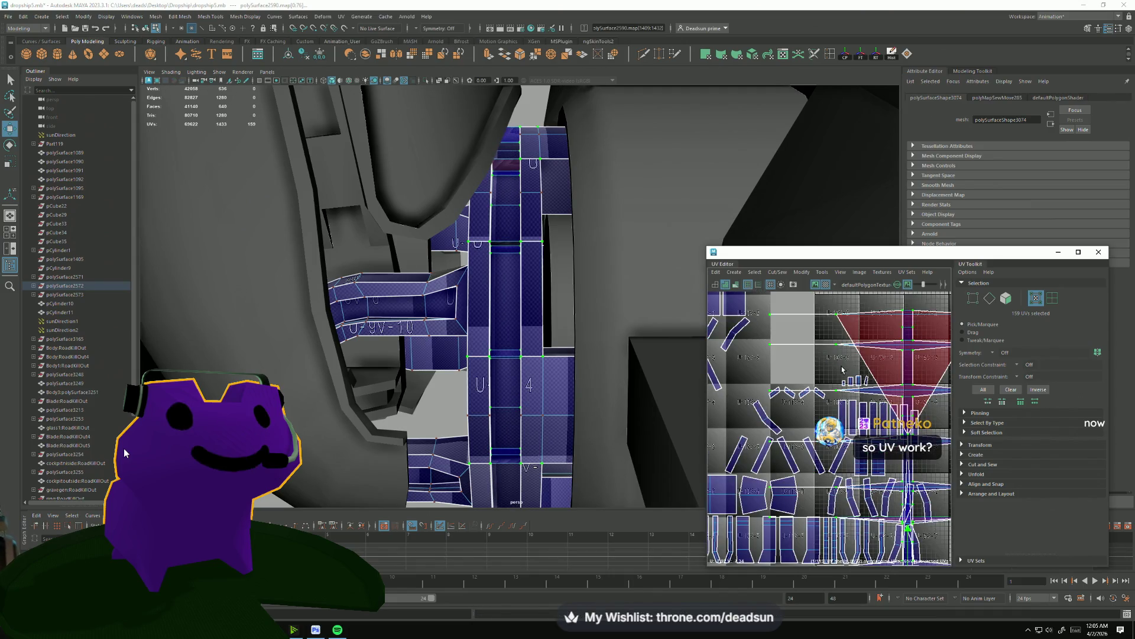
{"action": "scroll", "scroll_direction": "down", "scroll_amount": 3}
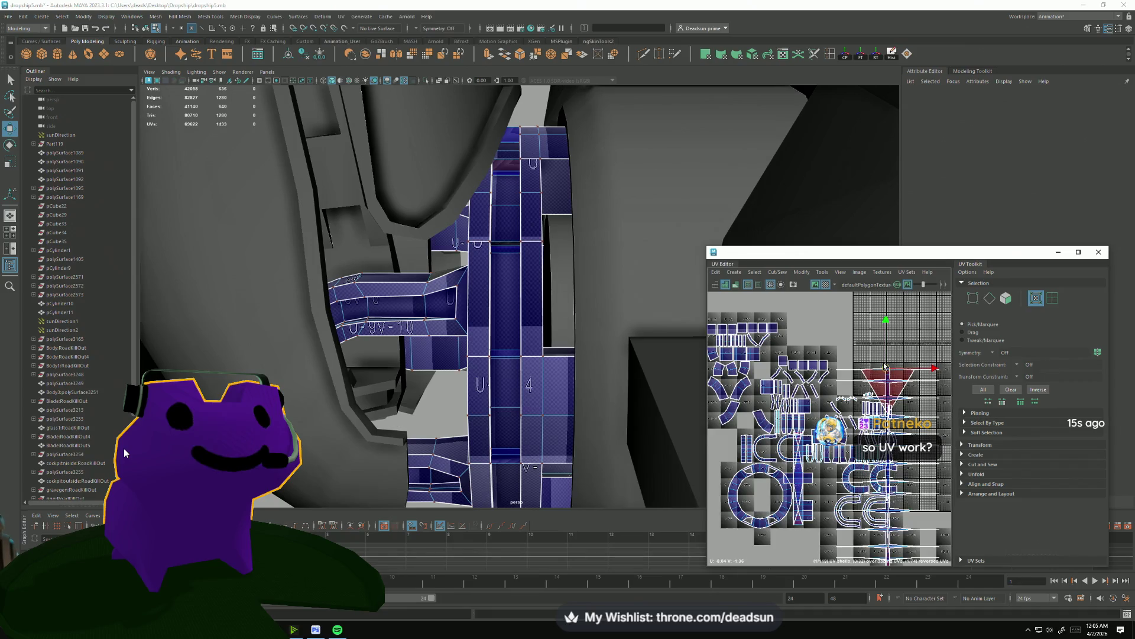
{"action": "left_click", "coordinate": [885, 367]}
{"action": "double_click", "coordinate": [886, 367]}
{"action": "left_click_drag", "start_coordinate": [885, 367], "coordinate": [920, 430]}
{"action": "left_click_drag", "start_coordinate": [921, 429], "coordinate": [818, 395]}
Convert the striped shell's UVs to faces and review the whole UV layout.
{"action": "key", "text": "ctrl+F11"}
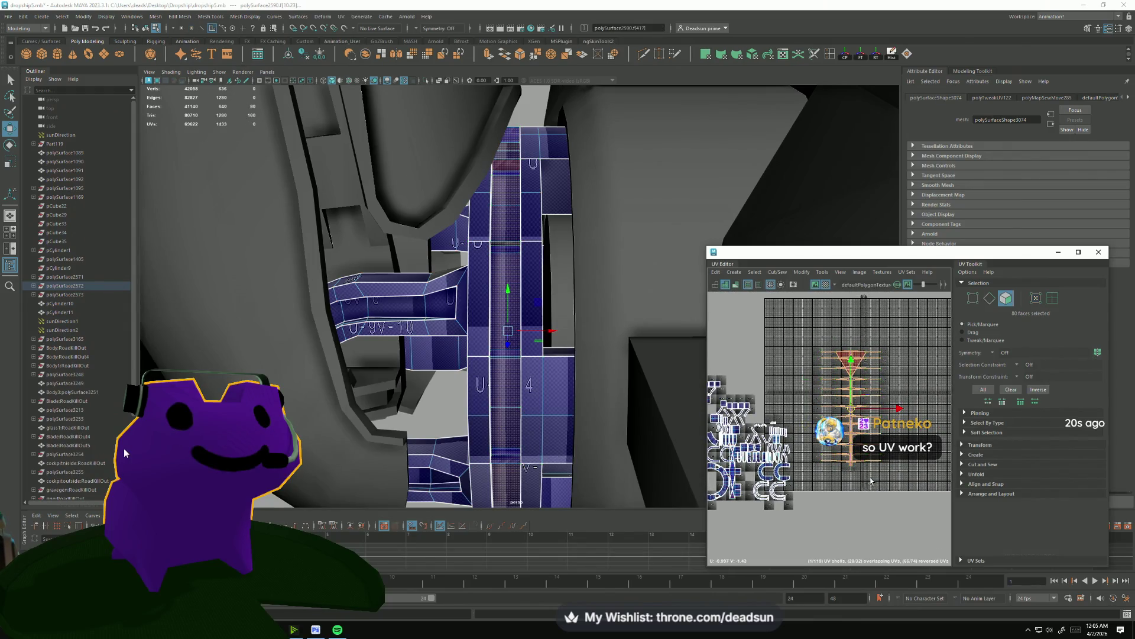
{"action": "left_click_drag", "start_coordinate": [746, 490], "coordinate": [767, 445]}
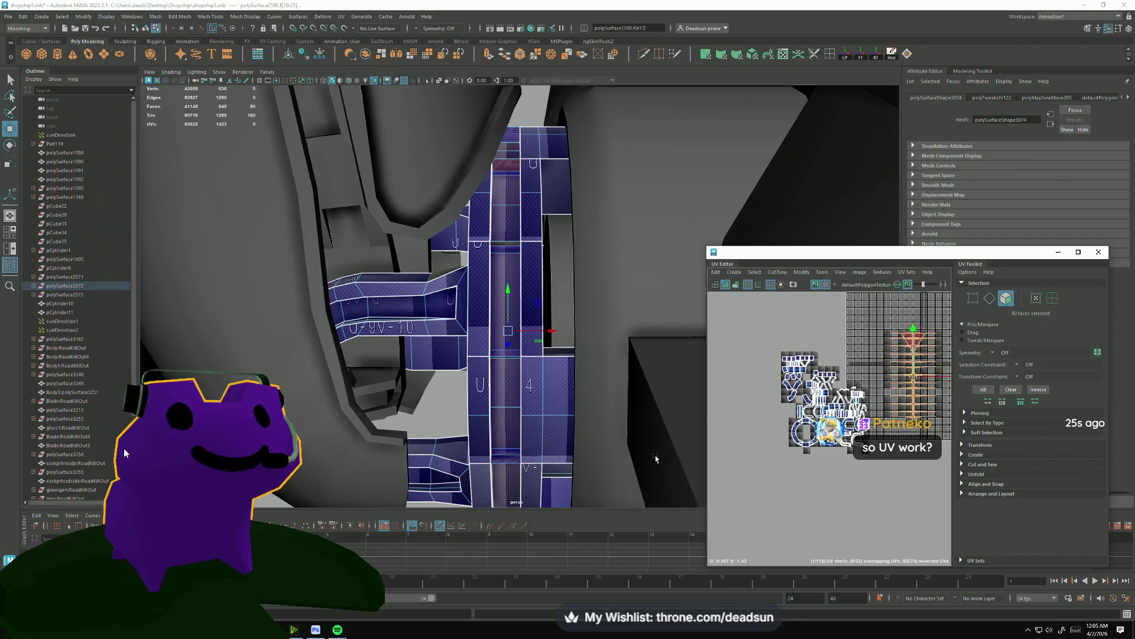
{"action": "left_click_drag", "start_coordinate": [853, 381], "coordinate": [770, 402]}
{"action": "left_click_drag", "start_coordinate": [591, 331], "coordinate": [542, 335]}
{"action": "left_click_drag", "start_coordinate": [768, 414], "coordinate": [868, 373]}
{"action": "left_click_drag", "start_coordinate": [514, 259], "coordinate": [513, 284]}
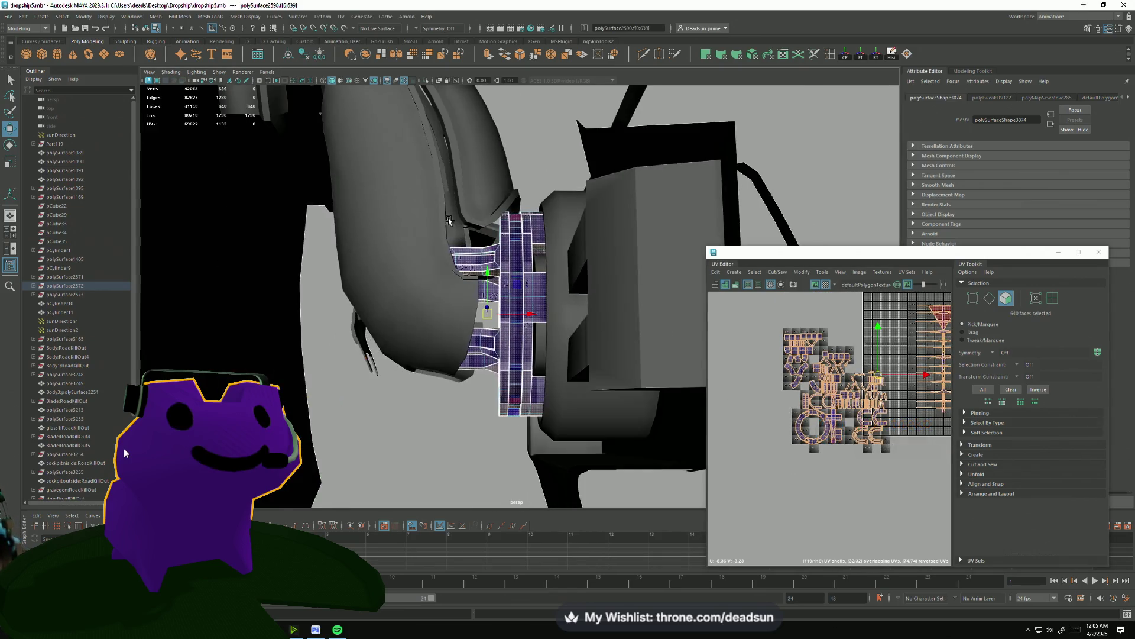
Save the scene dropship5.mb with File > Save Scene.
{"action": "key", "text": "f"}
{"action": "left_click_drag", "start_coordinate": [481, 258], "coordinate": [467, 320]}
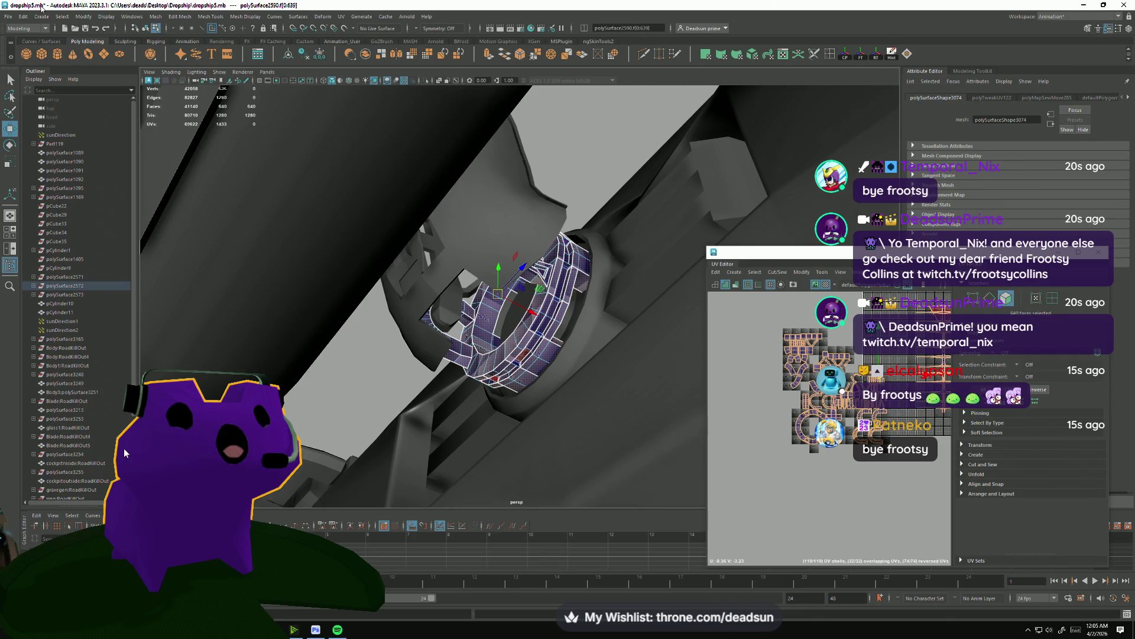
{"action": "left_click", "coordinate": [8, 16]}
{"action": "left_click", "coordinate": [30, 54]}
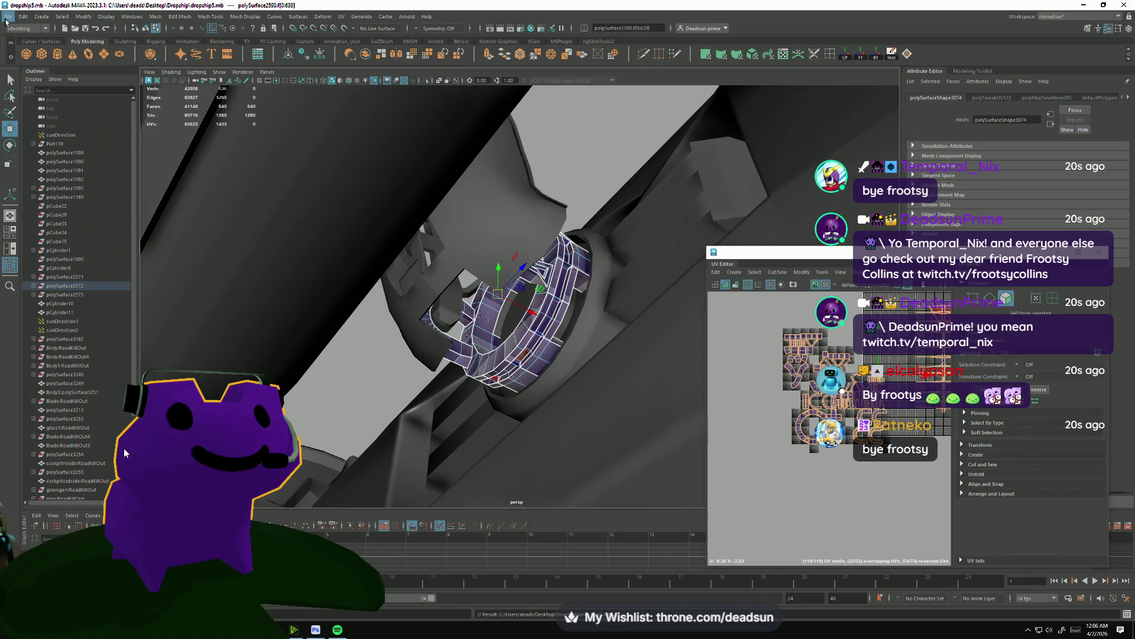
Start Export Selection and browse to the Dropship folder on the Desktop.
{"action": "left_click", "coordinate": [7, 16]}
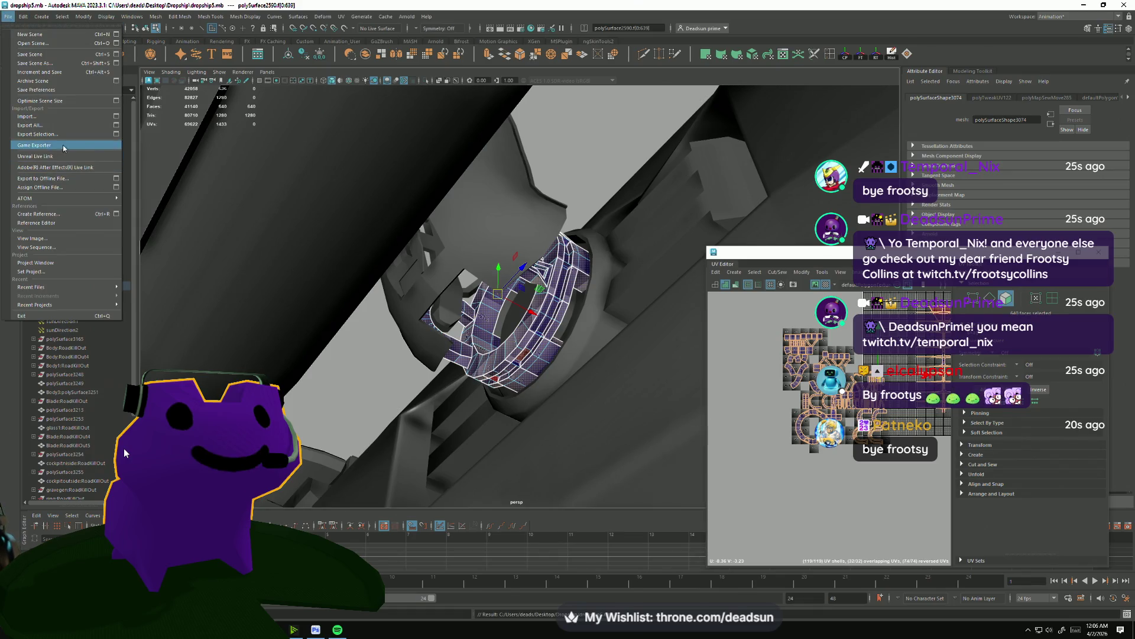
{"action": "left_click", "coordinate": [36, 133]}
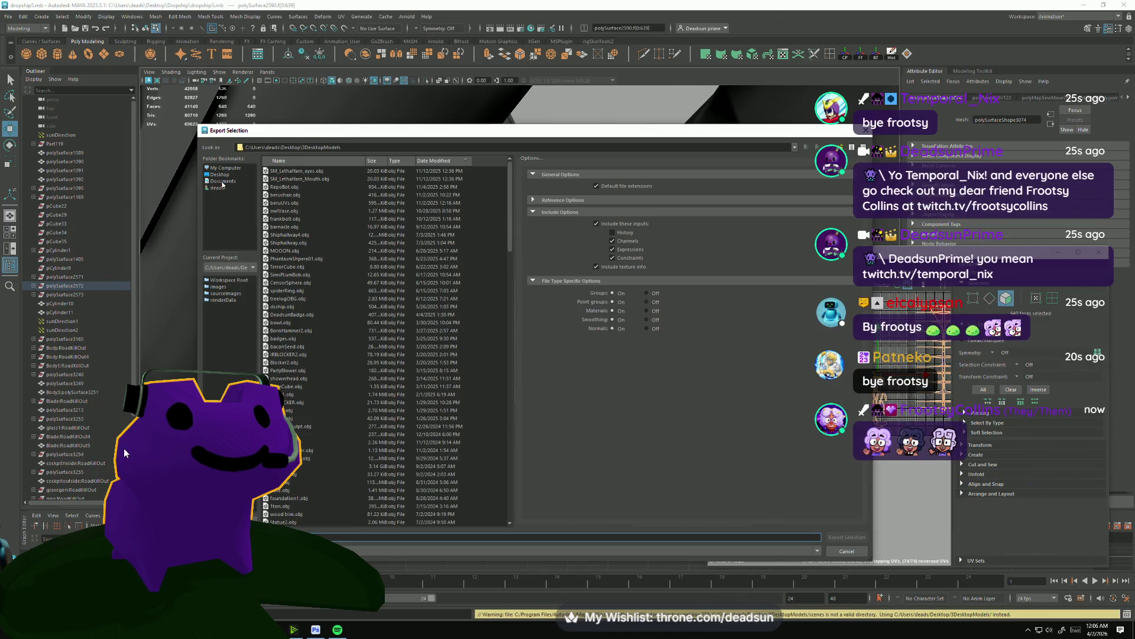
{"action": "left_click", "coordinate": [219, 175]}
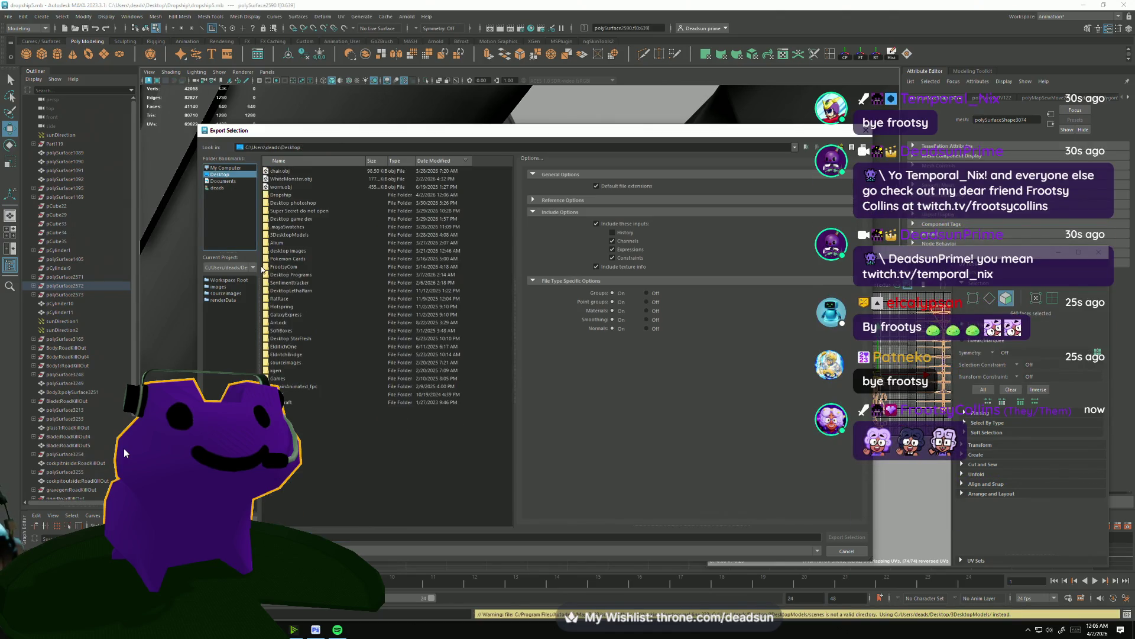
{"action": "double_click", "coordinate": [283, 195]}
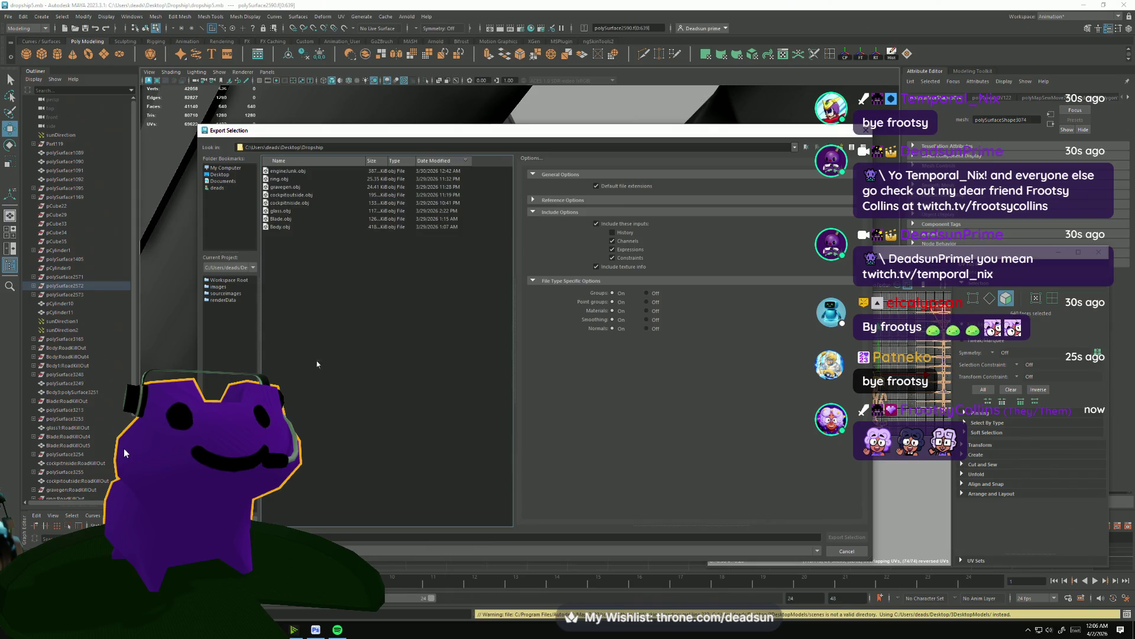
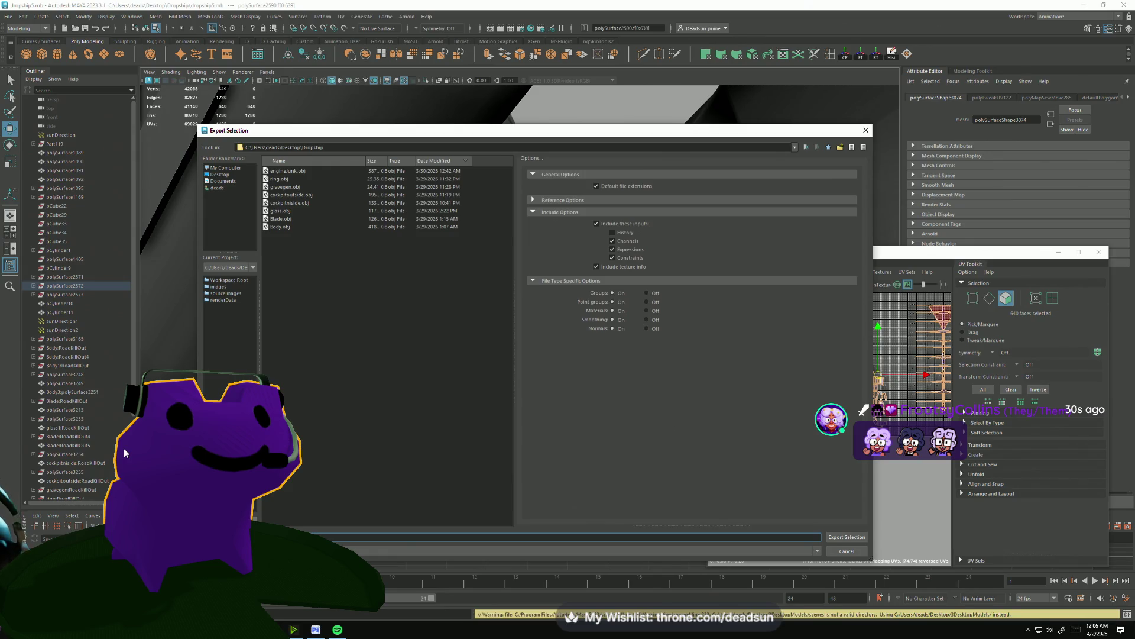
Export the selected ring mesh and launch RoadKill from the Start menu search.
{"action": "key", "text": "Return"}
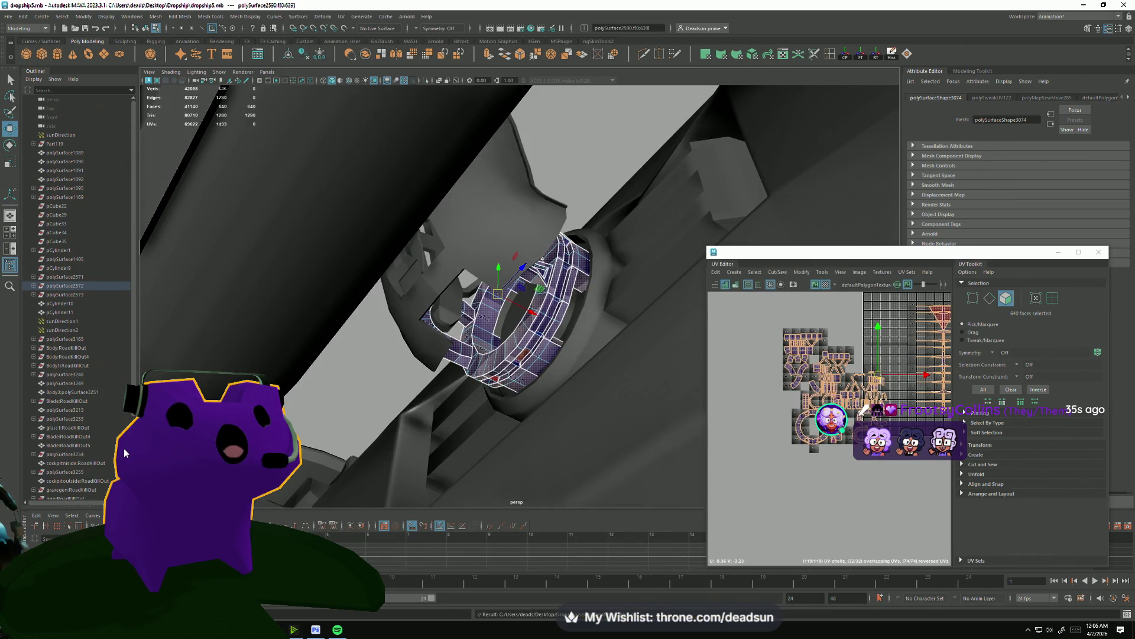
{"action": "left_click", "coordinate": [12, 629]}
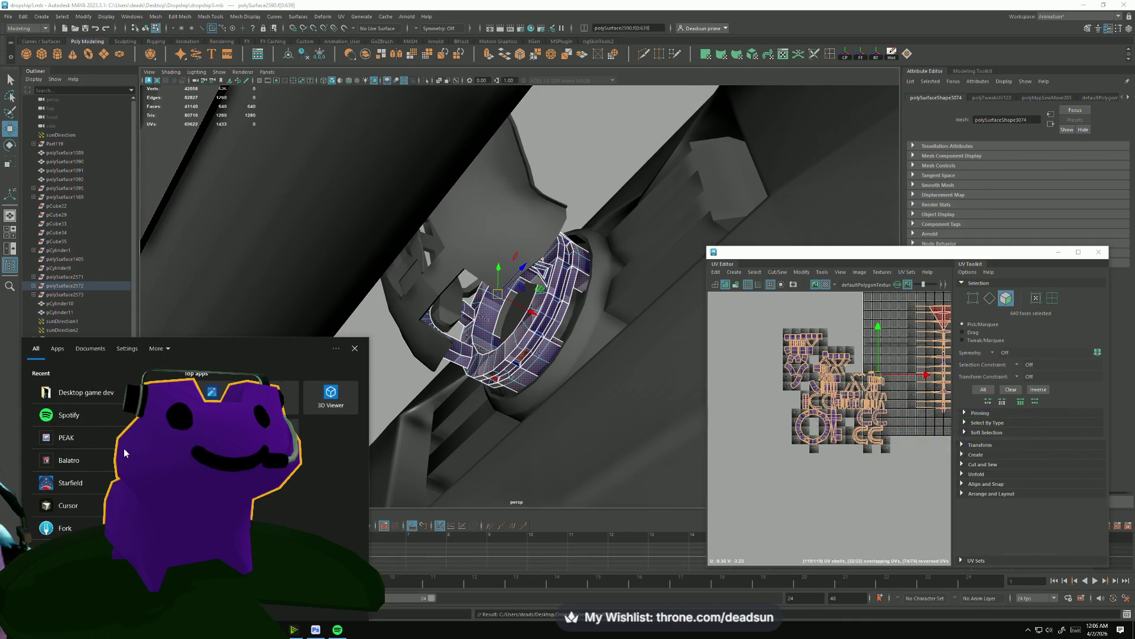
{"action": "type", "text": "roadkill"}
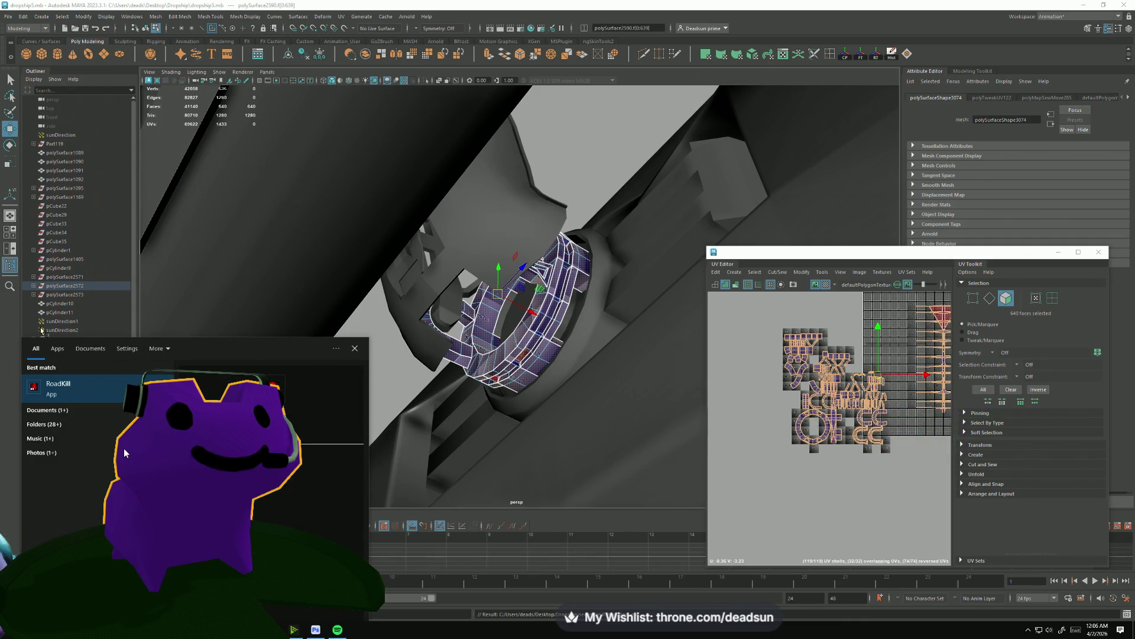
{"action": "left_click", "coordinate": [95, 398]}
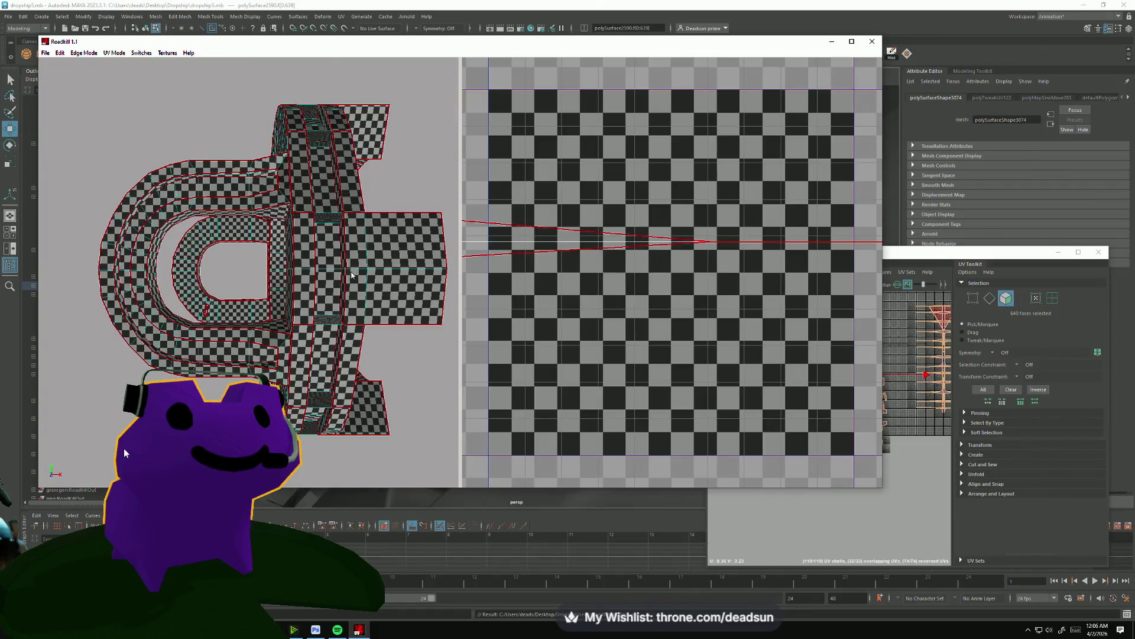
Select the whole imported ring mesh and pick a first seam edge on it.
{"action": "left_click_drag", "start_coordinate": [175, 179], "coordinate": [381, 393]}
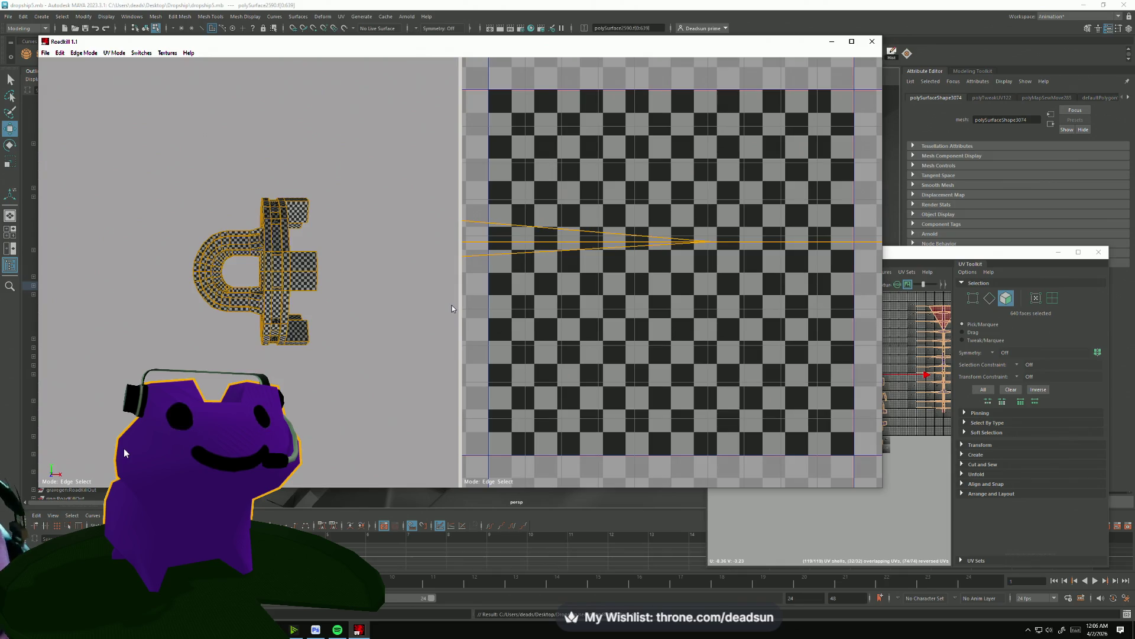
{"action": "left_click_drag", "start_coordinate": [440, 310], "coordinate": [193, 269]}
{"action": "scroll", "scroll_direction": "up", "scroll_amount": 3}
{"action": "scroll", "scroll_direction": "down", "scroll_amount": 3}
{"action": "left_click", "coordinate": [194, 272]}
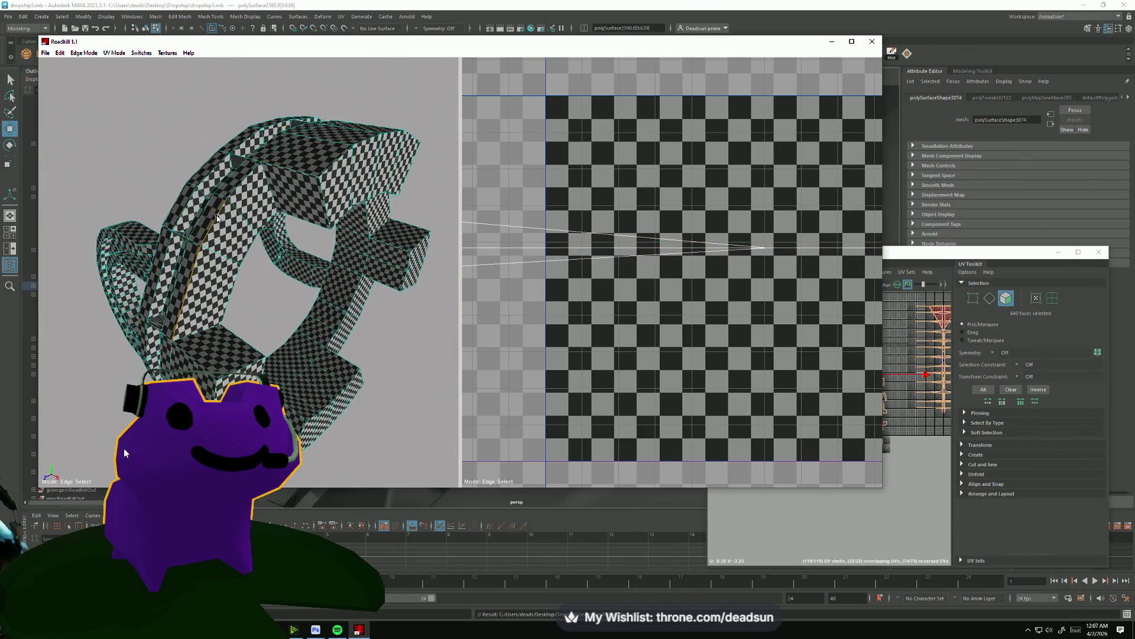
Add another edge run to the seams, checking the ring from several angles.
{"action": "left_click_drag", "start_coordinate": [300, 162], "coordinate": [268, 170]}
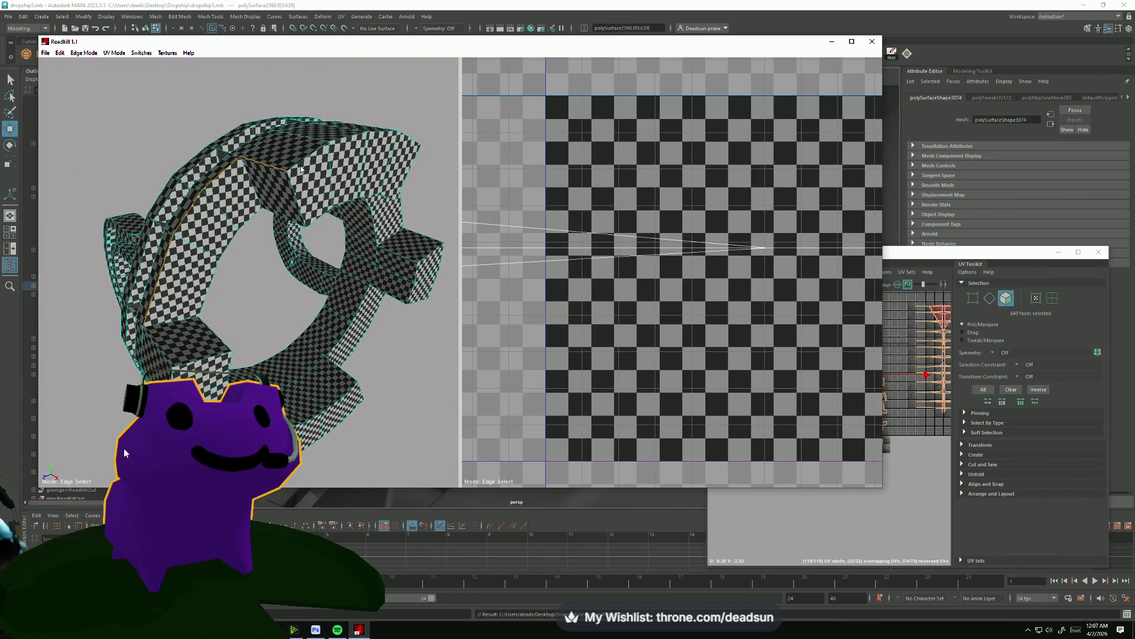
{"action": "left_click_drag", "start_coordinate": [343, 140], "coordinate": [226, 202]}
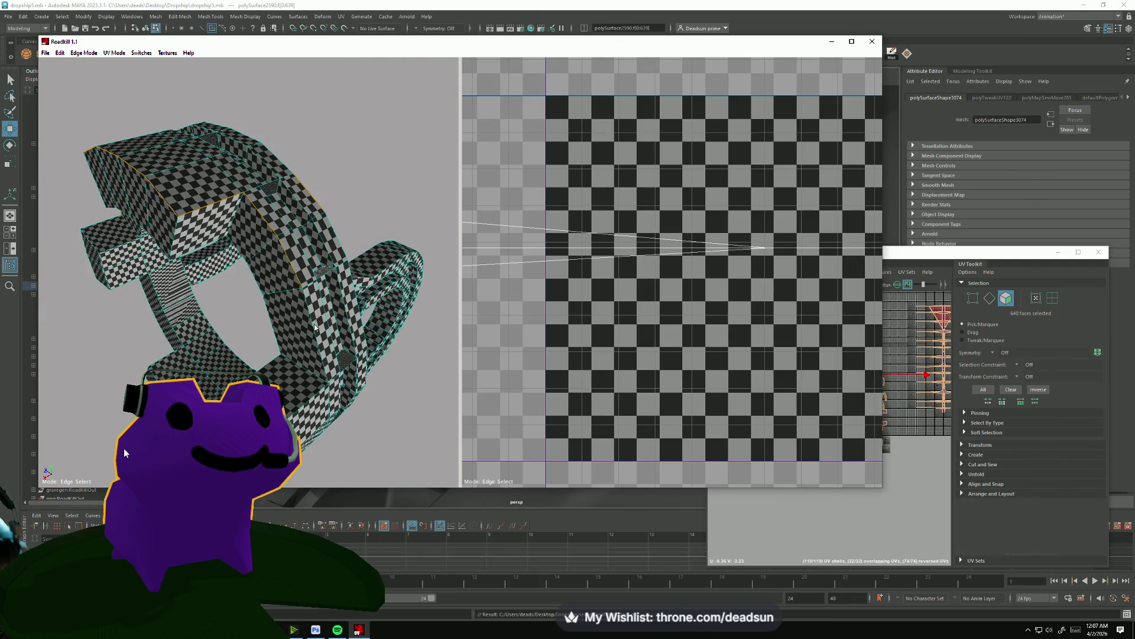
{"action": "left_click_drag", "start_coordinate": [311, 330], "coordinate": [308, 355]}
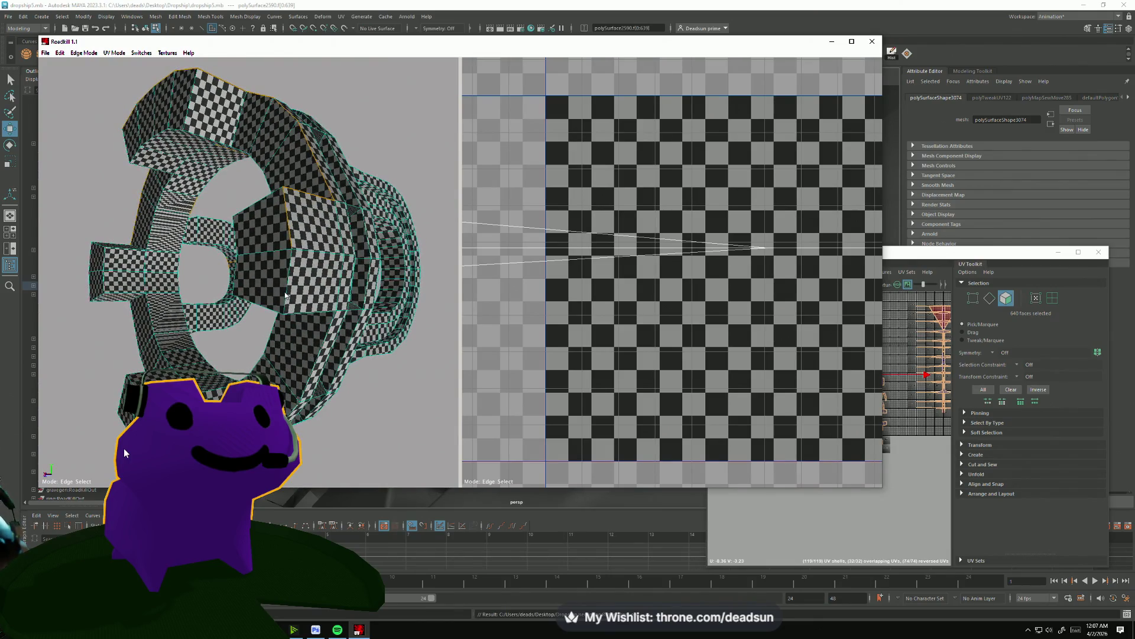
{"action": "left_click_drag", "start_coordinate": [297, 315], "coordinate": [281, 247]}
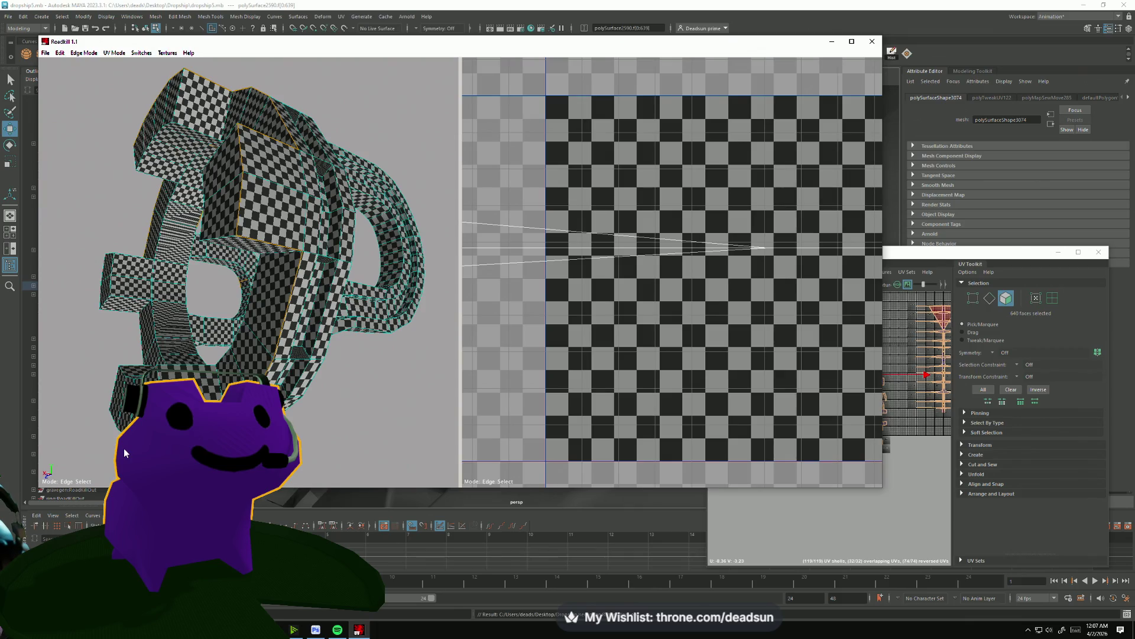
{"action": "left_click_drag", "start_coordinate": [213, 414], "coordinate": [235, 341]}
{"action": "left_click", "coordinate": [163, 322]}
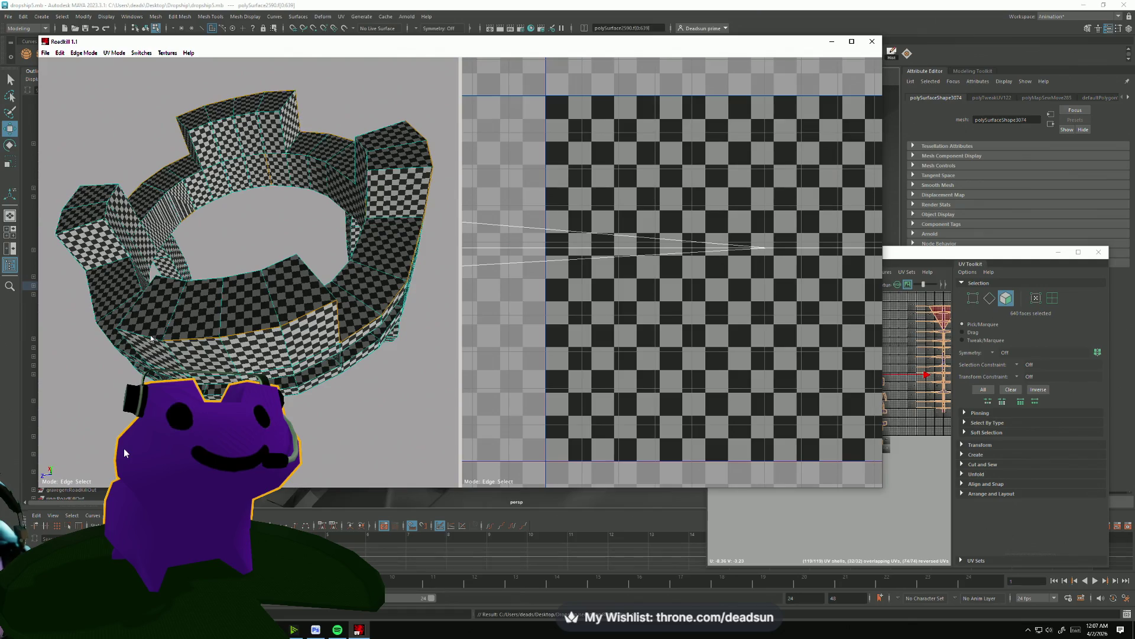
{"action": "left_click_drag", "start_coordinate": [152, 363], "coordinate": [341, 366]}
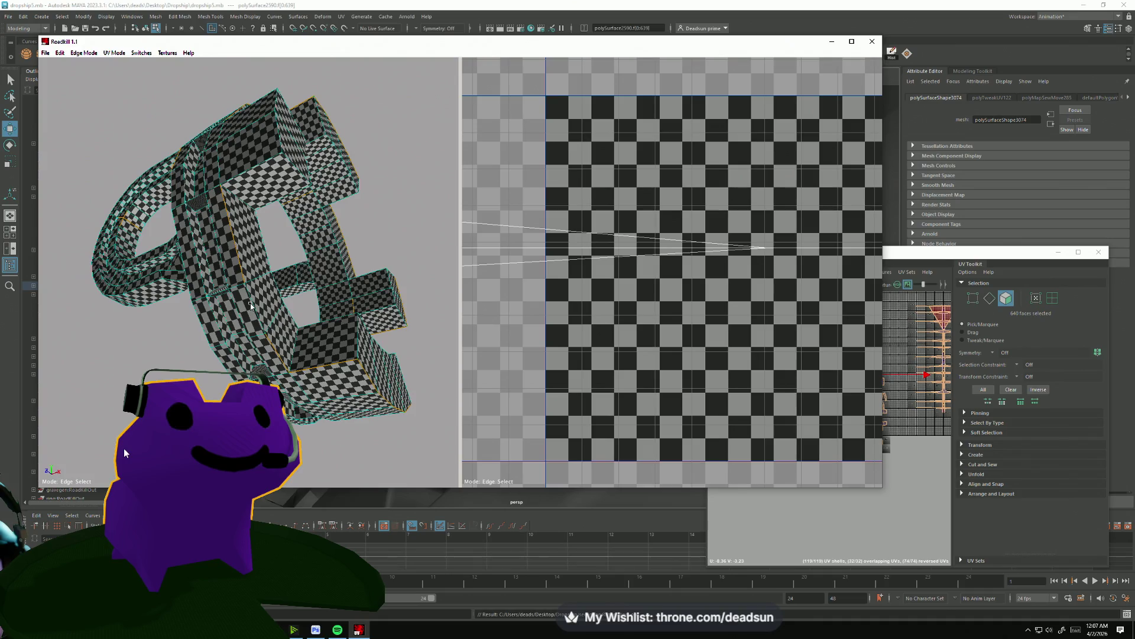
{"action": "left_click_drag", "start_coordinate": [246, 173], "coordinate": [217, 253]}
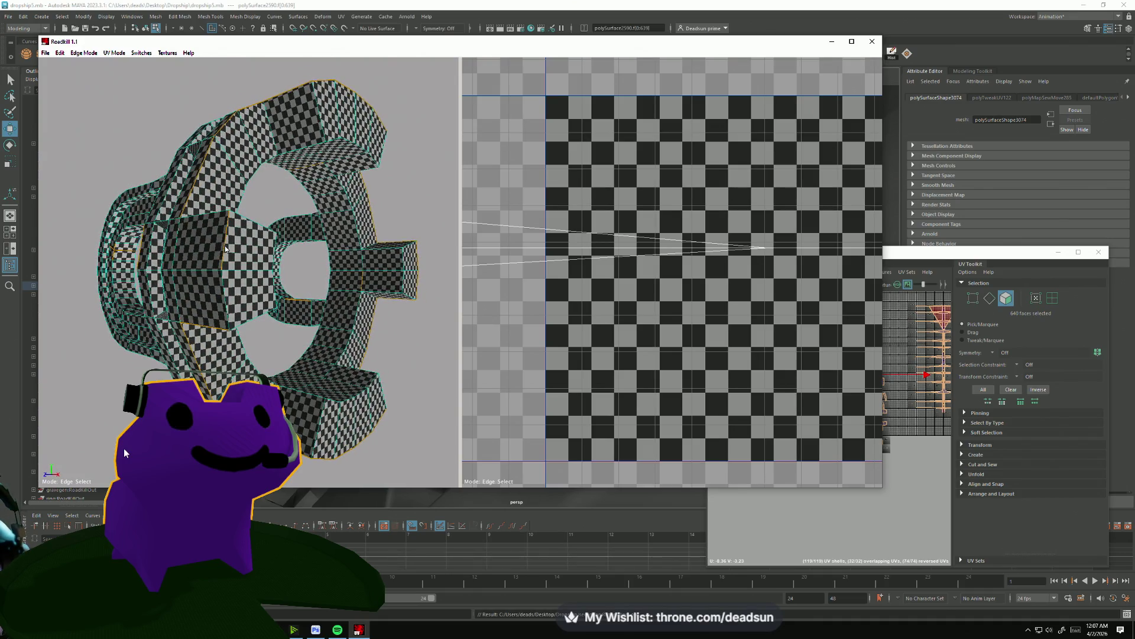
{"action": "left_click_drag", "start_coordinate": [225, 286], "coordinate": [172, 218]}
{"action": "left_click_drag", "start_coordinate": [248, 335], "coordinate": [229, 202]}
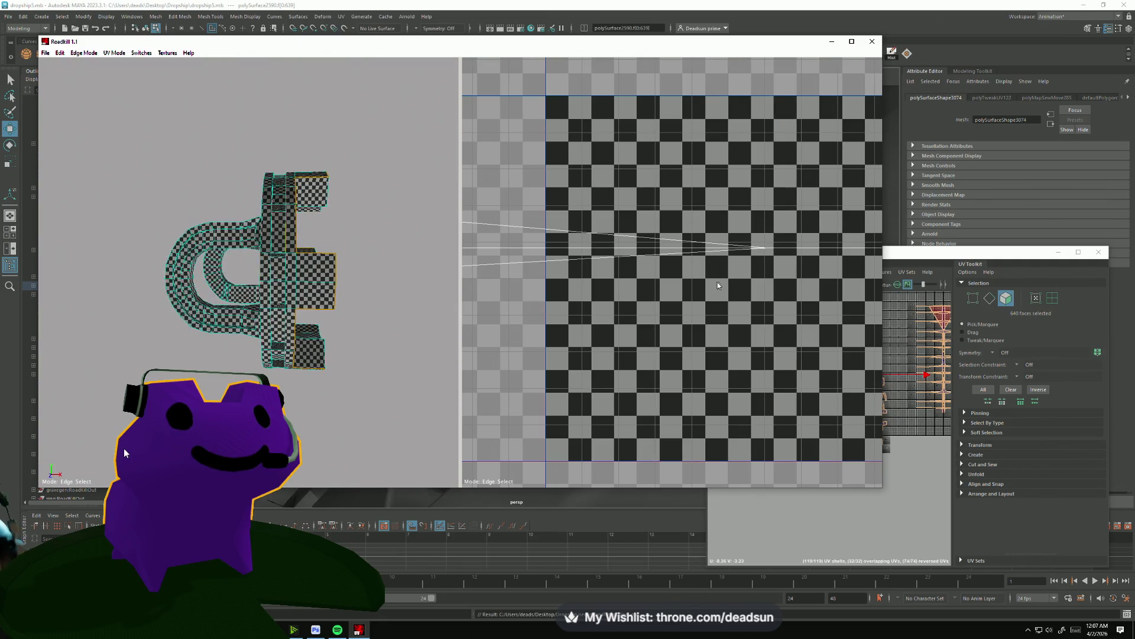
Unwrap the ring along the chosen seams and inspect the result from several angles.
{"action": "key", "text": "u"}
{"action": "scroll", "scroll_direction": "down", "scroll_amount": 3}
{"action": "scroll", "scroll_direction": "up", "scroll_amount": 3}
{"action": "left_click_drag", "start_coordinate": [337, 303], "coordinate": [327, 307]}
{"action": "left_click_drag", "start_coordinate": [330, 367], "coordinate": [324, 439]}
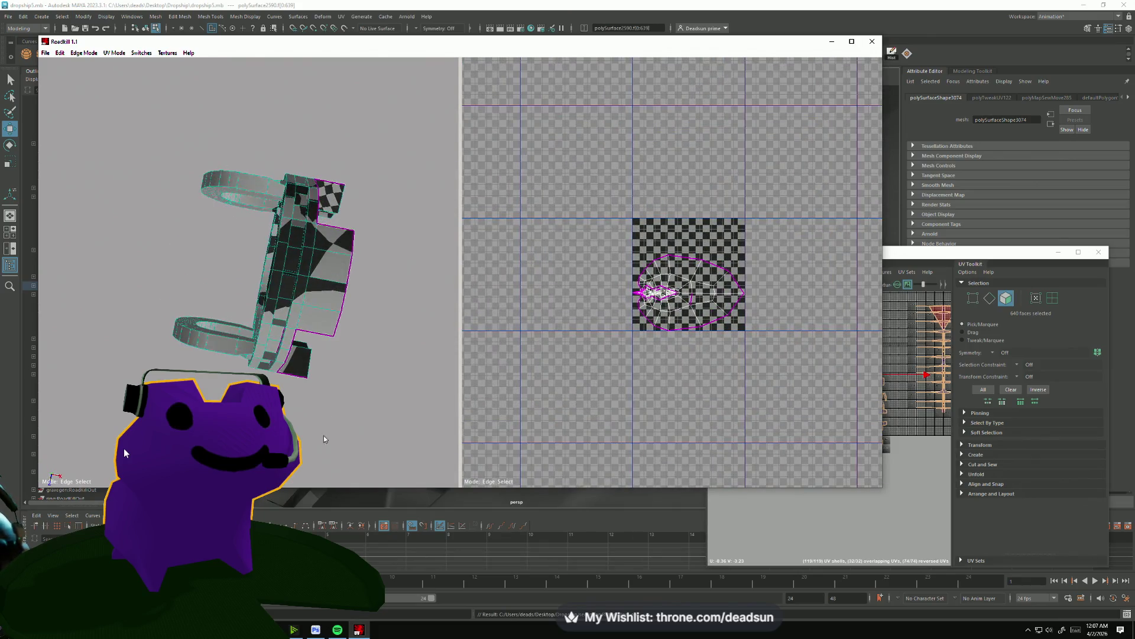
{"action": "left_click_drag", "start_coordinate": [350, 284], "coordinate": [384, 275]}
{"action": "scroll", "scroll_direction": "up", "scroll_amount": 3}
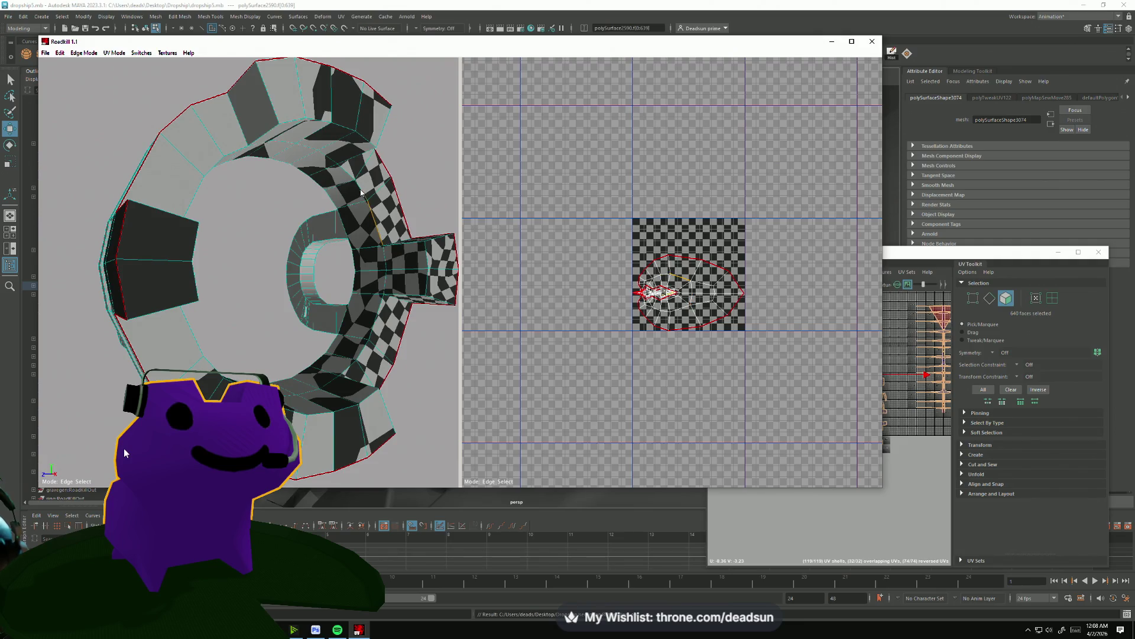
{"action": "left_click_drag", "start_coordinate": [403, 244], "coordinate": [405, 253]}
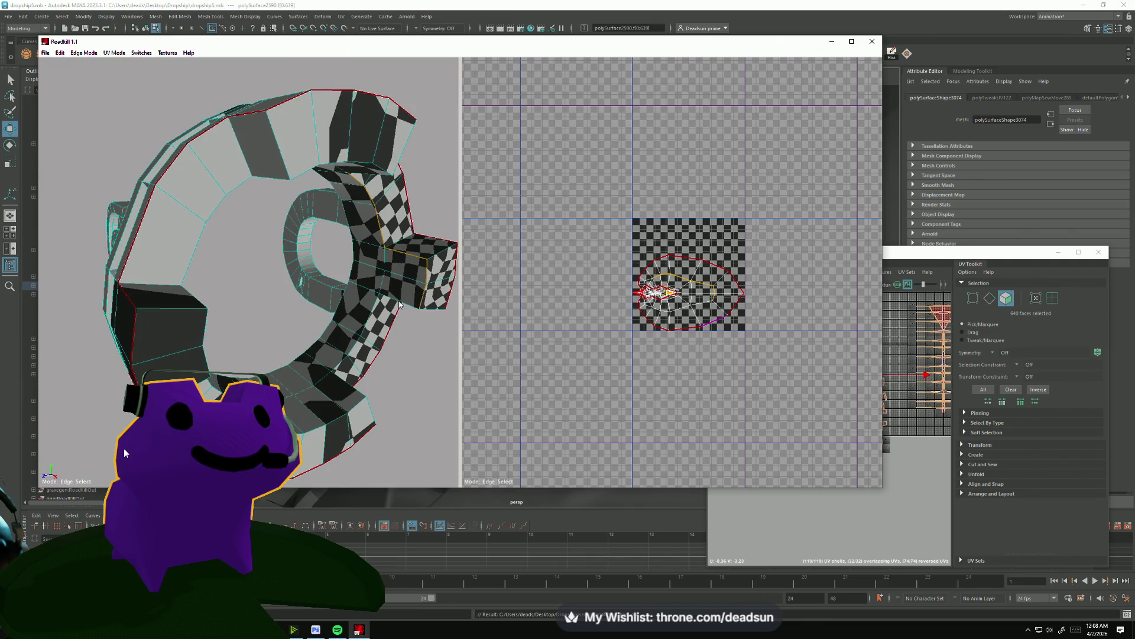
{"action": "left_click_drag", "start_coordinate": [385, 310], "coordinate": [344, 305]}
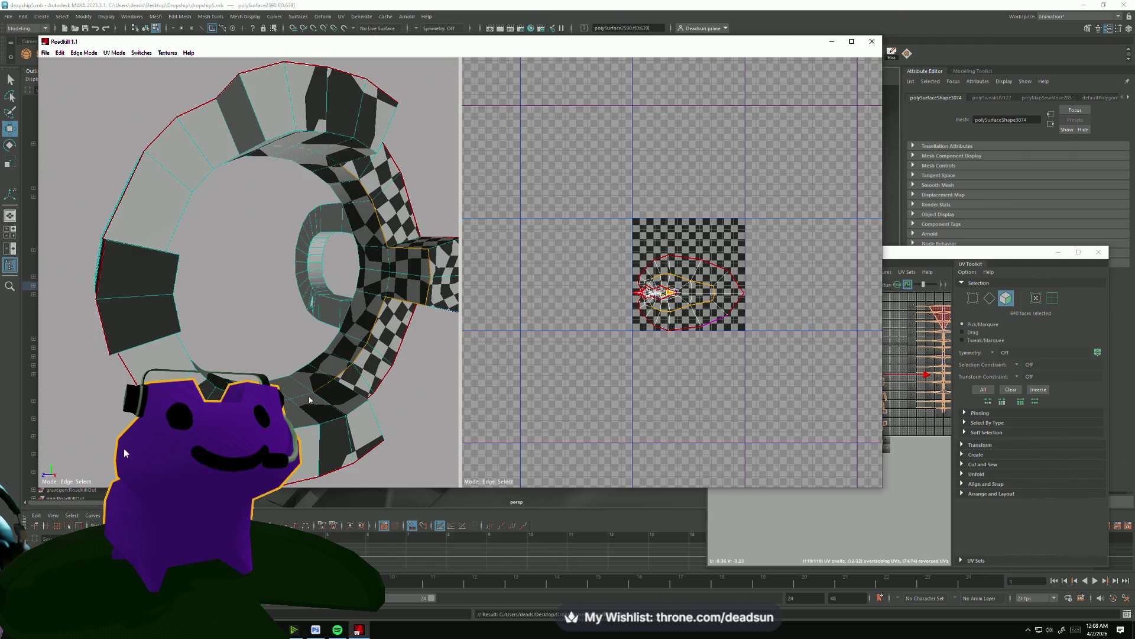
{"action": "left_click_drag", "start_coordinate": [383, 389], "coordinate": [341, 412]}
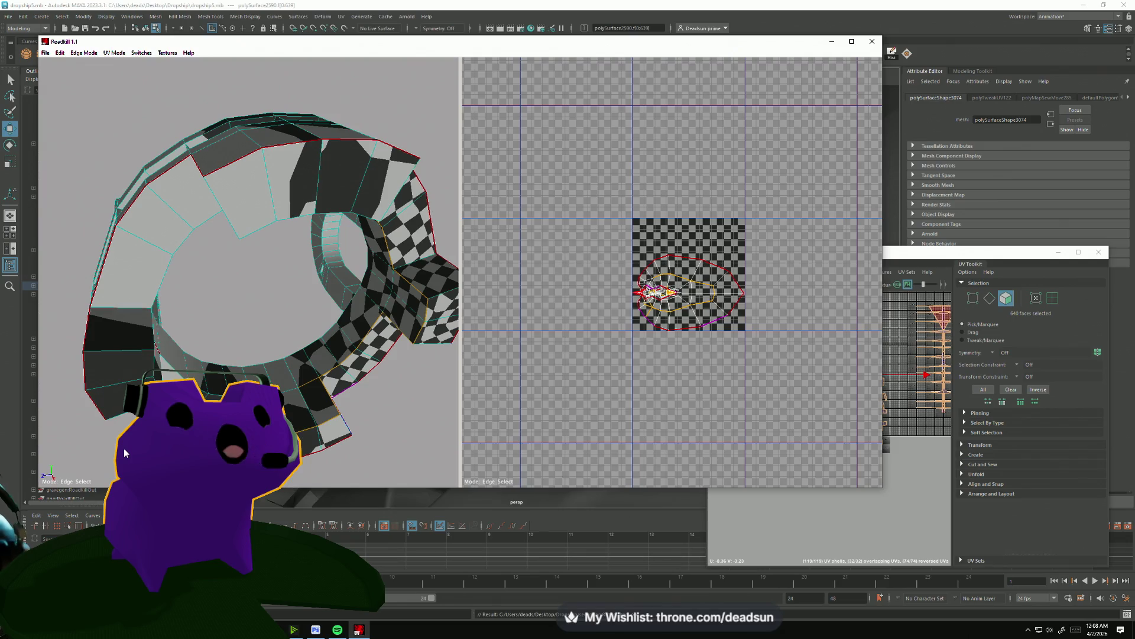
{"action": "left_click_drag", "start_coordinate": [124, 453], "coordinate": [125, 453]}
{"action": "scroll", "scroll_direction": "up", "scroll_amount": 3}
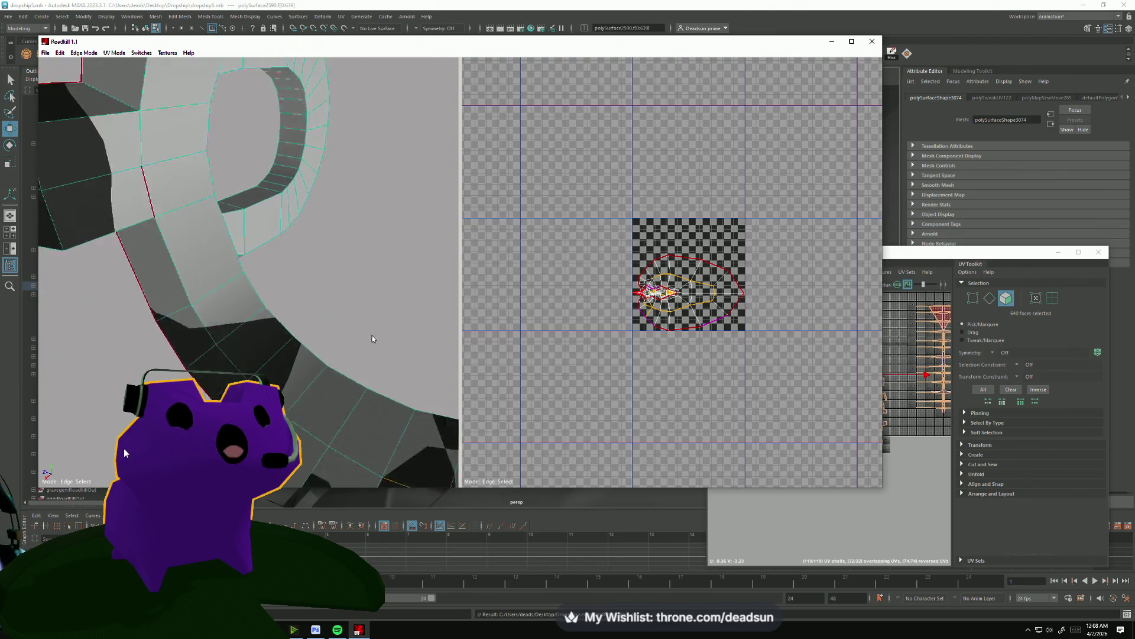
Extend the edge selection up the ring's side and add the dark box's bottom and vertical edges.
{"action": "left_click", "coordinate": [290, 376]}
{"action": "left_click", "coordinate": [247, 318]}
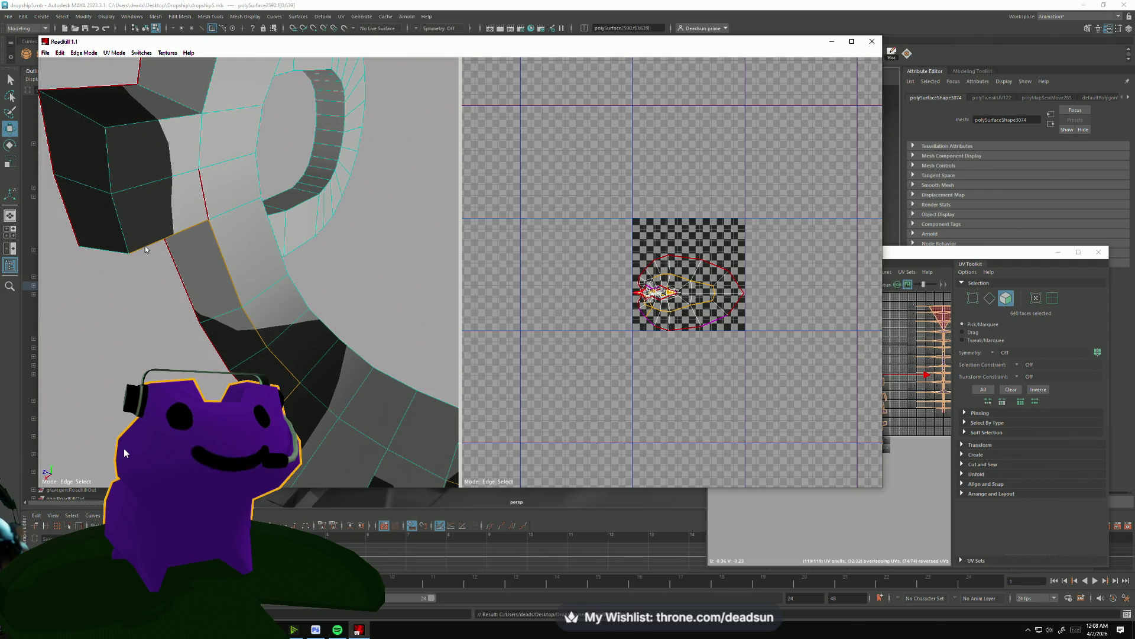
{"action": "left_click", "coordinate": [122, 232]}
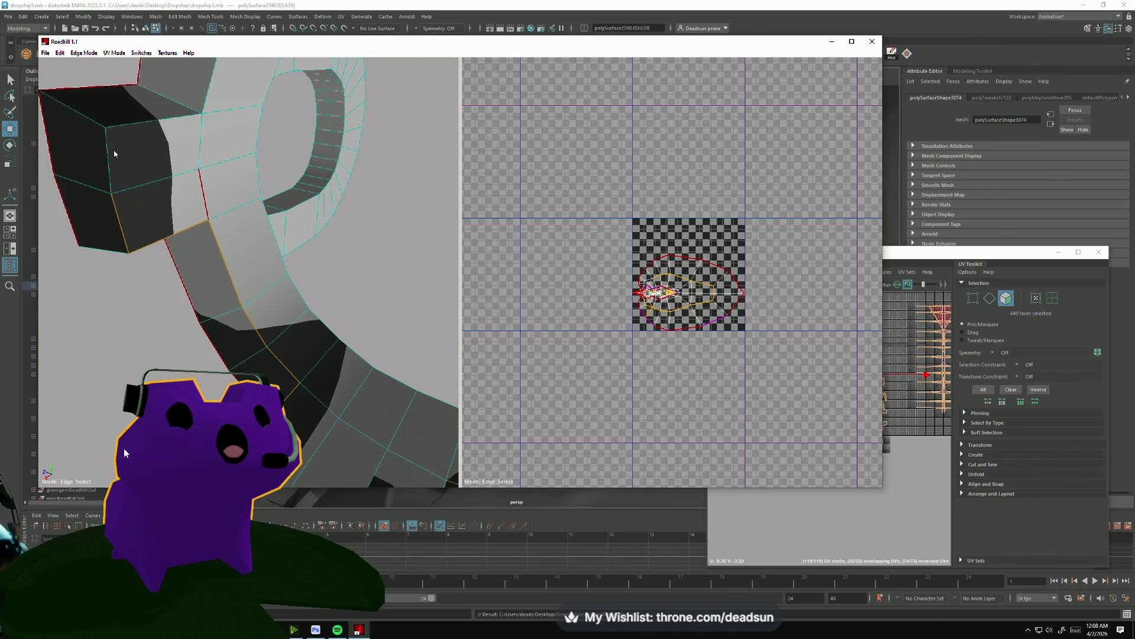
{"action": "left_click_drag", "start_coordinate": [115, 147], "coordinate": [252, 293]}
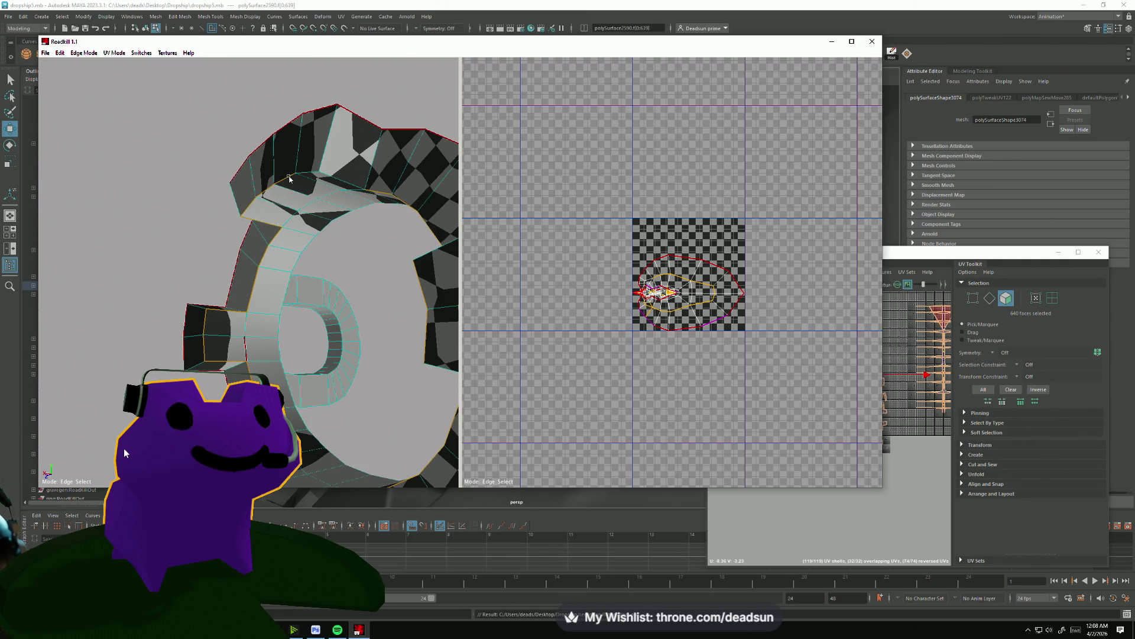
{"action": "left_click_drag", "start_coordinate": [330, 178], "coordinate": [449, 278]}
Box-select faces on the ring's side and inner ring, then re-unwrap into one framed arc shell.
{"action": "left_click_drag", "start_coordinate": [241, 193], "coordinate": [332, 414]}
{"action": "left_click_drag", "start_coordinate": [285, 206], "coordinate": [338, 343]}
{"action": "left_click_drag", "start_coordinate": [359, 418], "coordinate": [485, 402]}
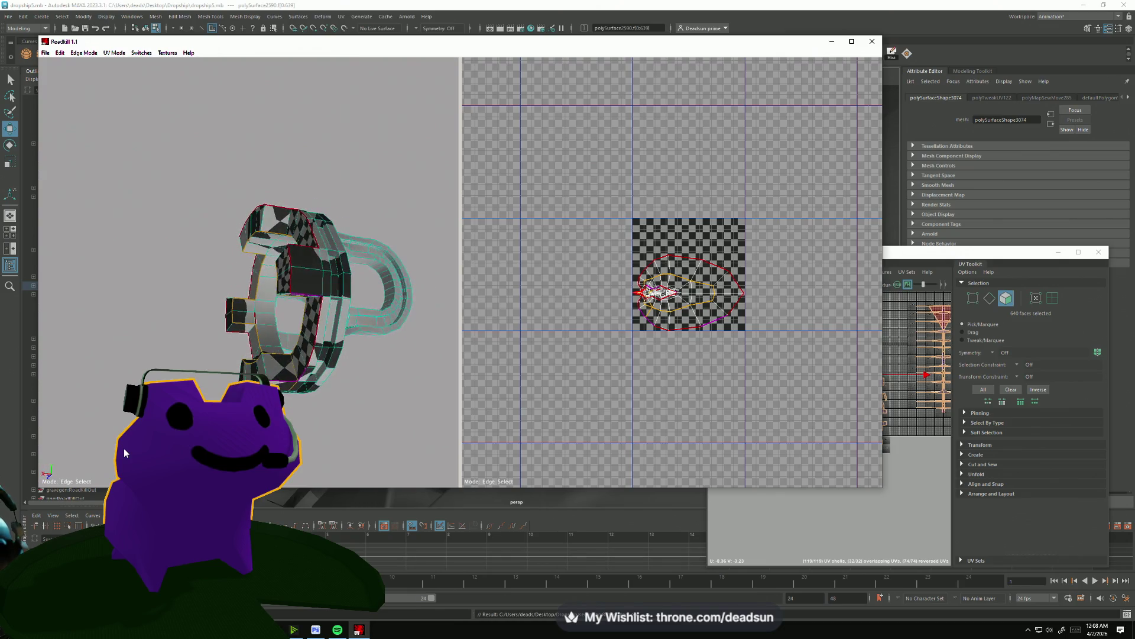
{"action": "left_click", "coordinate": [656, 310]}
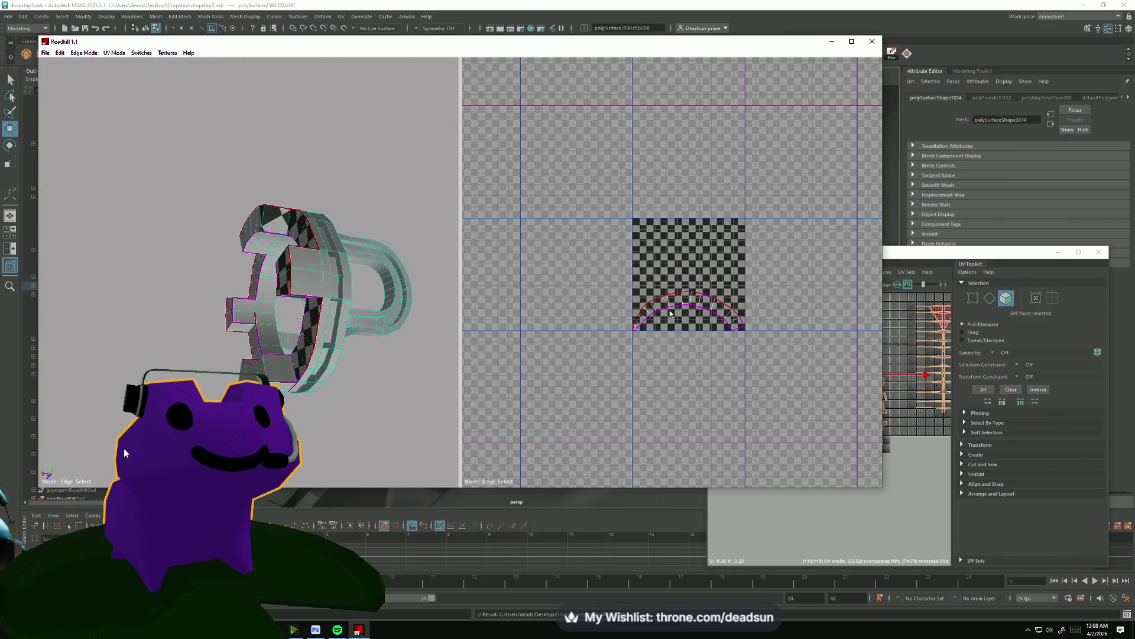
{"action": "key", "text": "f"}
{"action": "left_click_drag", "start_coordinate": [322, 331], "coordinate": [304, 342]}
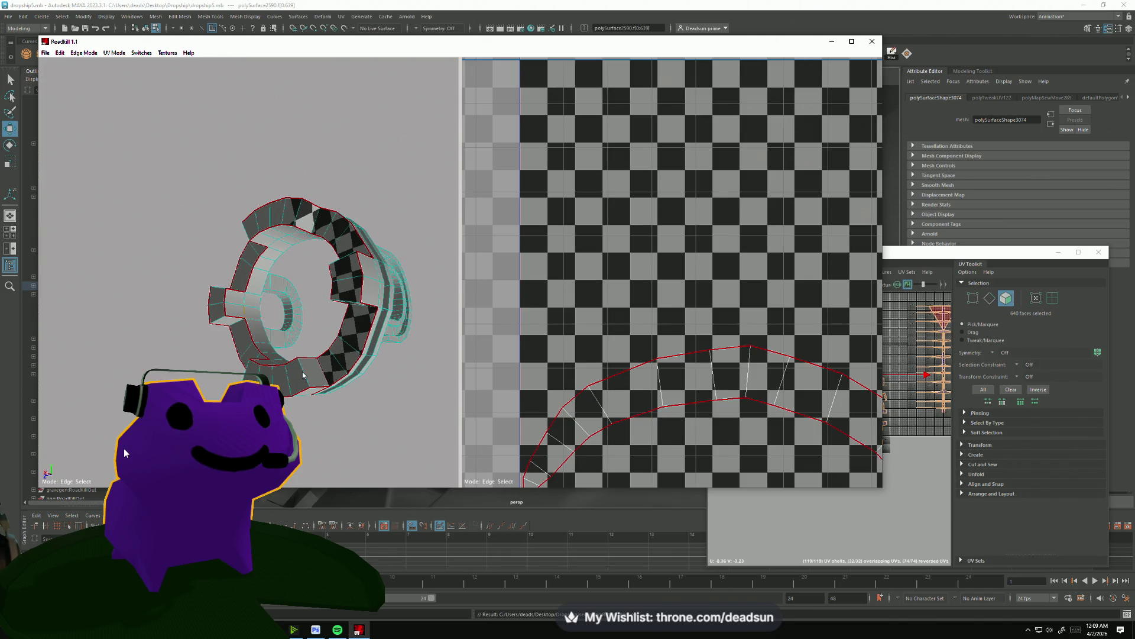
{"action": "left_click_drag", "start_coordinate": [270, 282], "coordinate": [315, 255]}
{"action": "scroll", "scroll_direction": "up", "scroll_amount": 3}
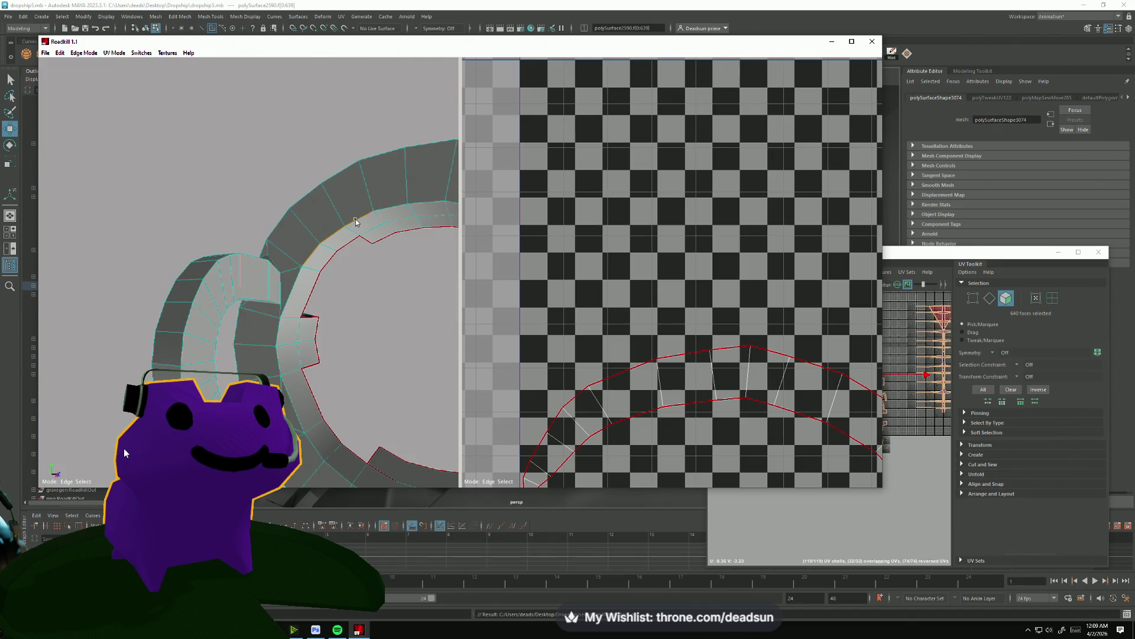
{"action": "left_click", "coordinate": [357, 223]}
{"action": "left_click_drag", "start_coordinate": [423, 206], "coordinate": [244, 260]}
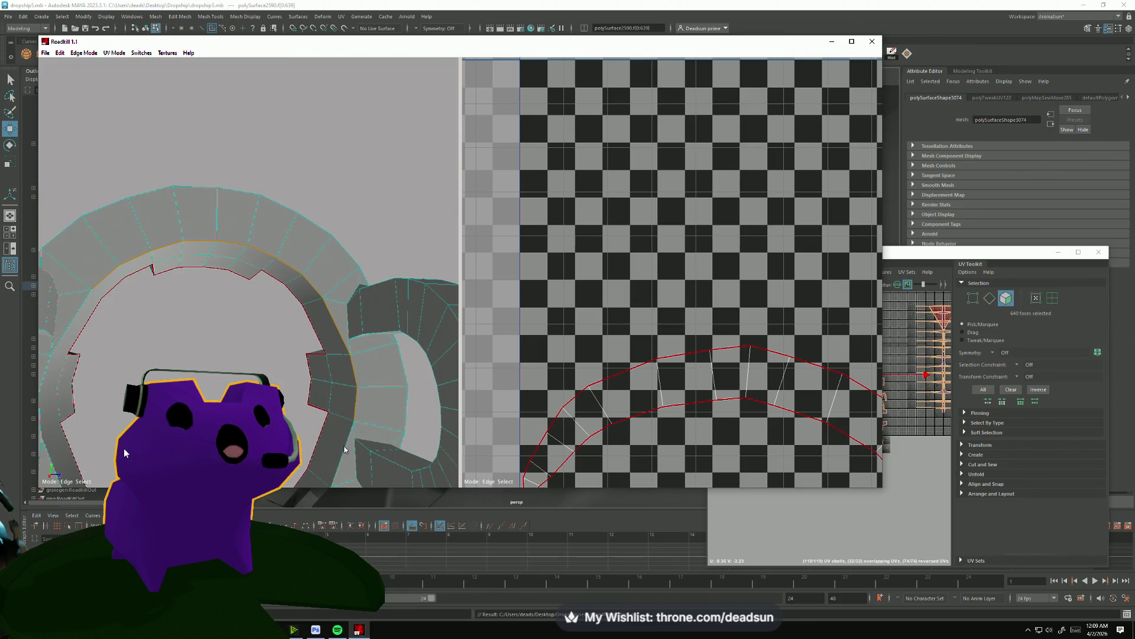
{"action": "left_click_drag", "start_coordinate": [346, 450], "coordinate": [380, 317]}
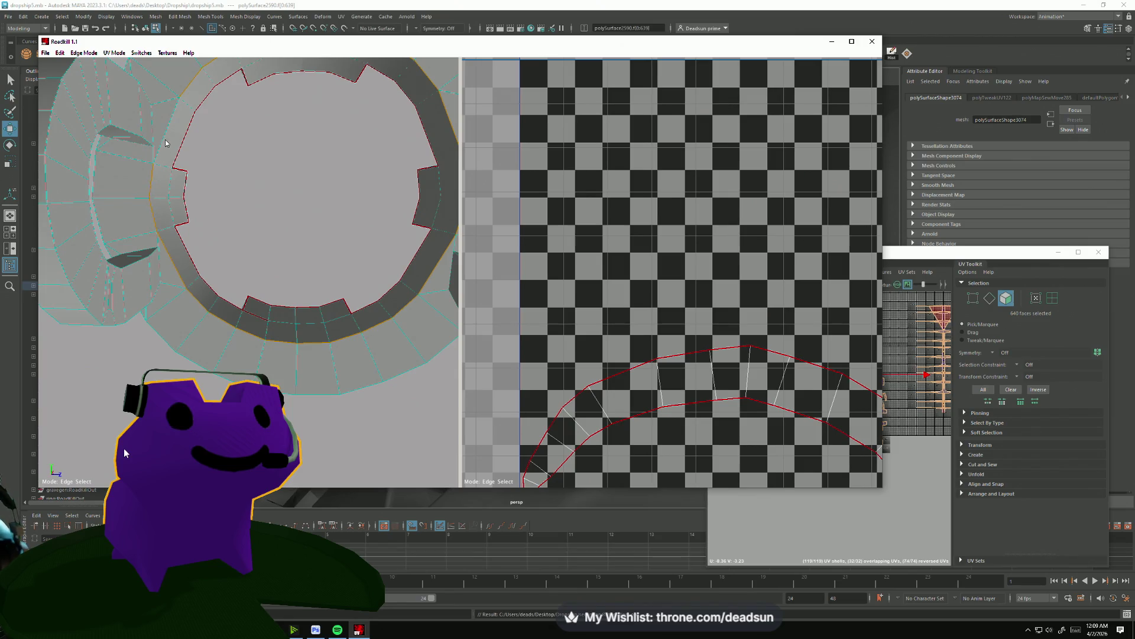
{"action": "scroll", "scroll_direction": "down", "scroll_amount": 3}
{"action": "left_click_drag", "start_coordinate": [255, 237], "coordinate": [248, 201]}
{"action": "scroll", "scroll_direction": "down", "scroll_amount": 3}
{"action": "left_click_drag", "start_coordinate": [181, 165], "coordinate": [332, 390]}
{"action": "scroll", "scroll_direction": "up", "scroll_amount": 3}
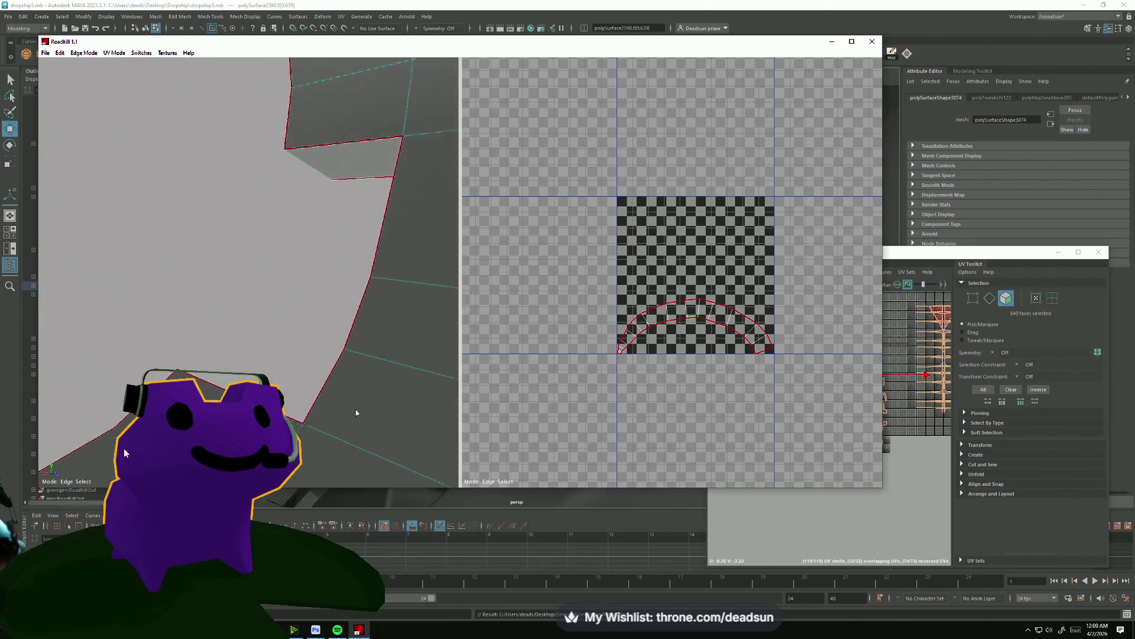
Select the ring's outer edge loop and inspect its edges from around the ring.
{"action": "scroll", "scroll_direction": "down", "scroll_amount": 3}
{"action": "left_click_drag", "start_coordinate": [276, 367], "coordinate": [215, 210]}
{"action": "left_click", "coordinate": [239, 362]}
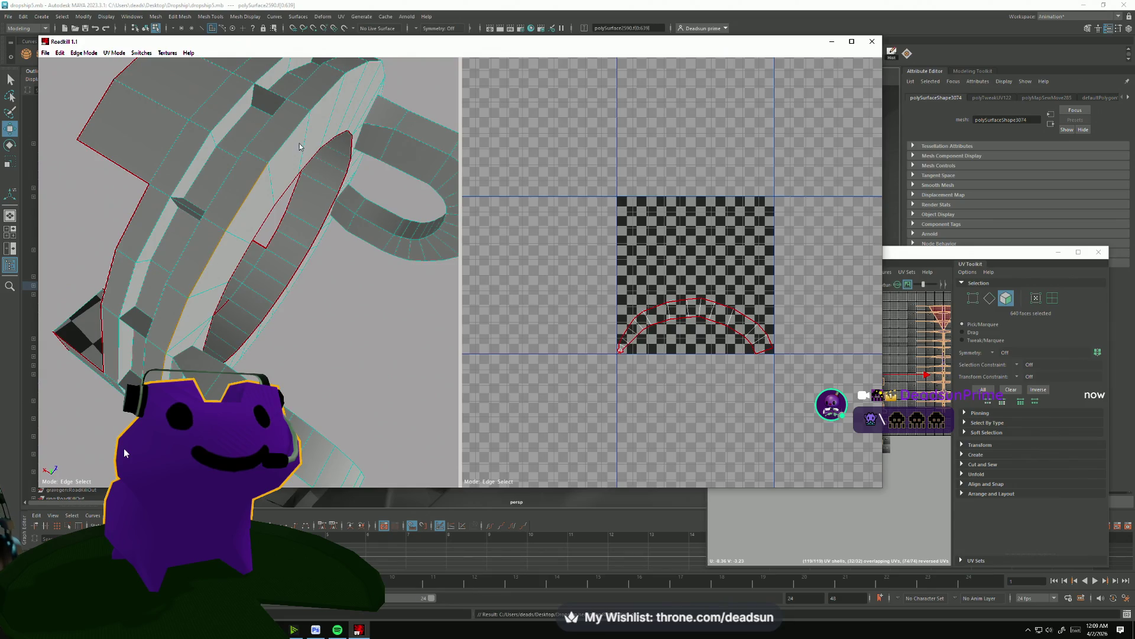
{"action": "left_click_drag", "start_coordinate": [289, 140], "coordinate": [277, 185]}
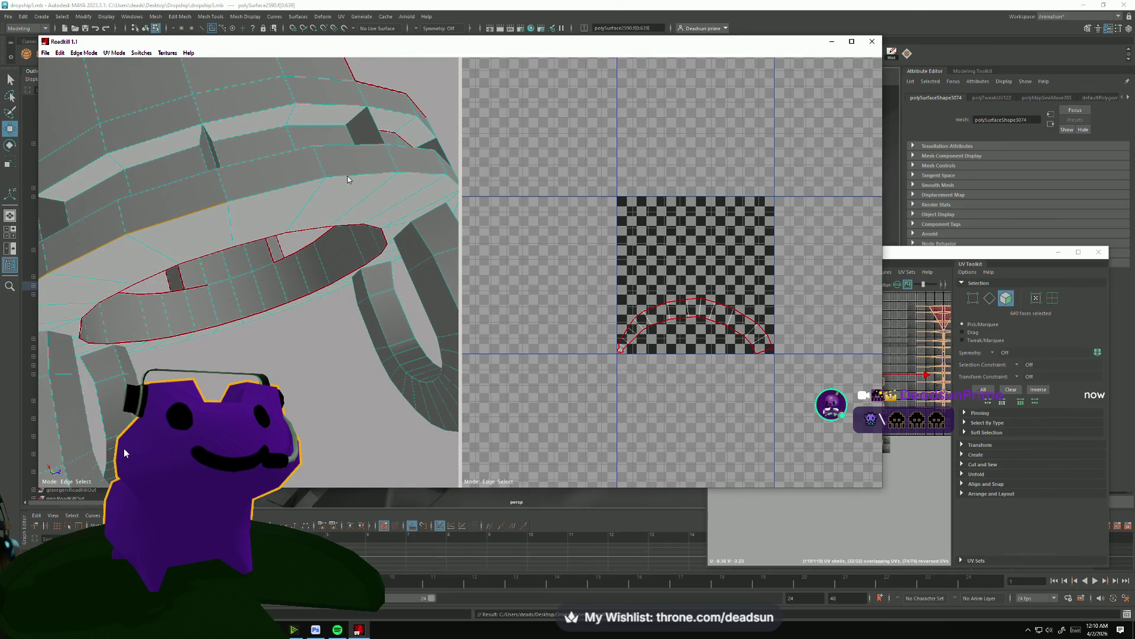
{"action": "left_click_drag", "start_coordinate": [414, 177], "coordinate": [205, 222]}
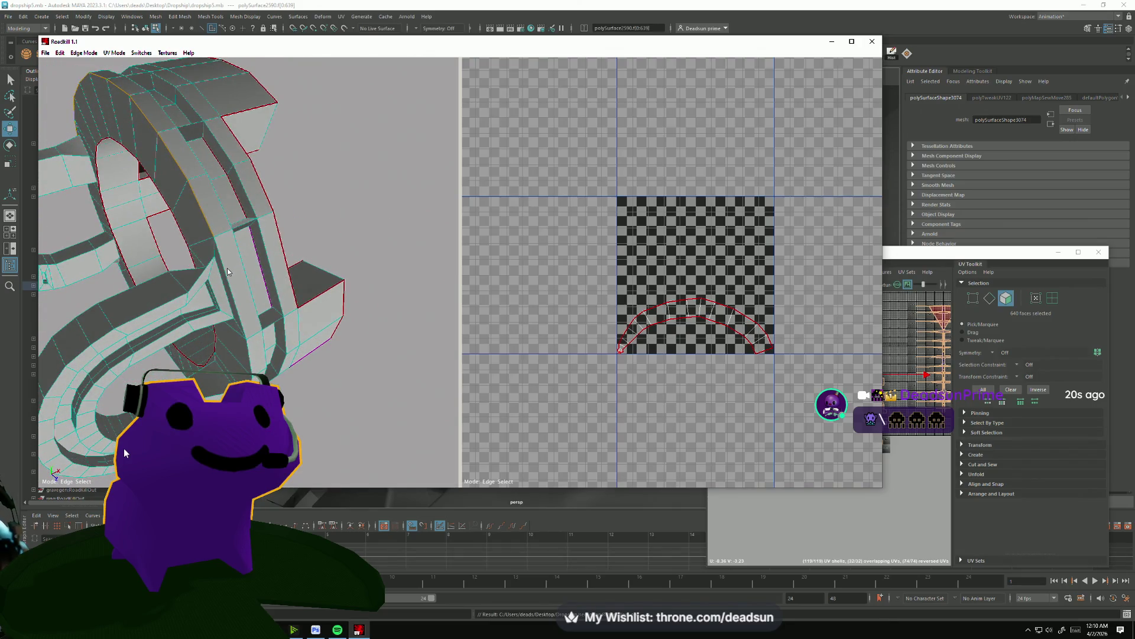
{"action": "left_click_drag", "start_coordinate": [225, 269], "coordinate": [251, 299]}
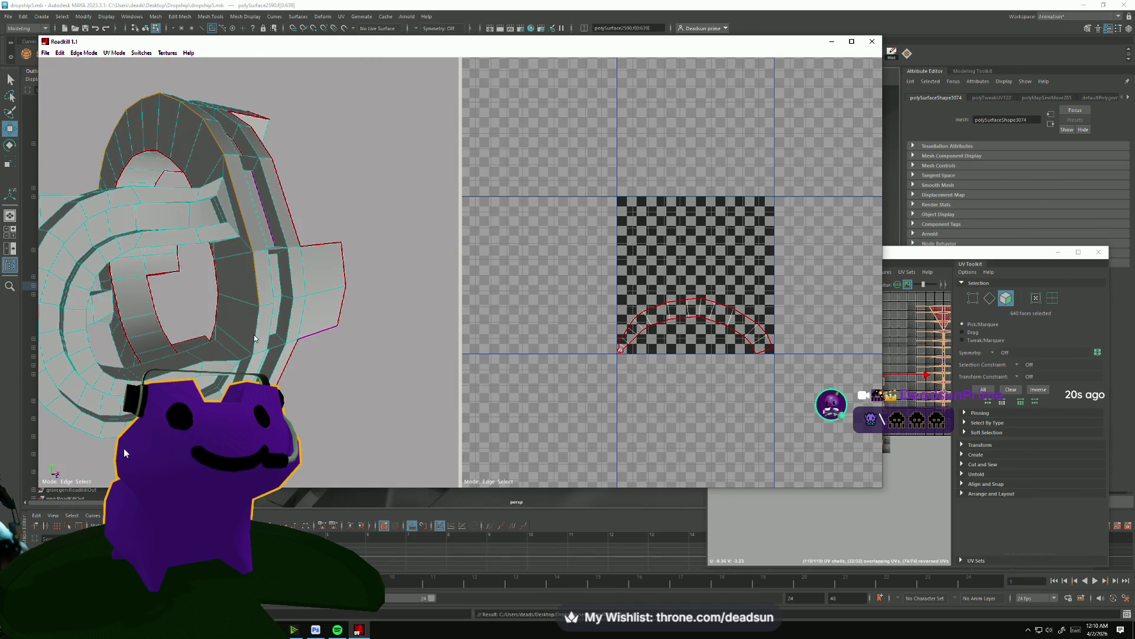
{"action": "left_click_drag", "start_coordinate": [247, 363], "coordinate": [246, 308]}
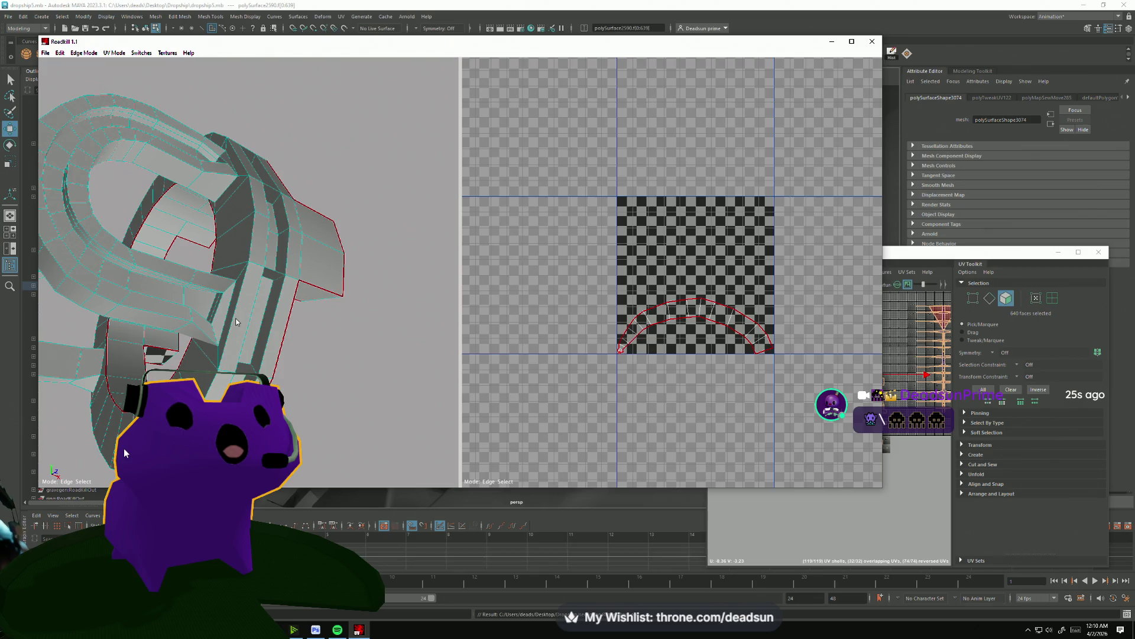
{"action": "left_click_drag", "start_coordinate": [277, 288], "coordinate": [272, 325]}
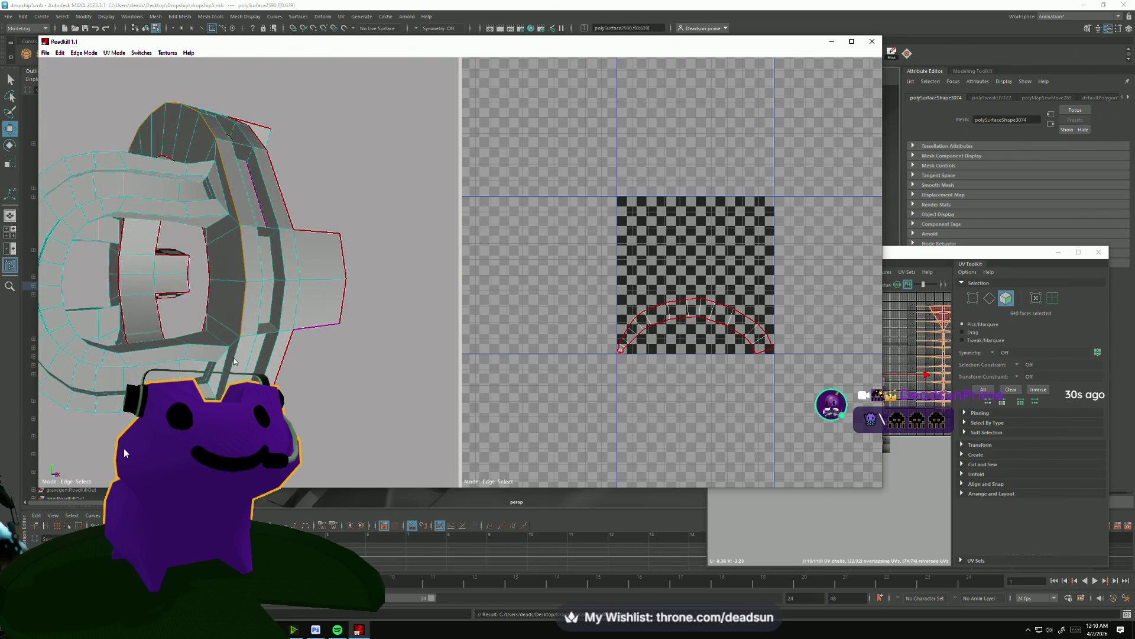
{"action": "left_click_drag", "start_coordinate": [235, 362], "coordinate": [211, 331]}
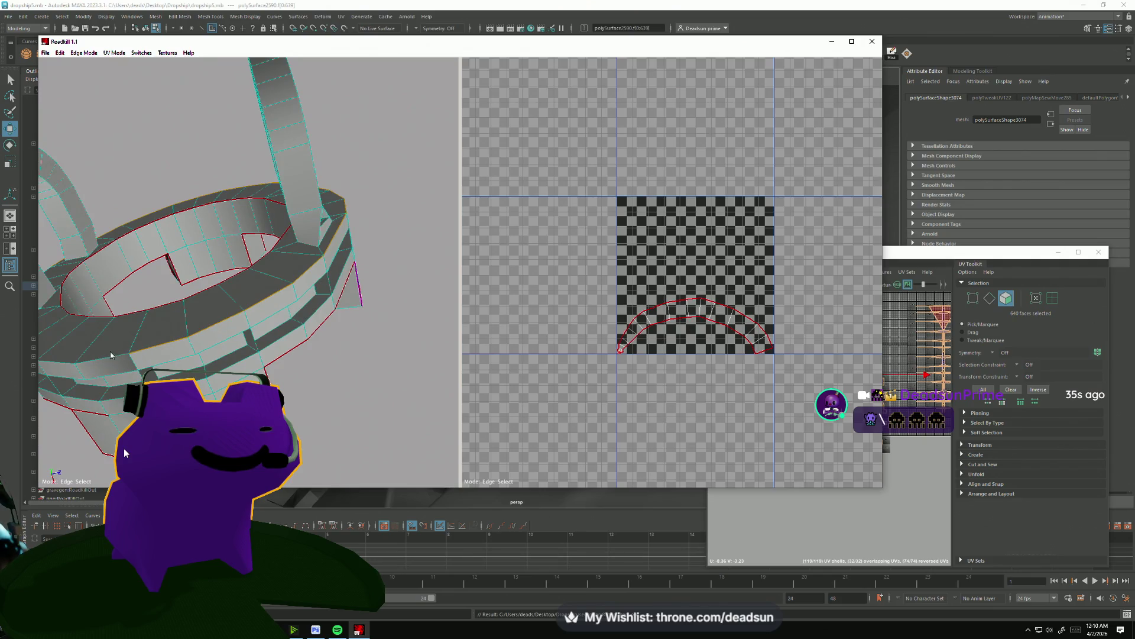
Mark an edge on the ring as a seam so it re-unwraps.
{"action": "left_click_drag", "start_coordinate": [102, 363], "coordinate": [447, 342]}
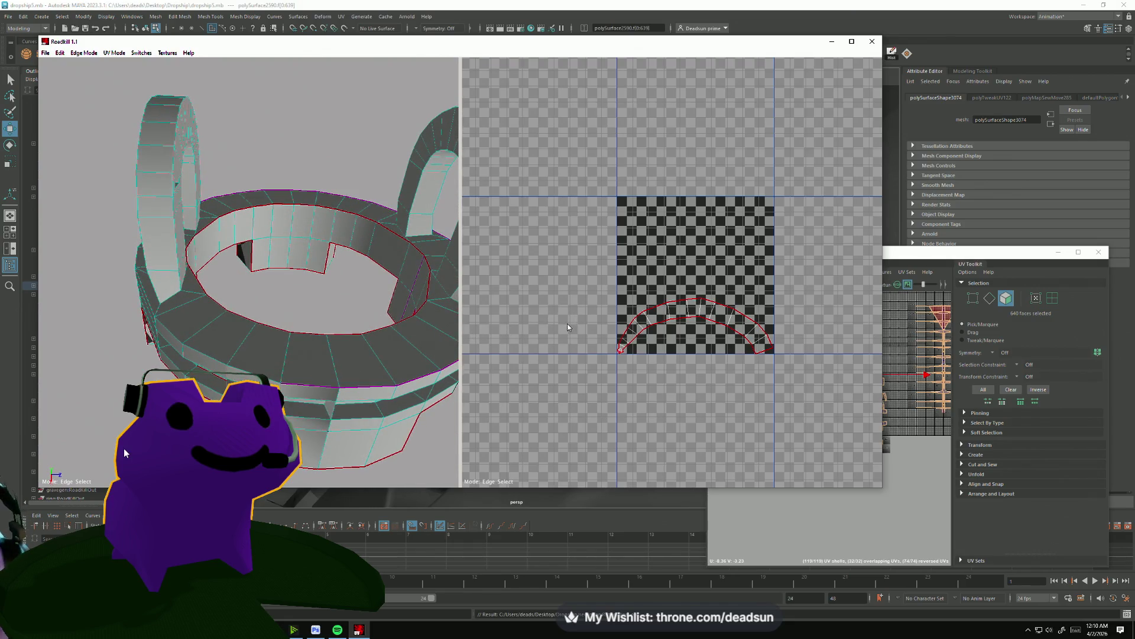
{"action": "left_click_drag", "start_coordinate": [403, 352], "coordinate": [241, 373]}
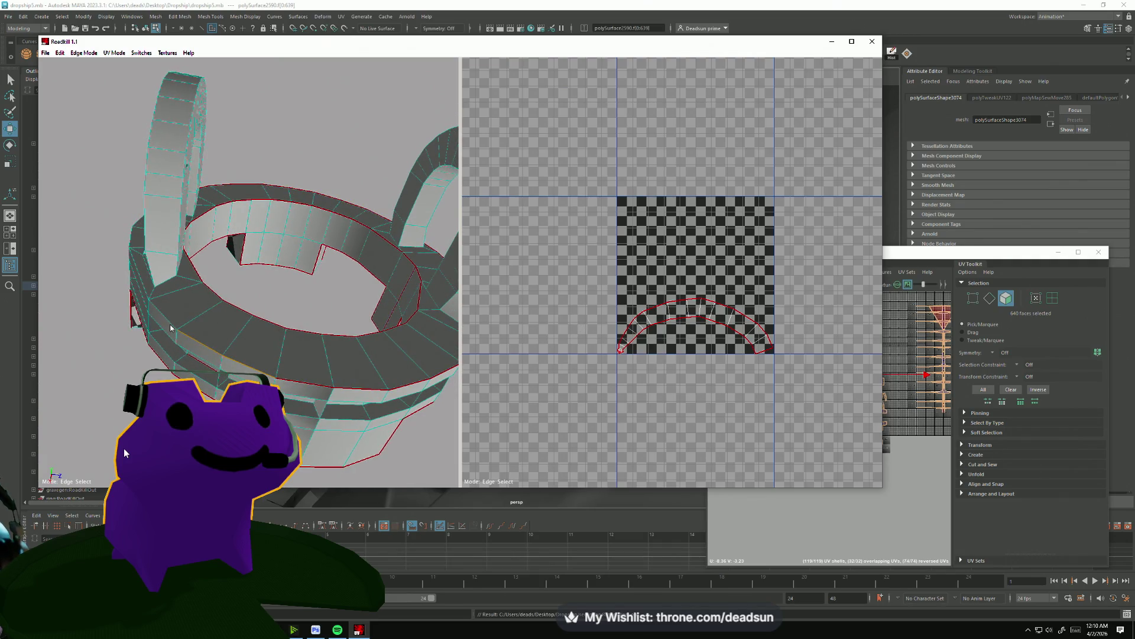
{"action": "left_click_drag", "start_coordinate": [167, 323], "coordinate": [183, 292]}
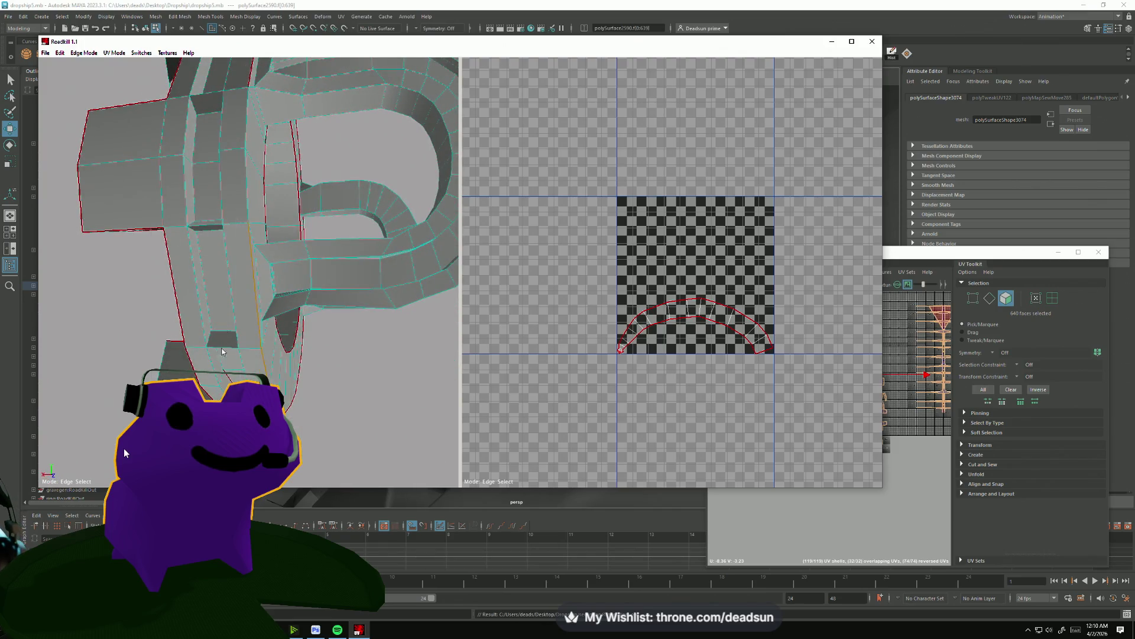
{"action": "left_click_drag", "start_coordinate": [223, 352], "coordinate": [231, 360]}
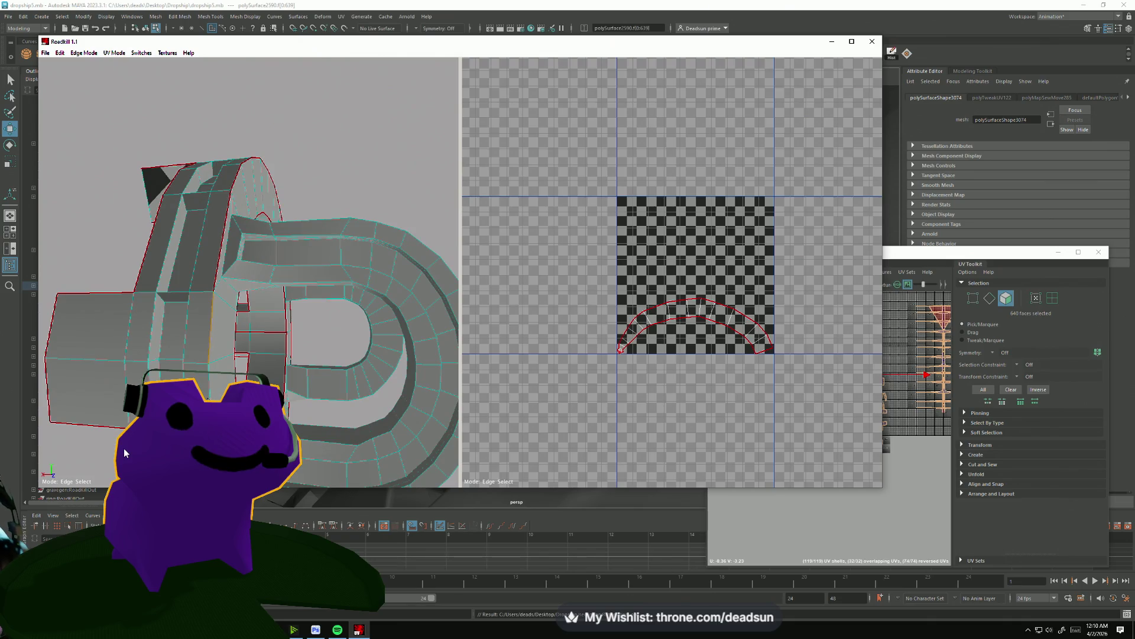
{"action": "left_click_drag", "start_coordinate": [125, 453], "coordinate": [124, 453]}
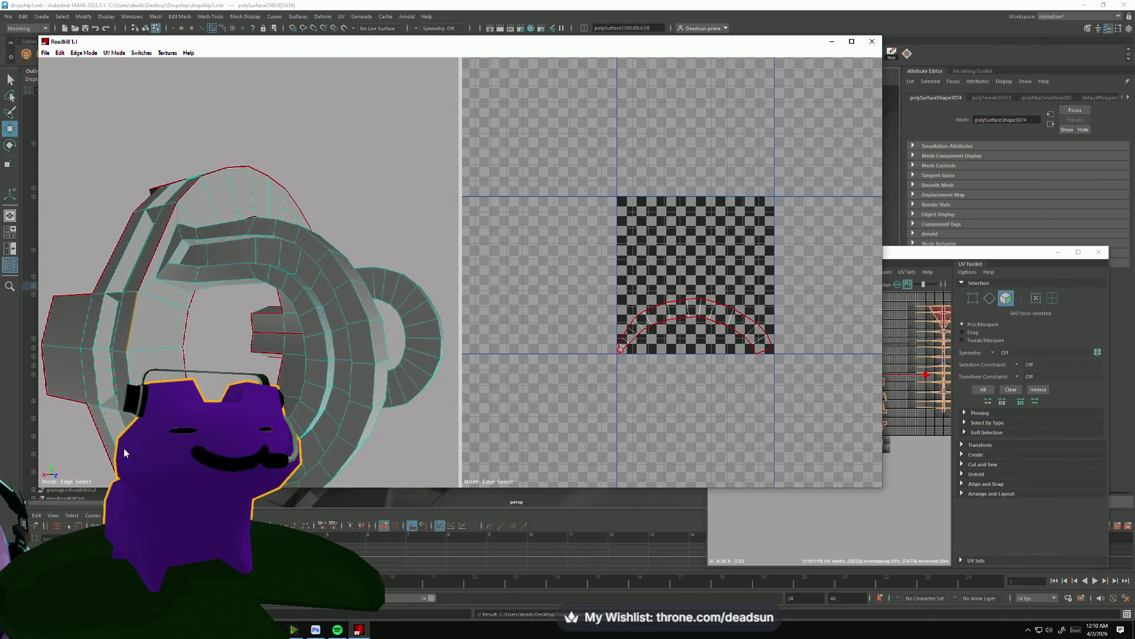
{"action": "left_click_drag", "start_coordinate": [292, 388], "coordinate": [177, 353]}
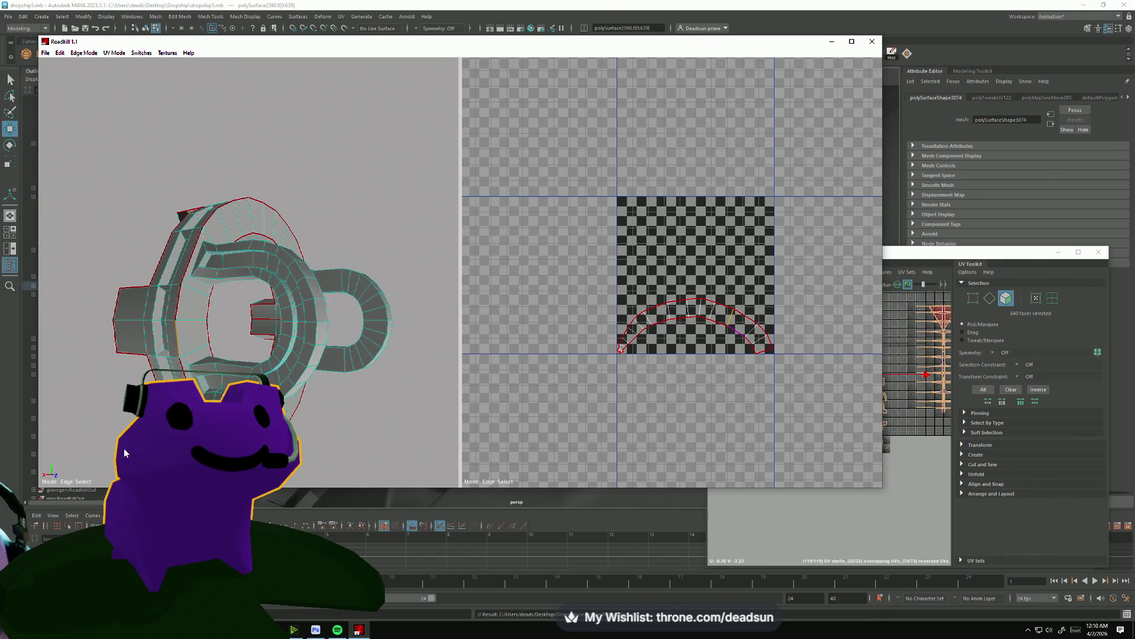
{"action": "left_click", "coordinate": [180, 348]}
Cut another seam on the ring and review the resulting separate UV shells.
{"action": "scroll", "scroll_direction": "up", "scroll_amount": 3}
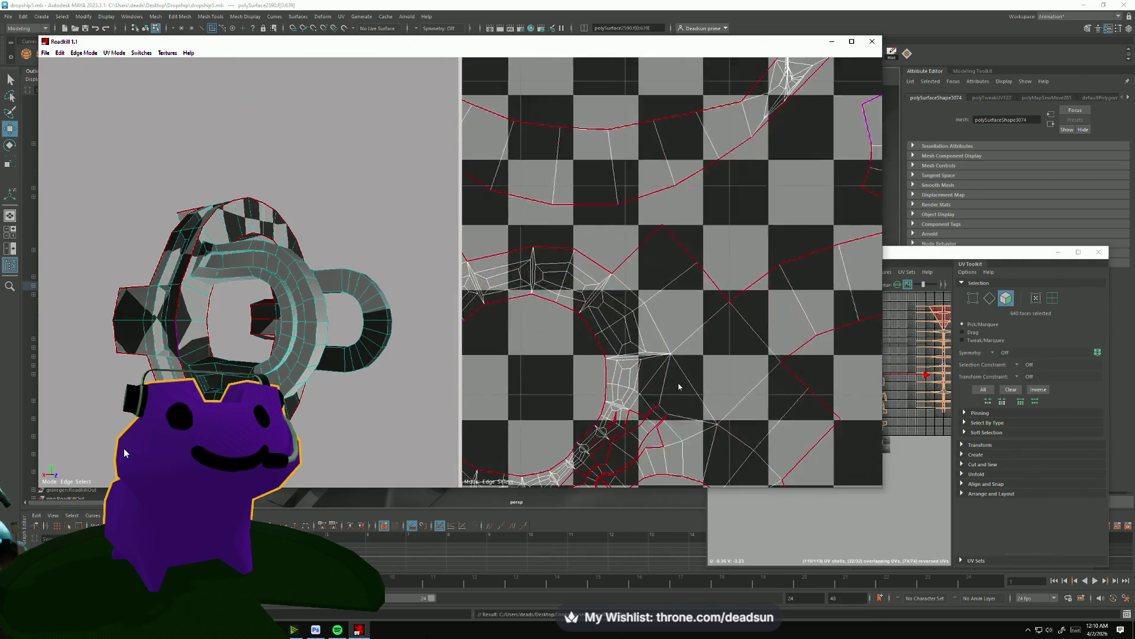
{"action": "scroll", "scroll_direction": "down", "scroll_amount": 3}
{"action": "left_click_drag", "start_coordinate": [673, 302], "coordinate": [622, 267]}
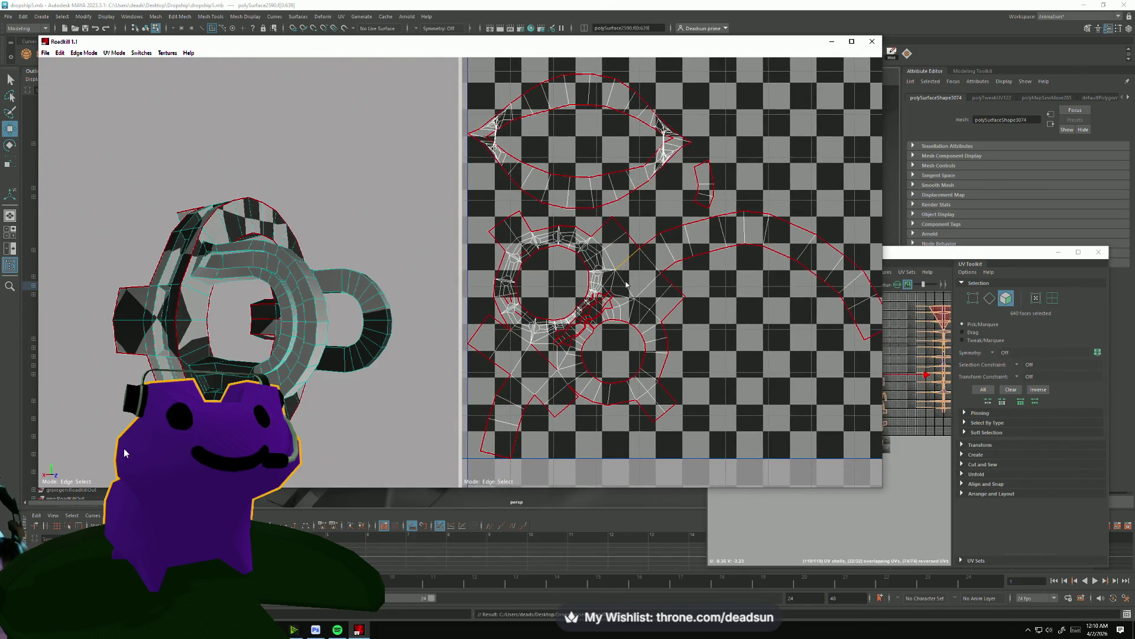
{"action": "left_click", "coordinate": [626, 285]}
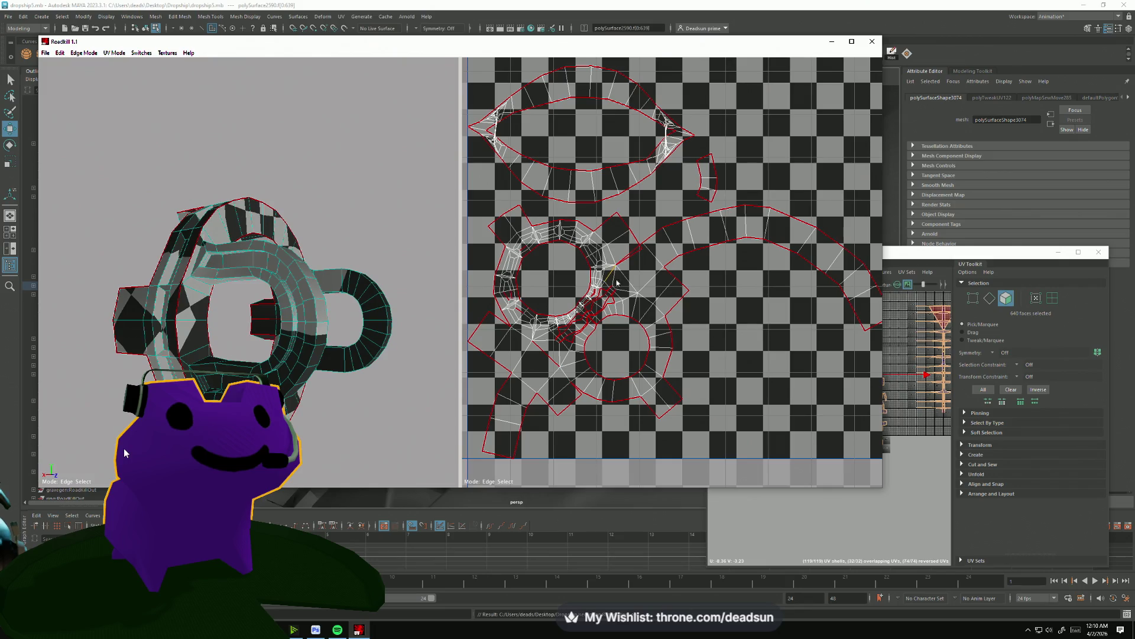
{"action": "left_click_drag", "start_coordinate": [256, 323], "coordinate": [418, 405]}
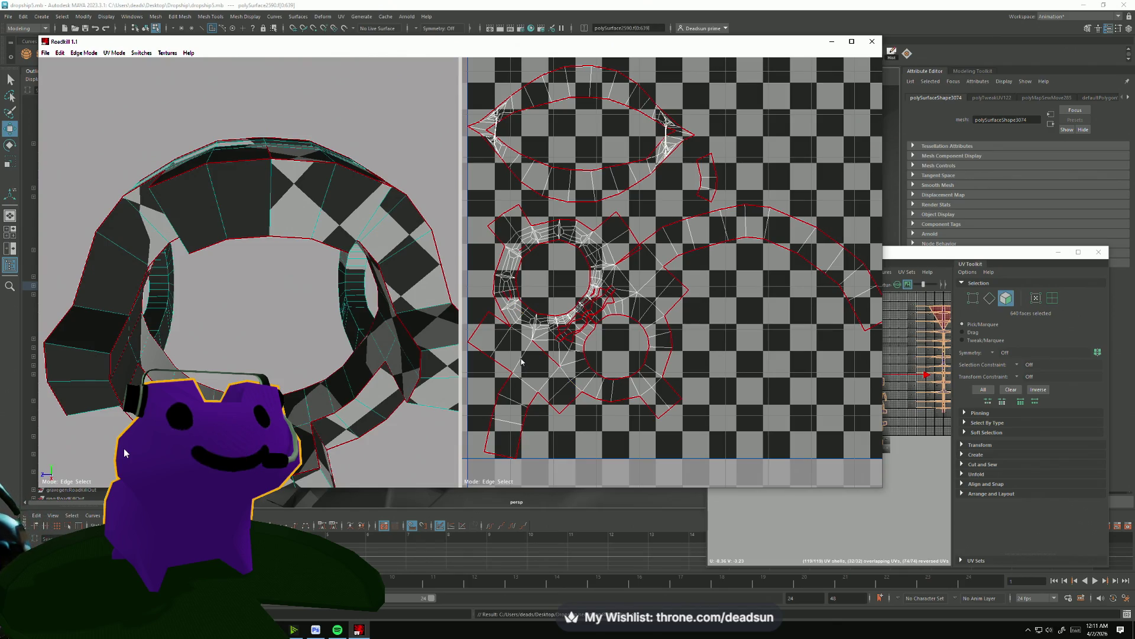
{"action": "scroll", "scroll_direction": "down", "scroll_amount": 3}
{"action": "left_click_drag", "start_coordinate": [332, 355], "coordinate": [438, 271]}
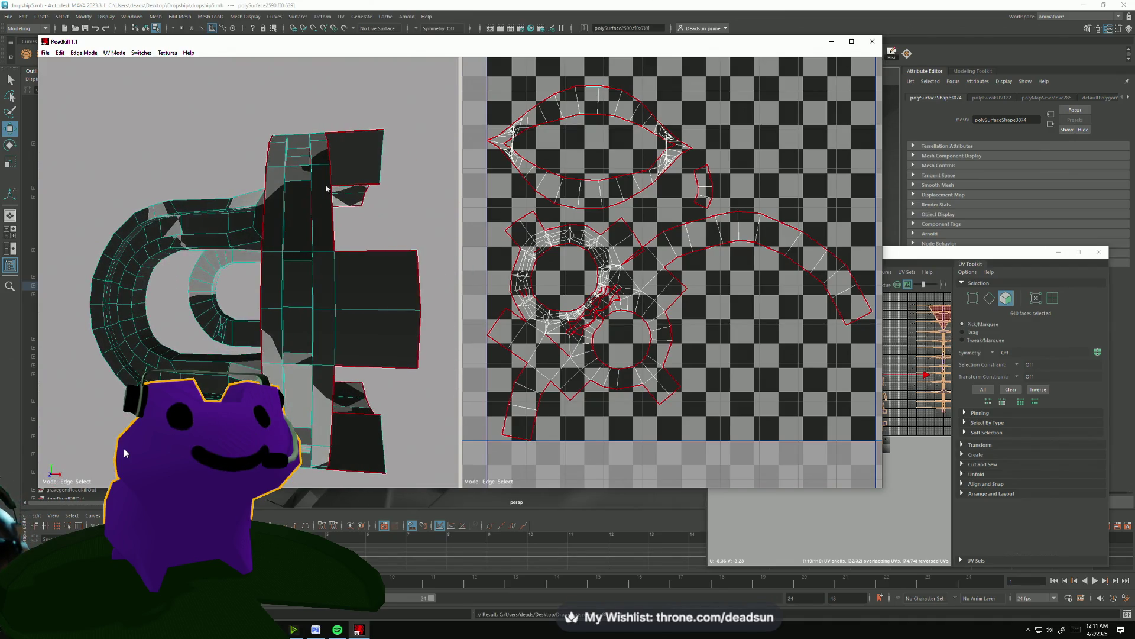
Box-select edges on the ring's side and turn an edge into a seam to split the shell.
{"action": "left_click_drag", "start_coordinate": [302, 171], "coordinate": [314, 267]}
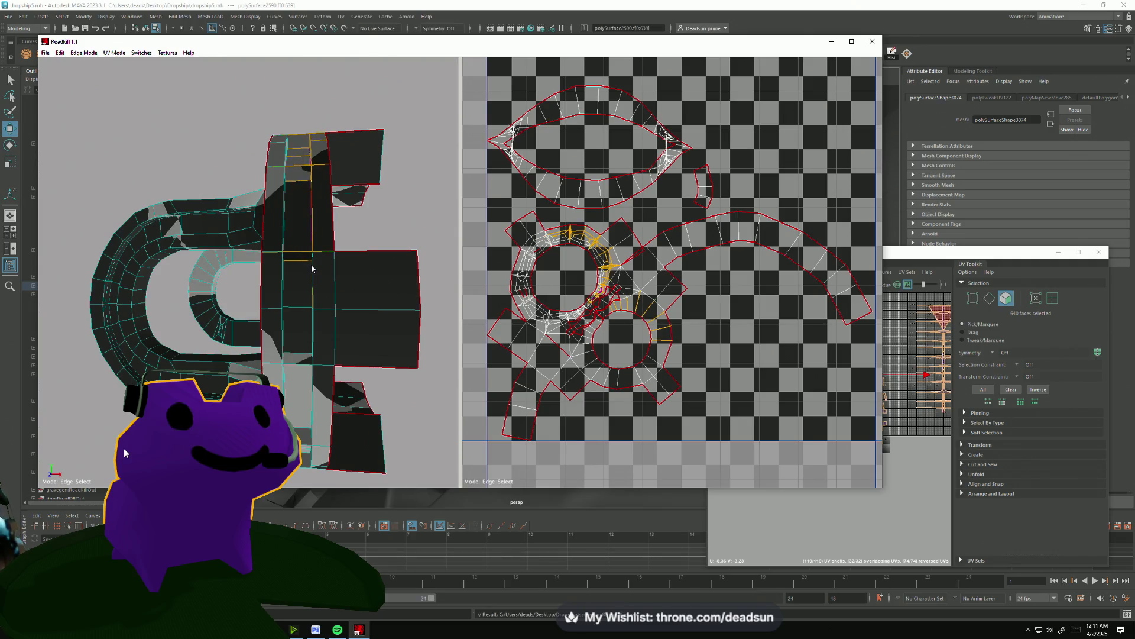
{"action": "left_click_drag", "start_coordinate": [304, 280], "coordinate": [367, 399]}
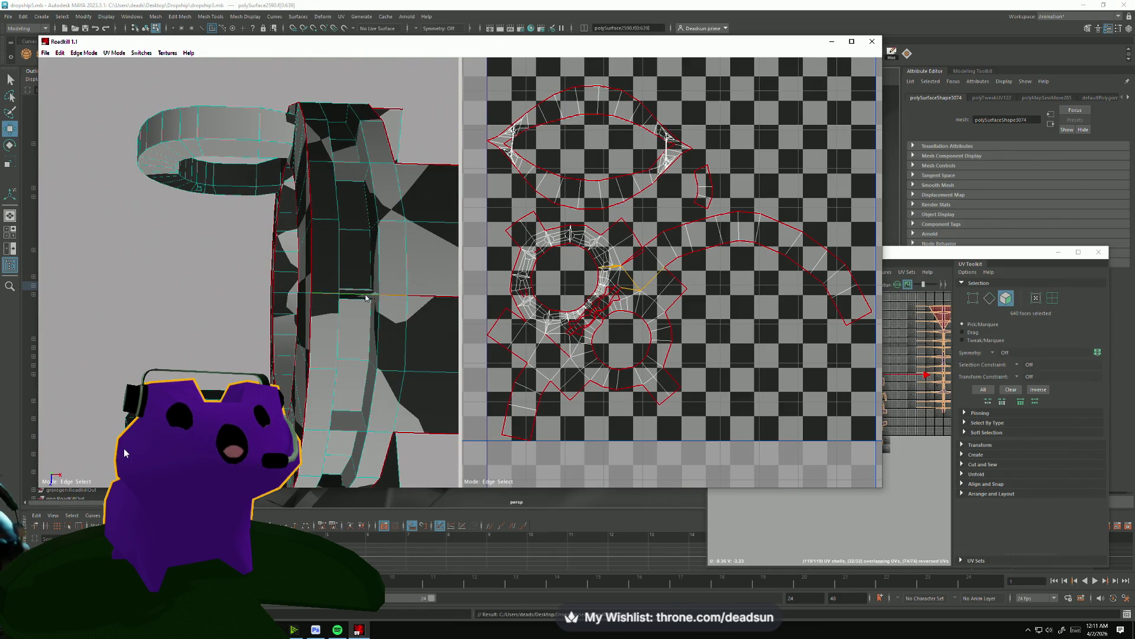
{"action": "left_click_drag", "start_coordinate": [282, 336], "coordinate": [428, 316]}
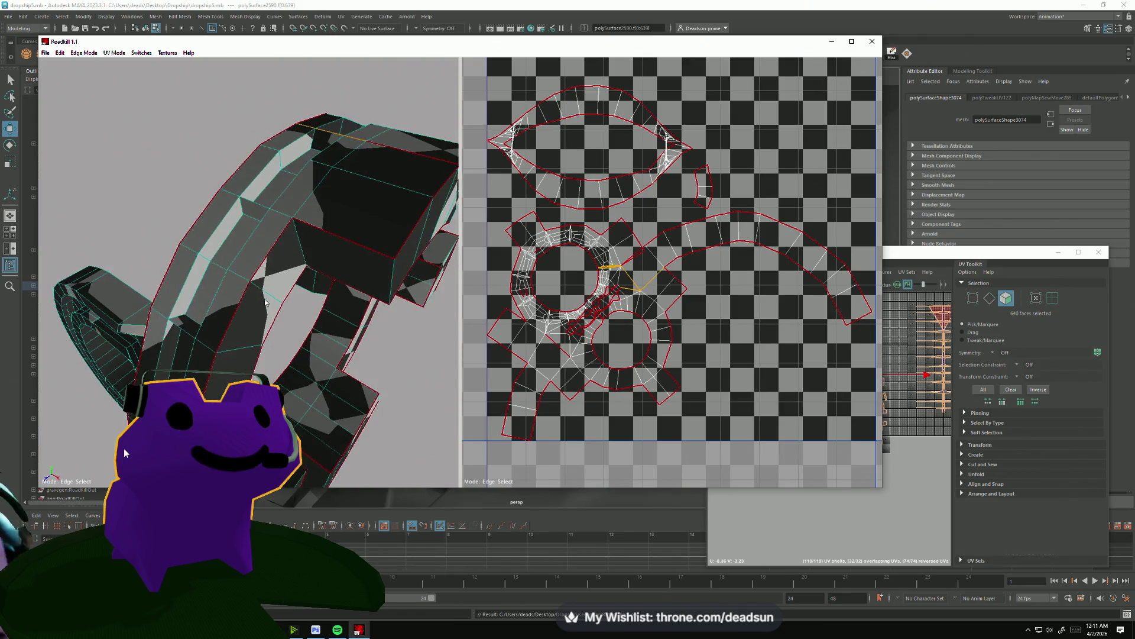
{"action": "scroll", "scroll_direction": "up", "scroll_amount": 3}
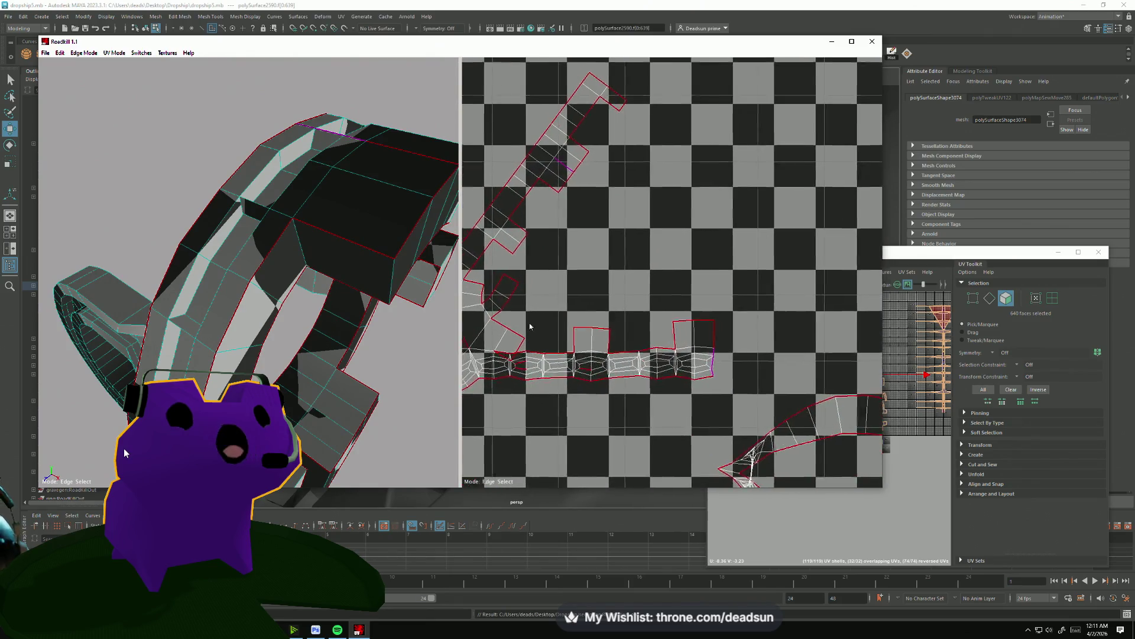
{"action": "scroll", "scroll_direction": "up", "scroll_amount": 3}
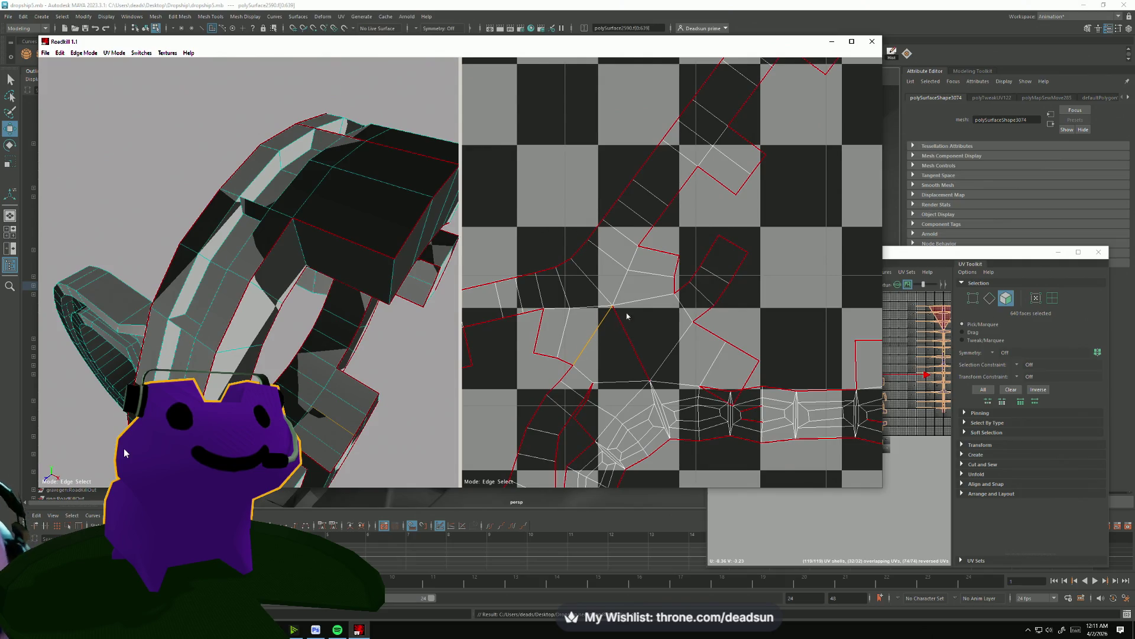
{"action": "left_click", "coordinate": [627, 314]}
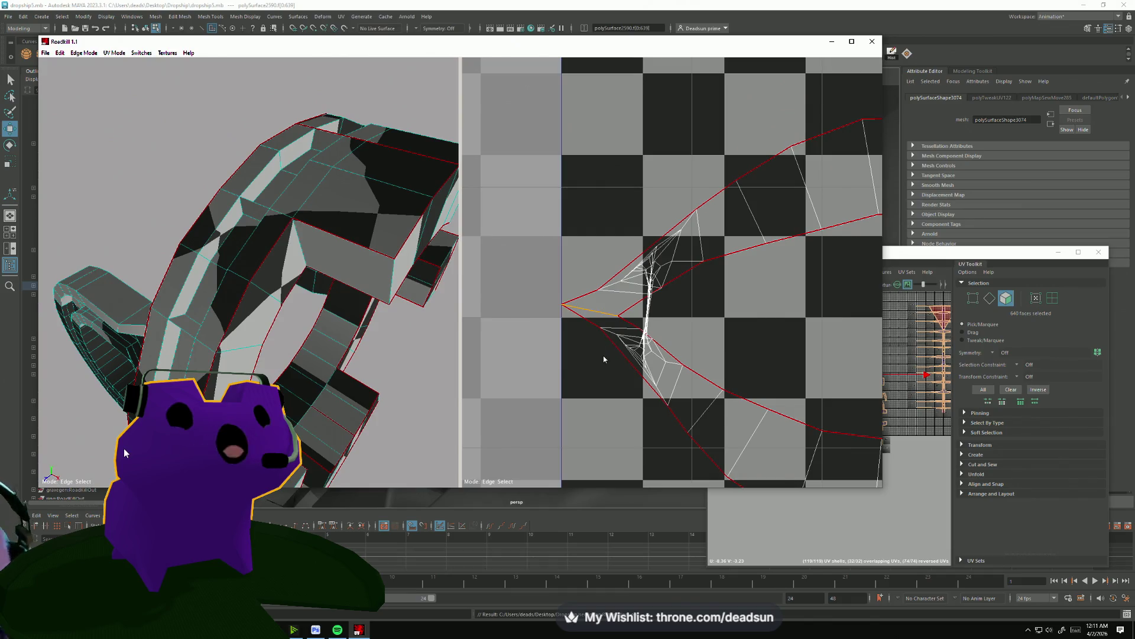
Re-unwrap the ring's UVs and check the checker looking through the ring from the front.
{"action": "scroll", "scroll_direction": "down", "scroll_amount": 3}
{"action": "scroll", "scroll_direction": "up", "scroll_amount": 3}
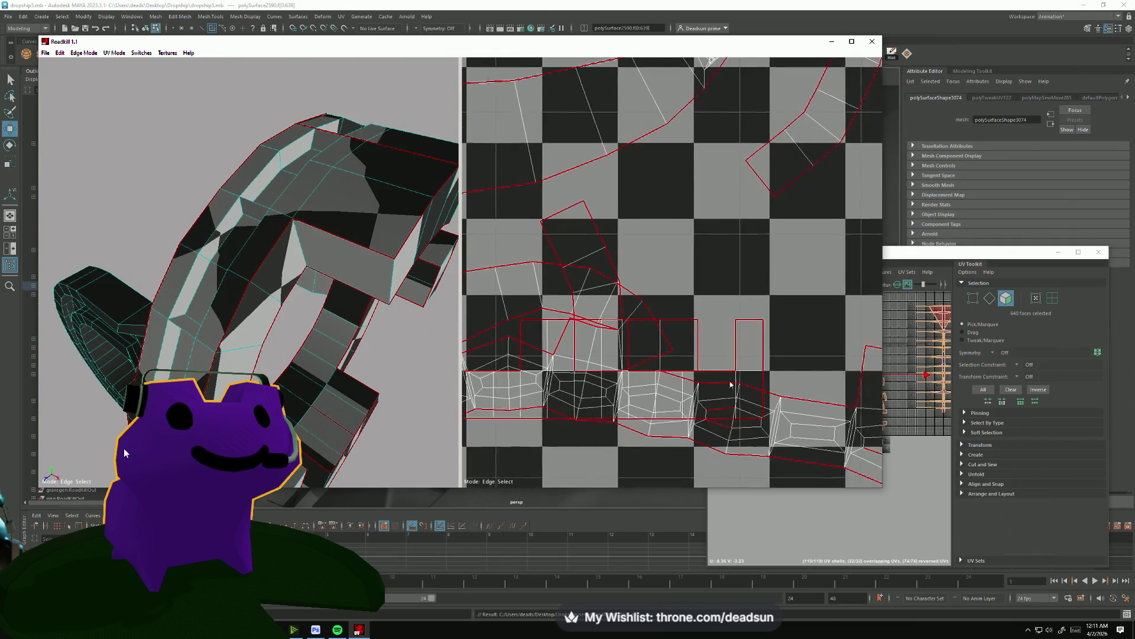
{"action": "scroll", "scroll_direction": "up", "scroll_amount": 3}
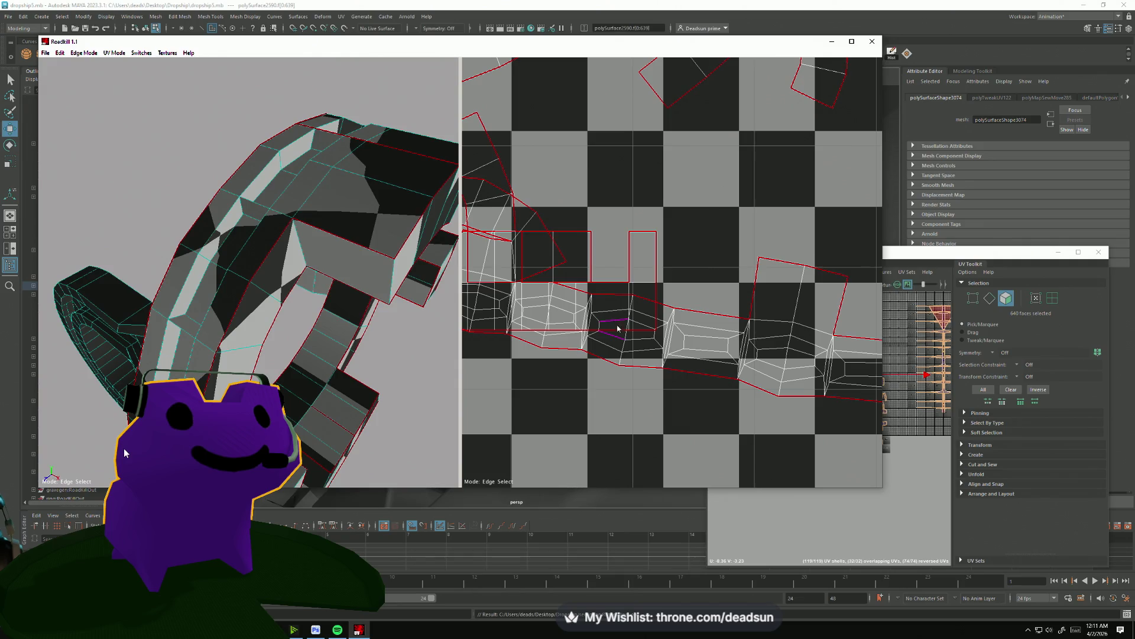
{"action": "scroll", "scroll_direction": "down", "scroll_amount": 3}
{"action": "scroll", "scroll_direction": "up", "scroll_amount": 3}
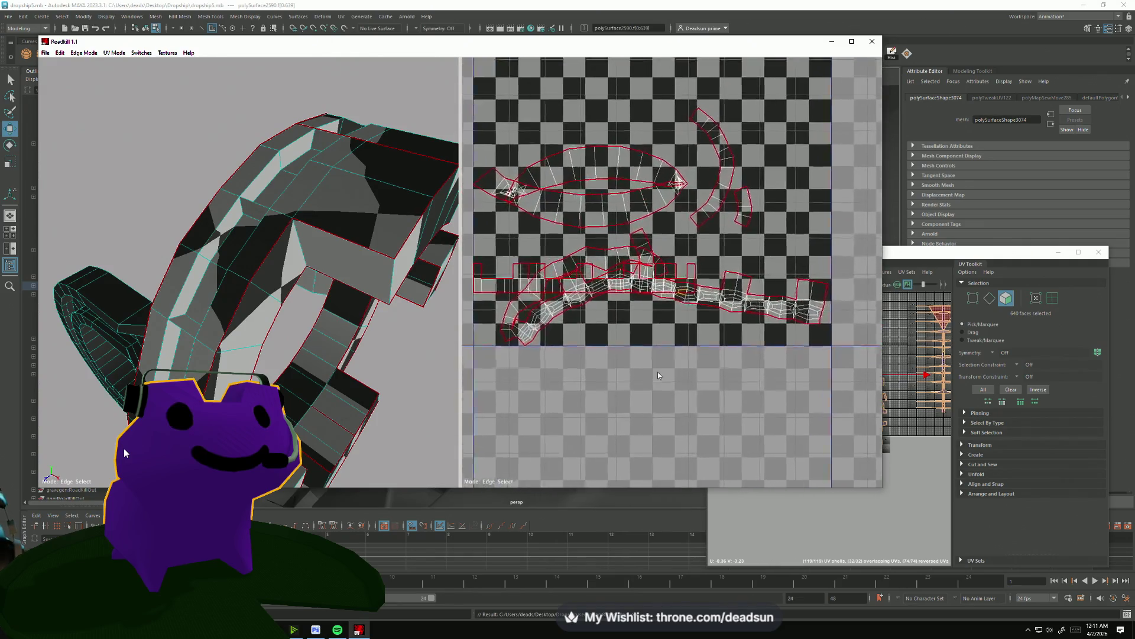
{"action": "scroll", "scroll_direction": "up", "scroll_amount": 3}
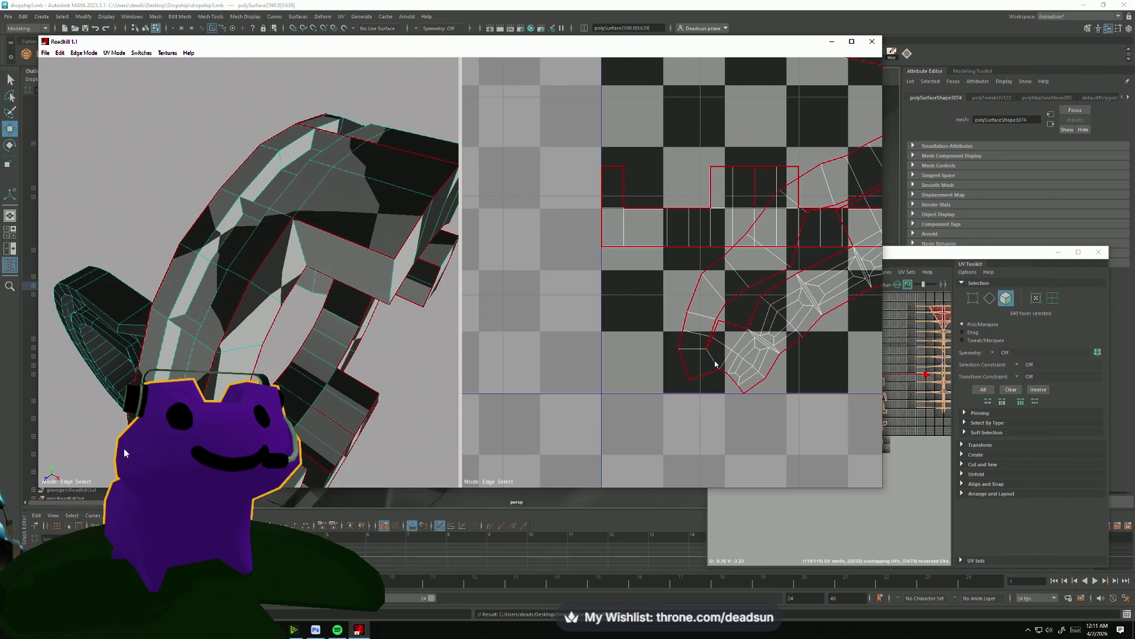
{"action": "left_click", "coordinate": [715, 376]}
{"action": "scroll", "scroll_direction": "down", "scroll_amount": 3}
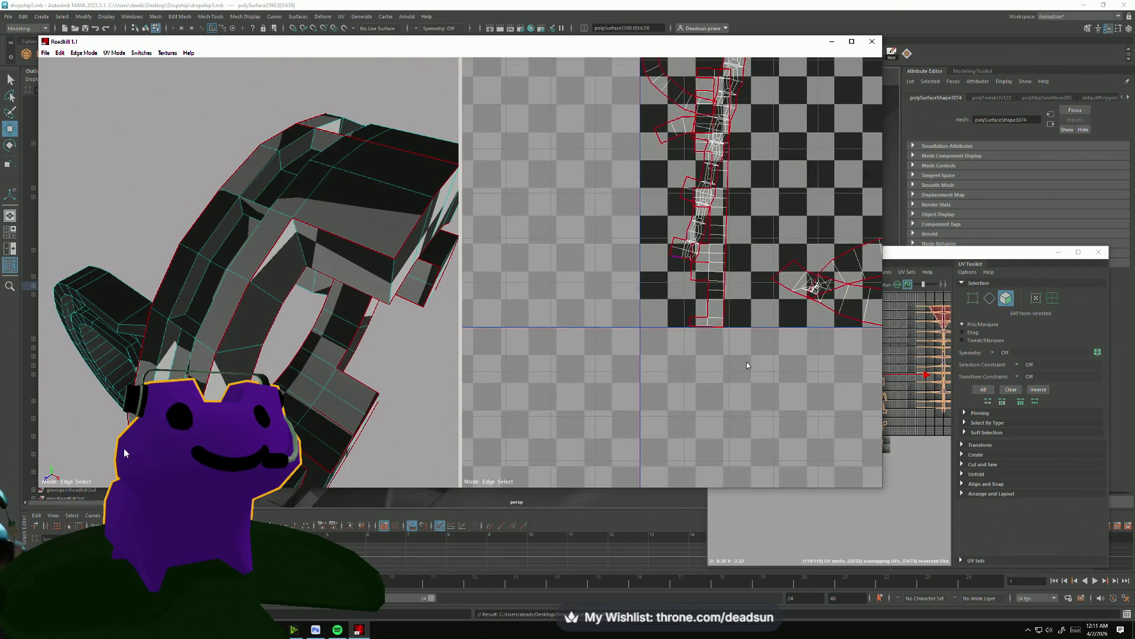
{"action": "scroll", "scroll_direction": "up", "scroll_amount": 3}
{"action": "left_click_drag", "start_coordinate": [298, 291], "coordinate": [325, 363]}
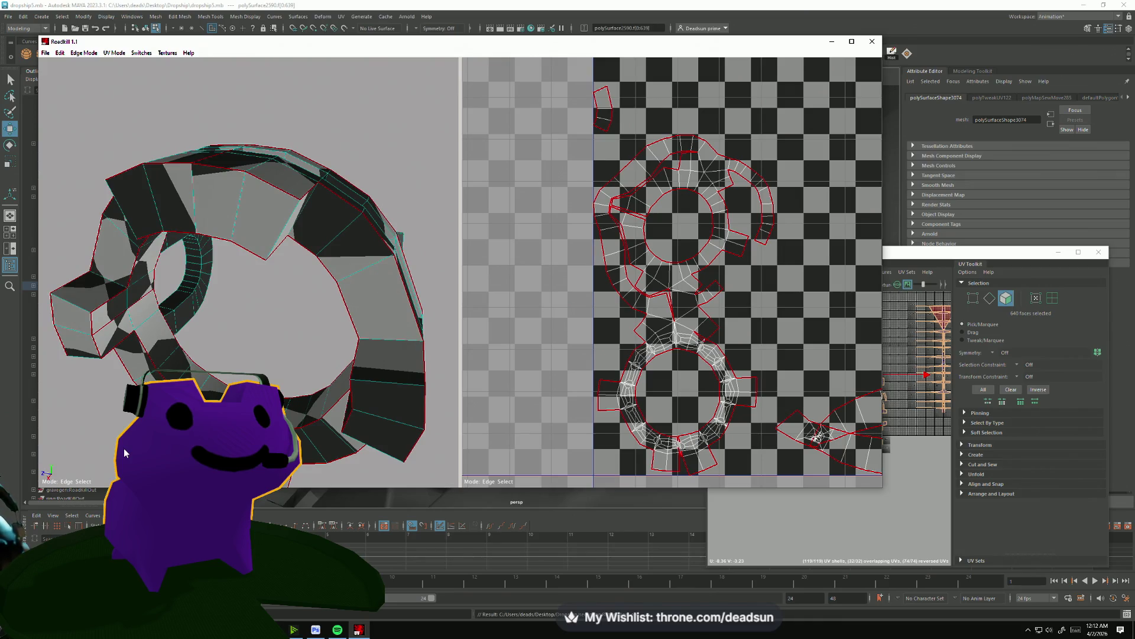
Re-unwrap and rearrange the ring's UV shells, then turn the lower edge loop into a seam.
{"action": "left_click", "coordinate": [341, 440]}
{"action": "scroll", "scroll_direction": "up", "scroll_amount": 3}
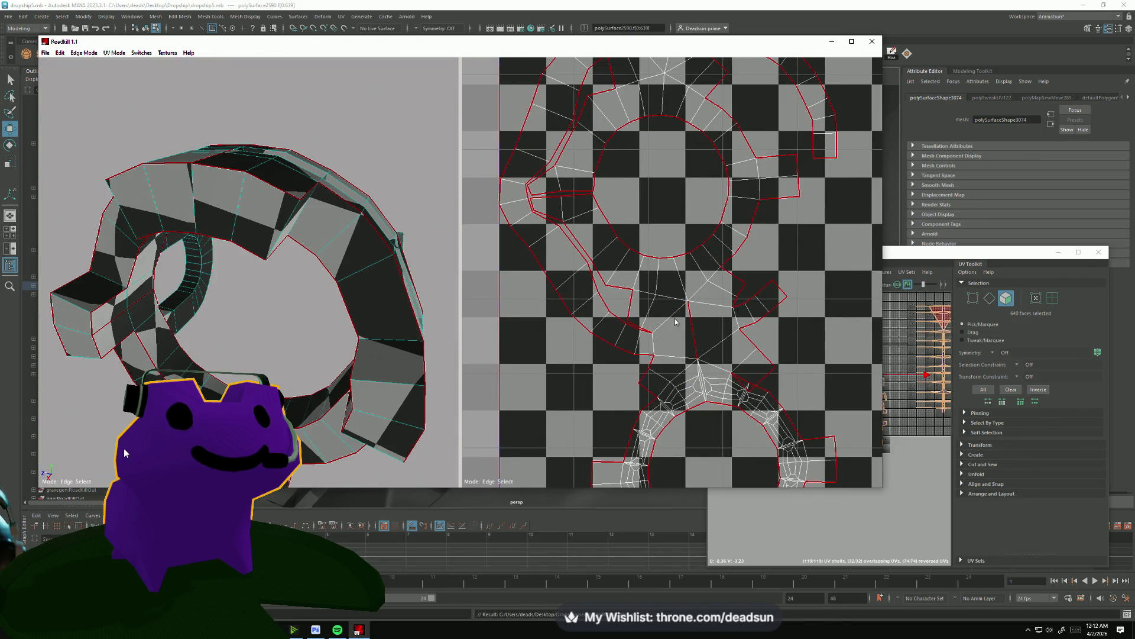
{"action": "left_click_drag", "start_coordinate": [661, 270], "coordinate": [636, 383]}
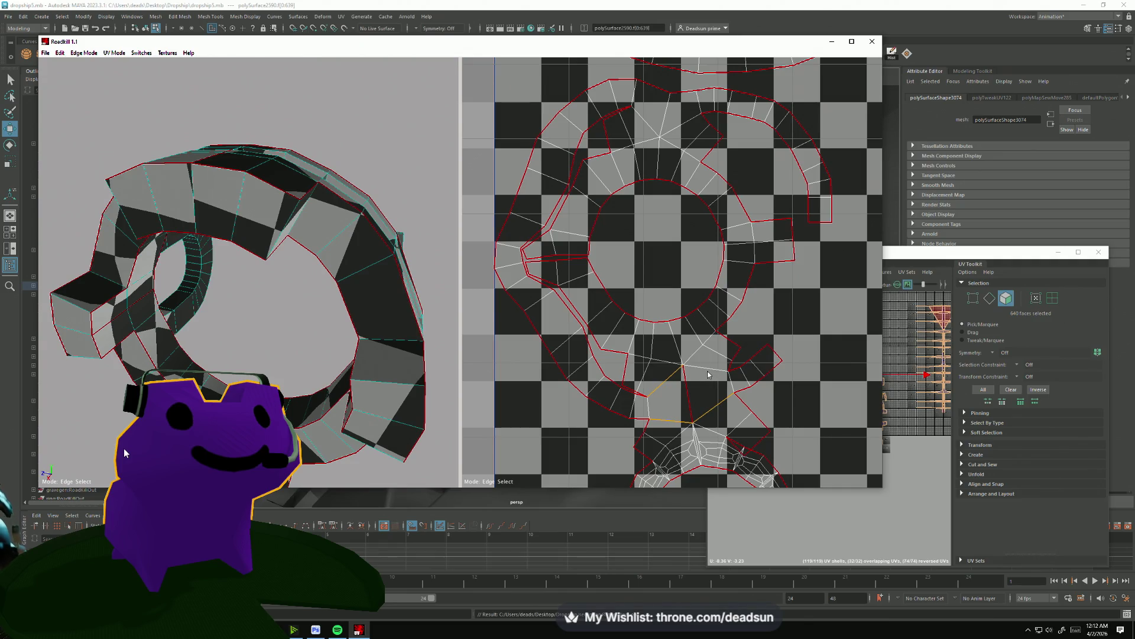
{"action": "left_click", "coordinate": [662, 402]}
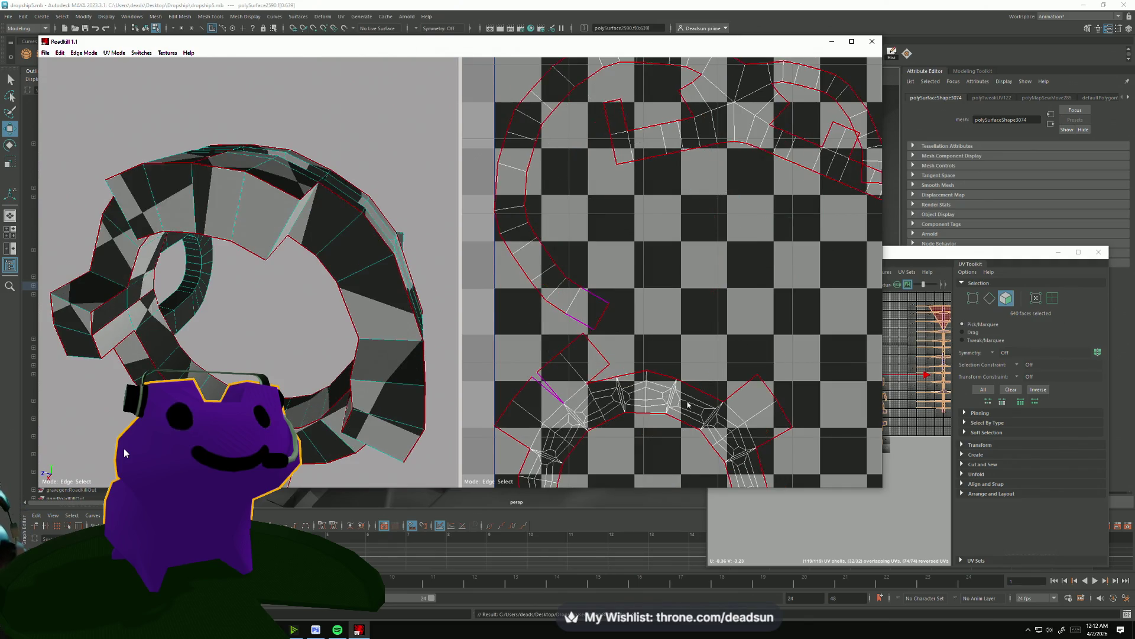
{"action": "scroll", "scroll_direction": "down", "scroll_amount": 3}
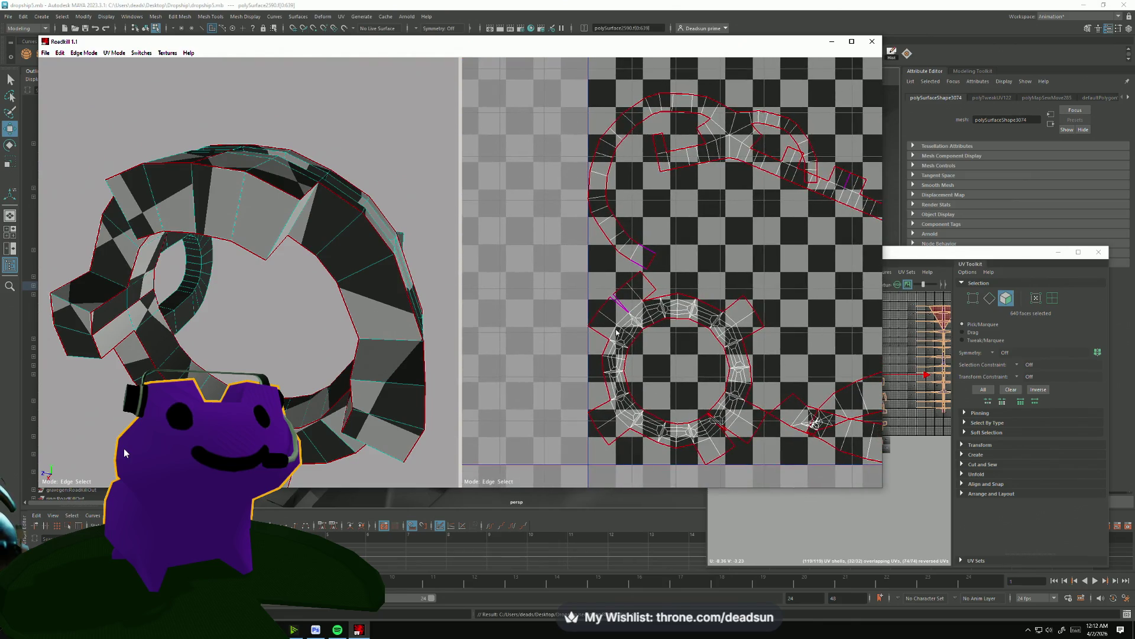
{"action": "scroll", "scroll_direction": "up", "scroll_amount": 3}
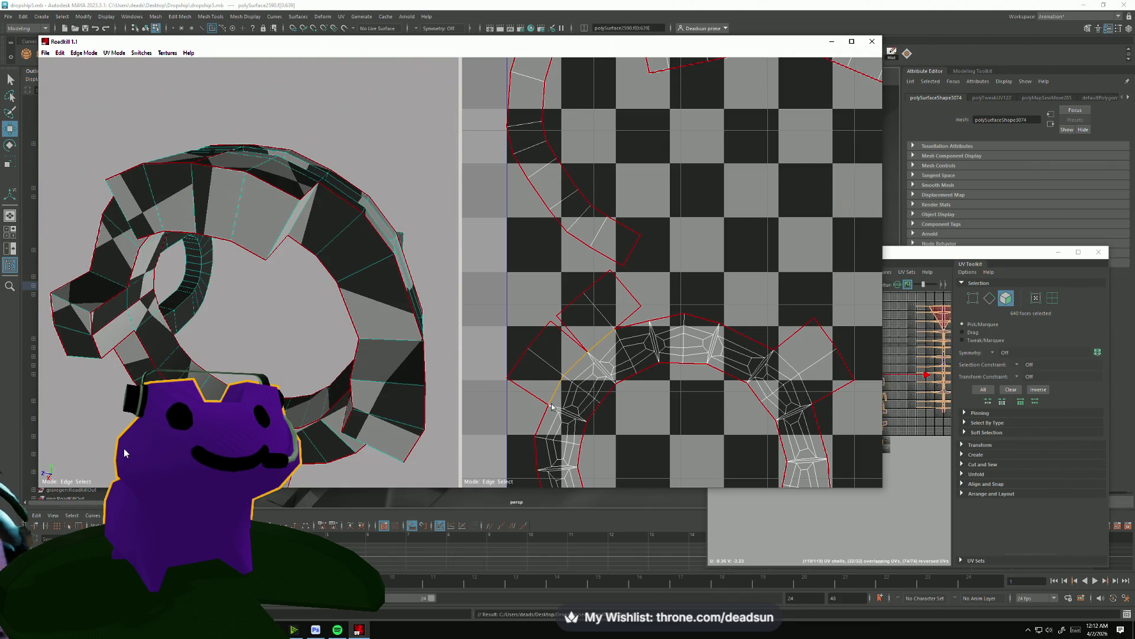
Make the edges on the ring's left and along the shell border into seams.
{"action": "left_click", "coordinate": [552, 406]}
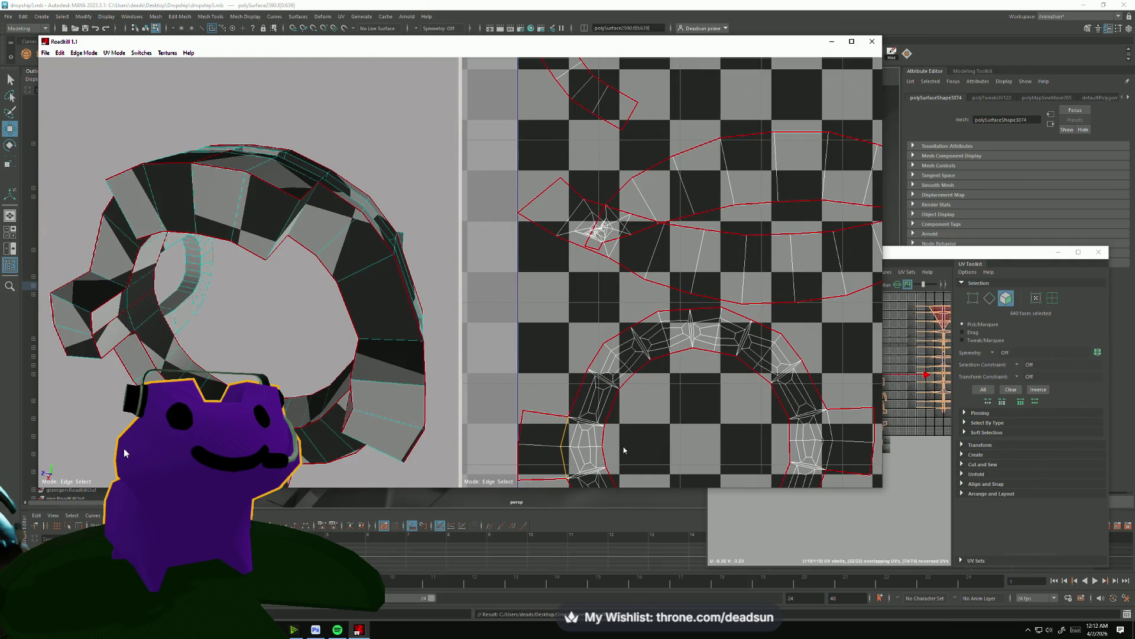
{"action": "left_click", "coordinate": [624, 451]}
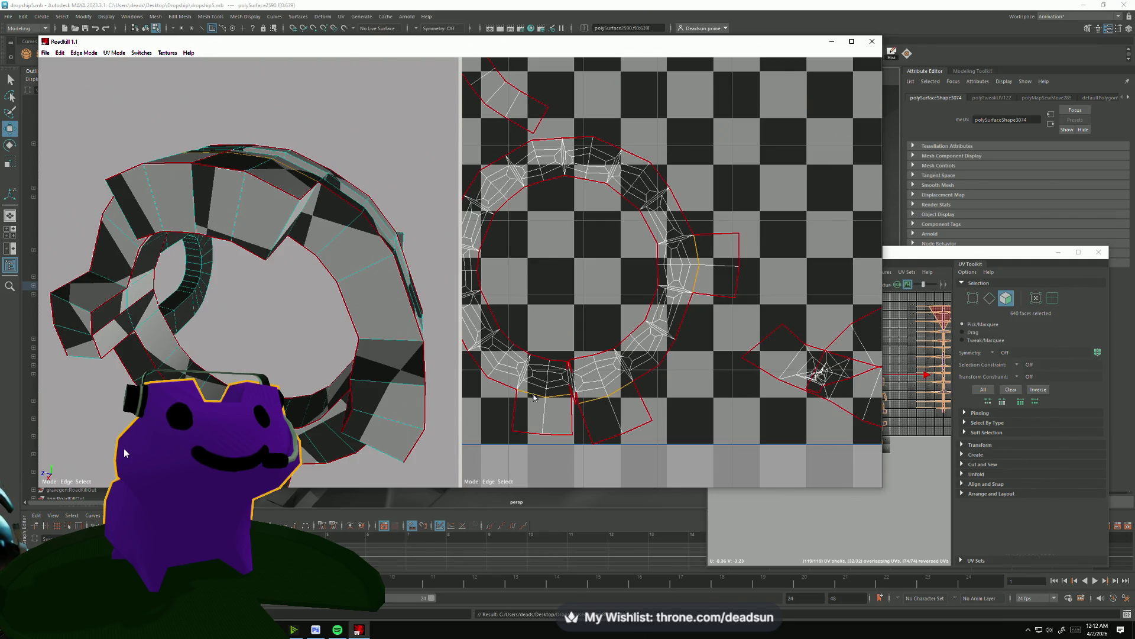
{"action": "left_click", "coordinate": [560, 400]}
{"action": "scroll", "scroll_direction": "up", "scroll_amount": 3}
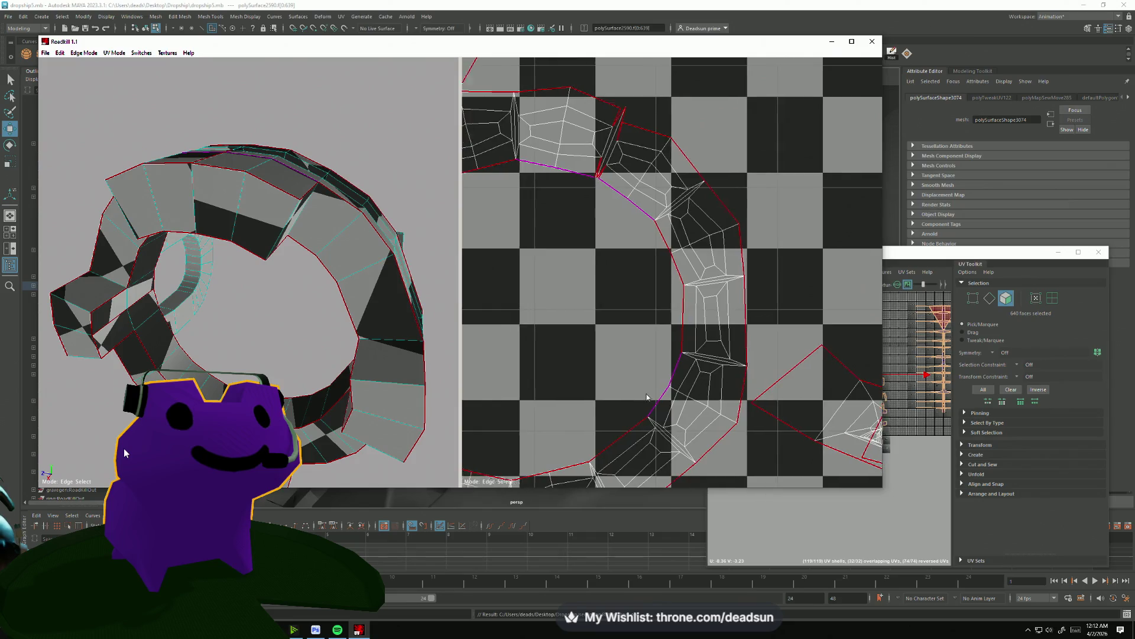
{"action": "scroll", "scroll_direction": "up", "scroll_amount": 3}
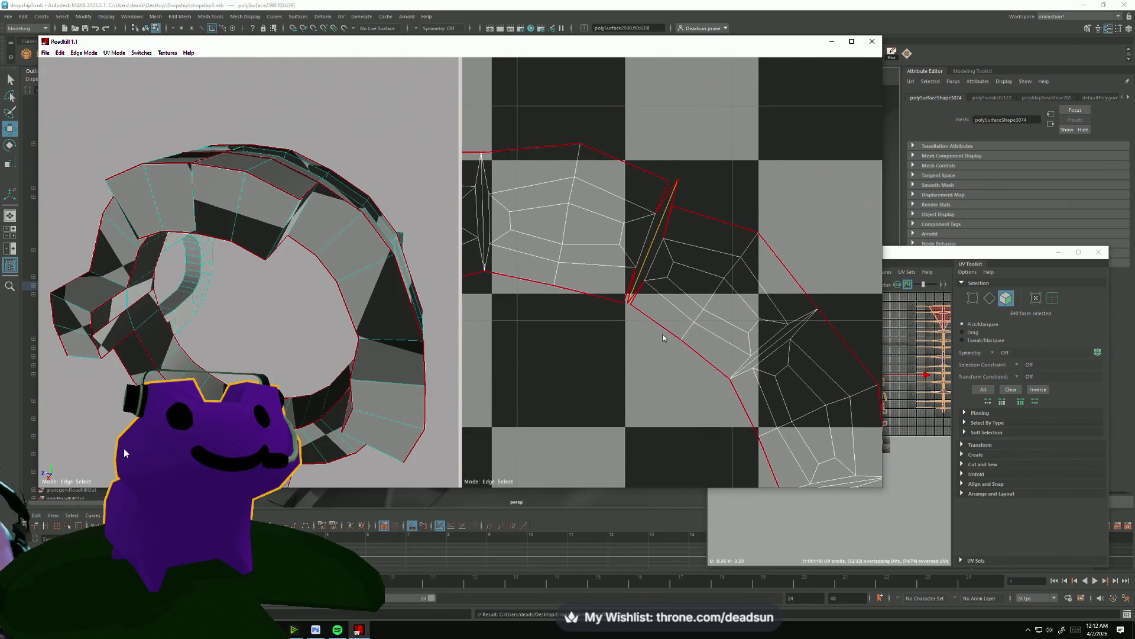
{"action": "left_click", "coordinate": [674, 336]}
{"action": "scroll", "scroll_direction": "down", "scroll_amount": 3}
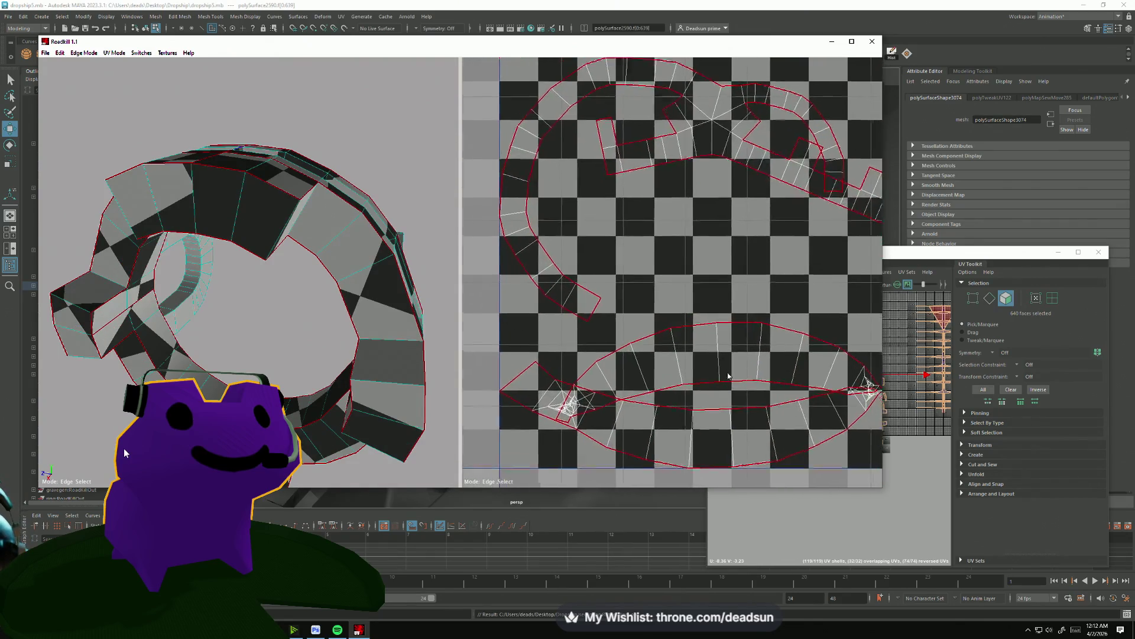
{"action": "left_click_drag", "start_coordinate": [729, 376], "coordinate": [704, 309]}
{"action": "left_click_drag", "start_coordinate": [320, 254], "coordinate": [237, 349]}
{"action": "scroll", "scroll_direction": "up", "scroll_amount": 3}
{"action": "left_click_drag", "start_coordinate": [411, 236], "coordinate": [184, 283]}
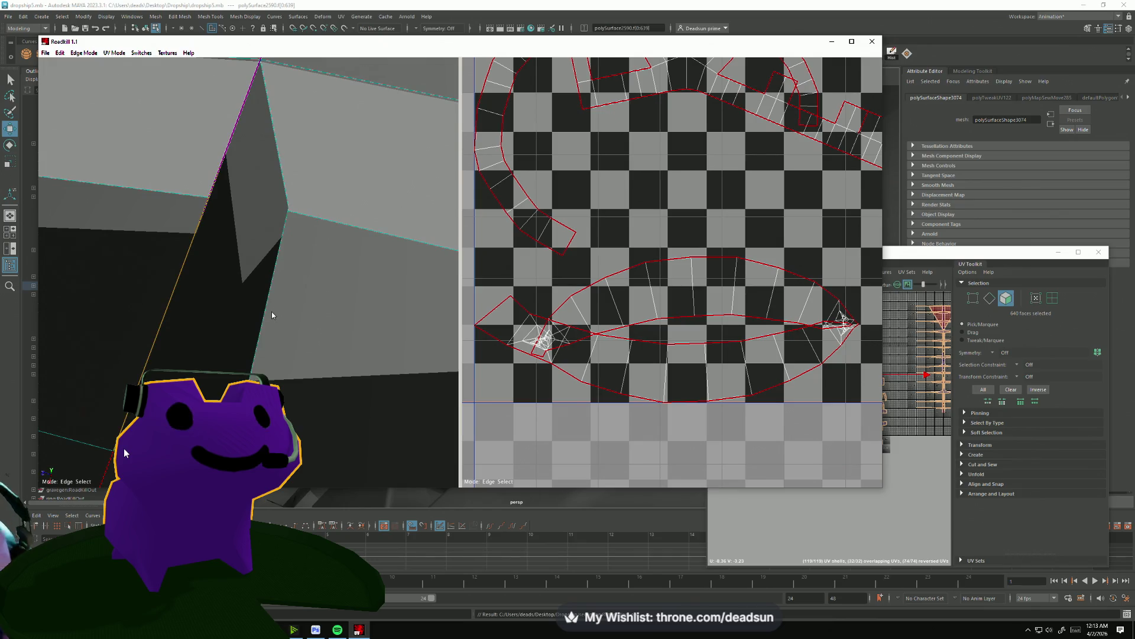
Inspect the ring from several angles, then make the marked edge a seam and re-unwrap.
{"action": "scroll", "scroll_direction": "down", "scroll_amount": 3}
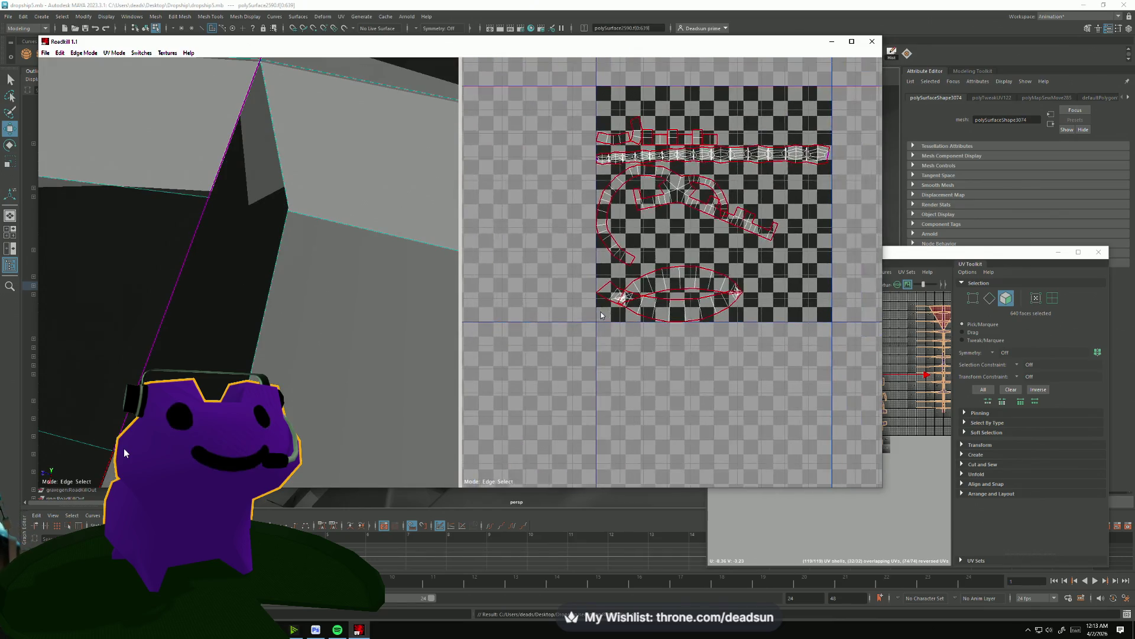
{"action": "scroll", "scroll_direction": "down", "scroll_amount": 3}
{"action": "left_click_drag", "start_coordinate": [283, 357], "coordinate": [152, 302]}
{"action": "left_click_drag", "start_coordinate": [152, 302], "coordinate": [229, 310]}
{"action": "left_click_drag", "start_coordinate": [170, 312], "coordinate": [198, 238]}
{"action": "left_click_drag", "start_coordinate": [207, 200], "coordinate": [244, 177]}
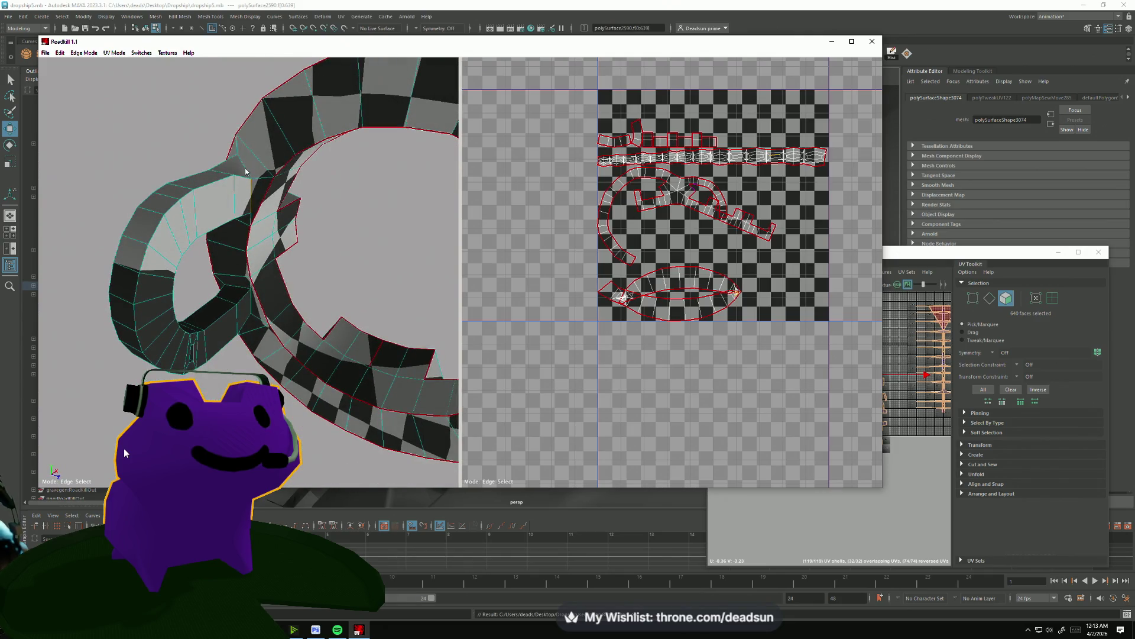
{"action": "scroll", "scroll_direction": "up", "scroll_amount": 3}
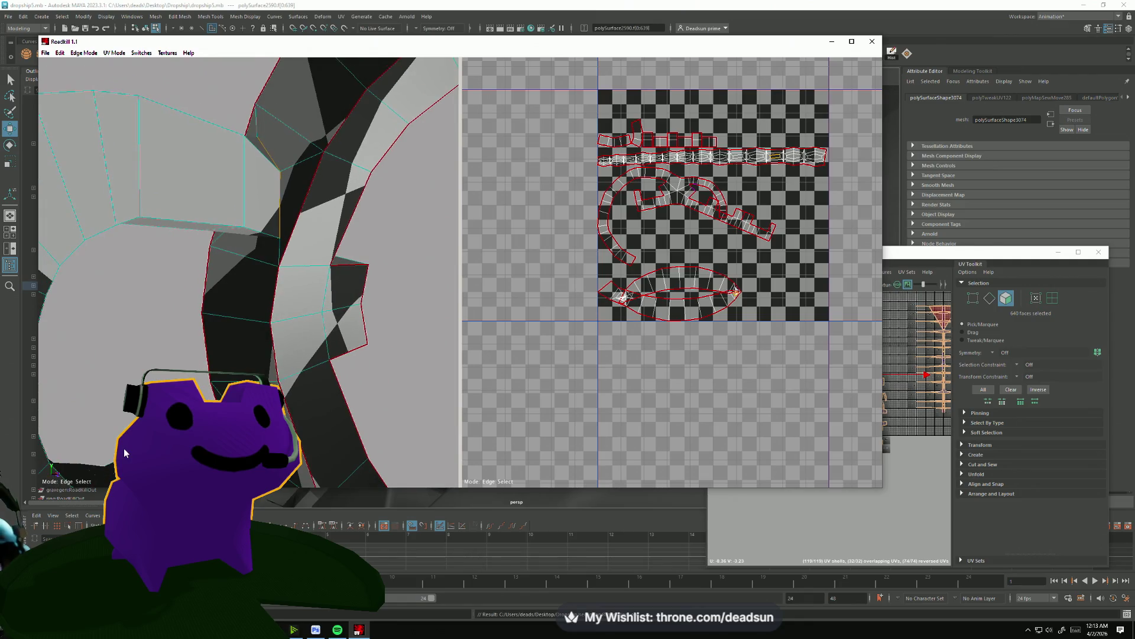
{"action": "left_click_drag", "start_coordinate": [124, 453], "coordinate": [249, 375]}
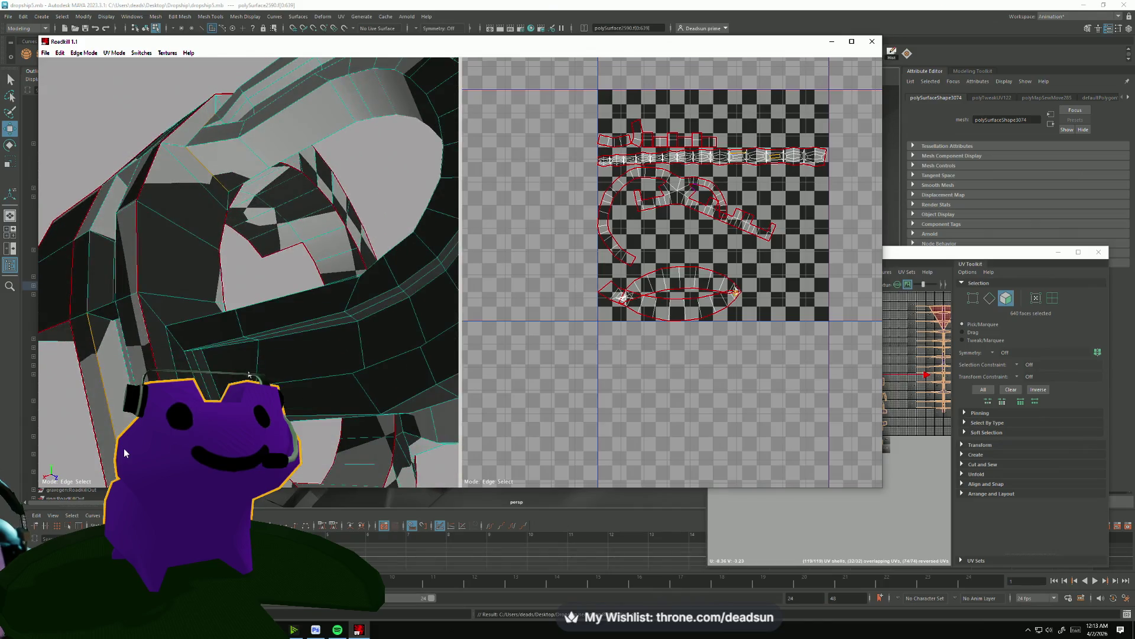
{"action": "left_click_drag", "start_coordinate": [124, 453], "coordinate": [124, 453]}
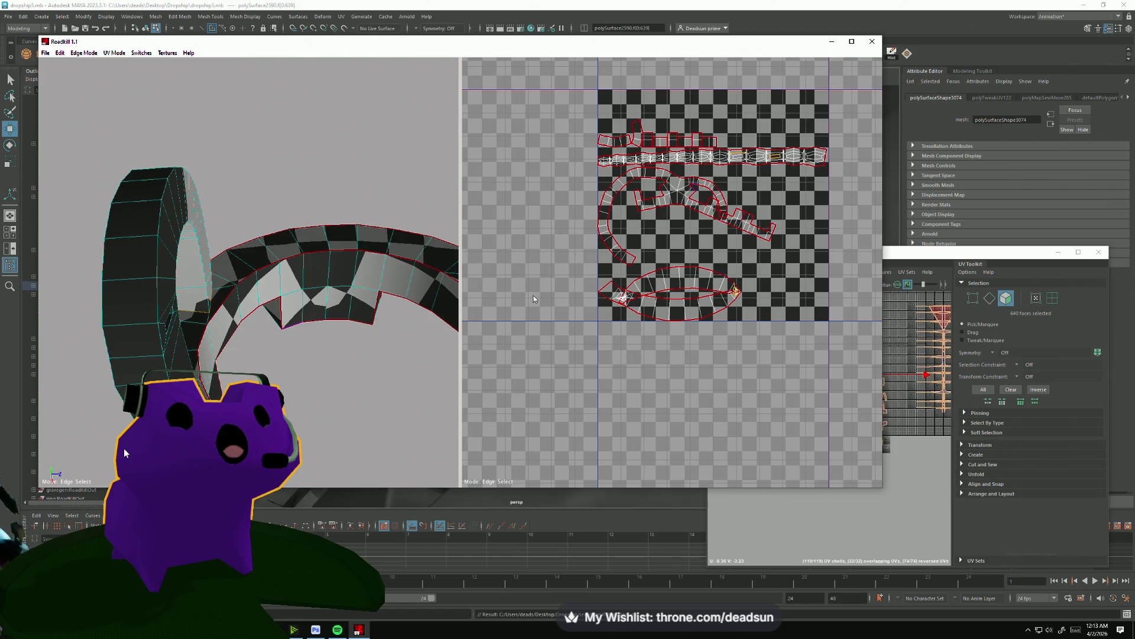
{"action": "scroll", "scroll_direction": "up", "scroll_amount": 3}
{"action": "scroll", "scroll_direction": "up", "scroll_amount": 3}
{"action": "scroll", "scroll_direction": "down", "scroll_amount": 3}
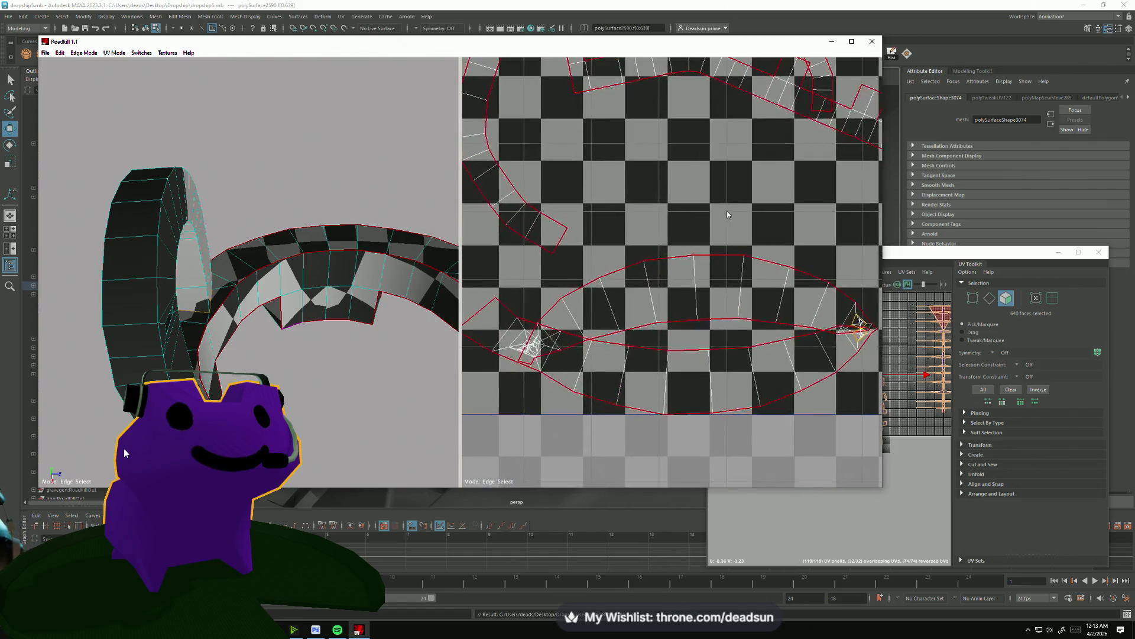
{"action": "scroll", "scroll_direction": "up", "scroll_amount": 3}
{"action": "scroll", "scroll_direction": "down", "scroll_amount": 3}
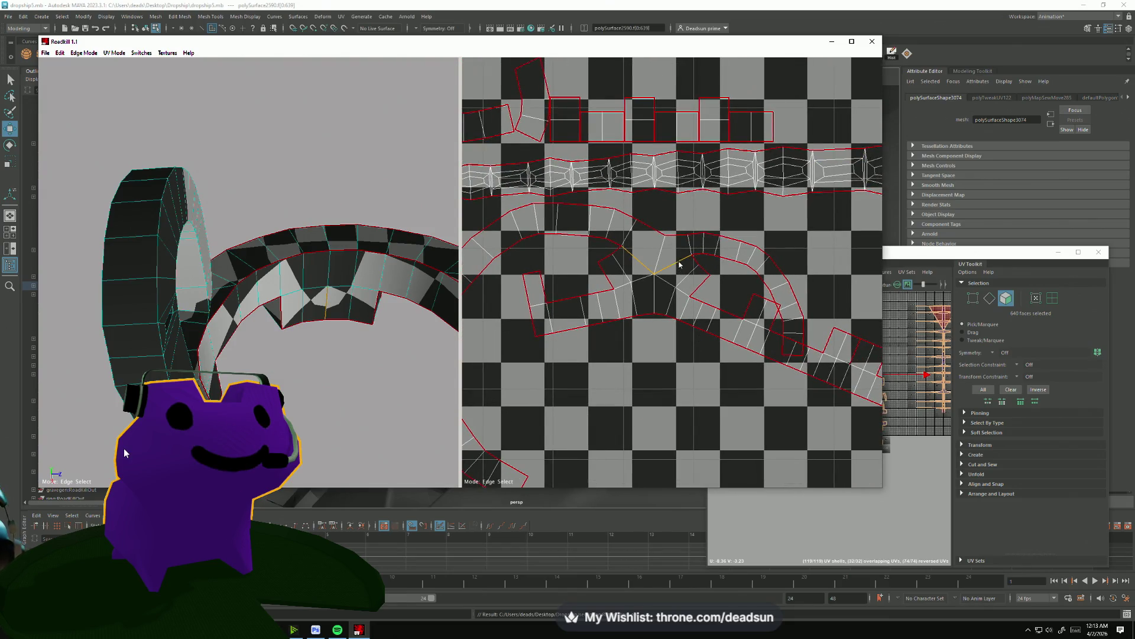
{"action": "key", "text": "space"}
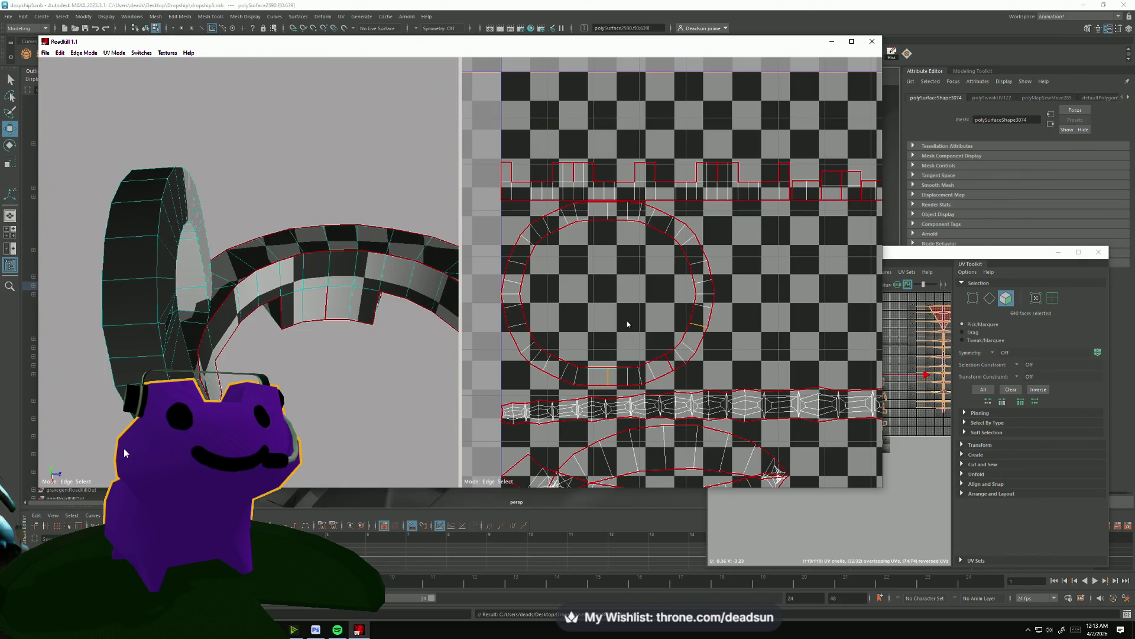
Cut trial seams on the ring's top edge and a front edge.
{"action": "scroll", "scroll_direction": "down", "scroll_amount": 3}
{"action": "scroll", "scroll_direction": "up", "scroll_amount": 3}
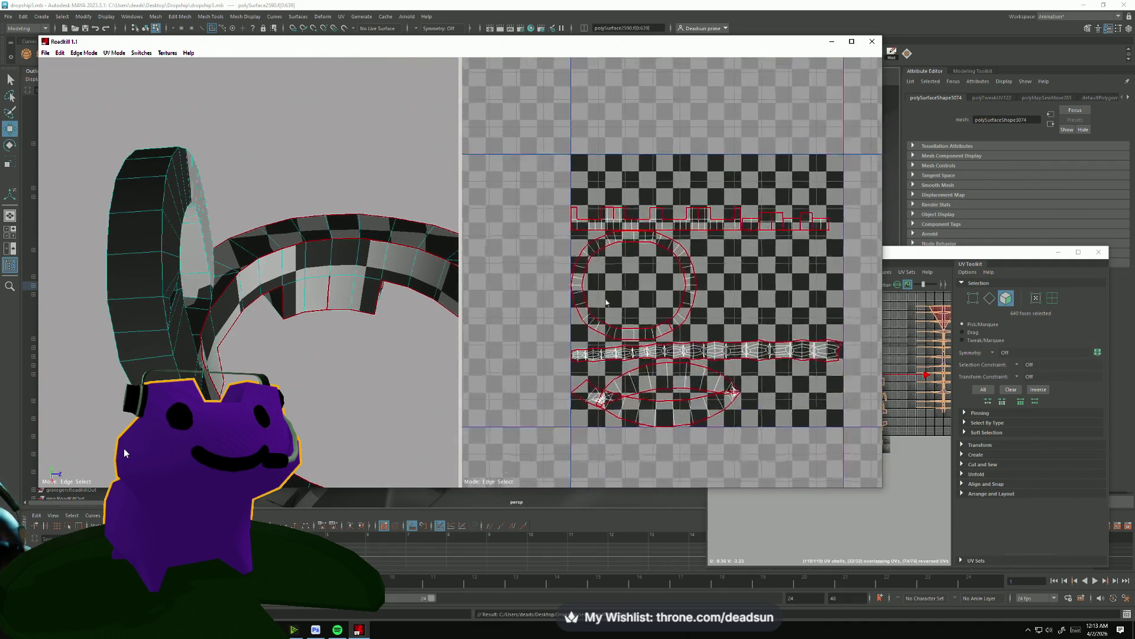
{"action": "scroll", "scroll_direction": "up", "scroll_amount": 3}
{"action": "left_click_drag", "start_coordinate": [331, 355], "coordinate": [438, 366]}
{"action": "scroll", "scroll_direction": "down", "scroll_amount": 3}
{"action": "scroll", "scroll_direction": "up", "scroll_amount": 3}
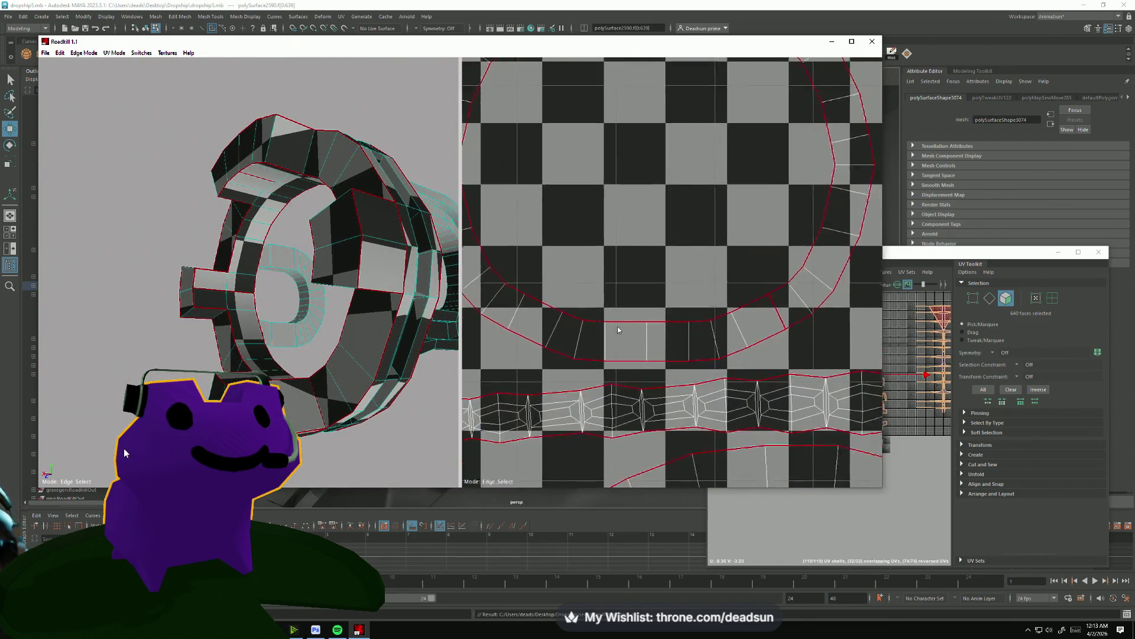
{"action": "scroll", "scroll_direction": "down", "scroll_amount": 3}
{"action": "scroll", "scroll_direction": "up", "scroll_amount": 3}
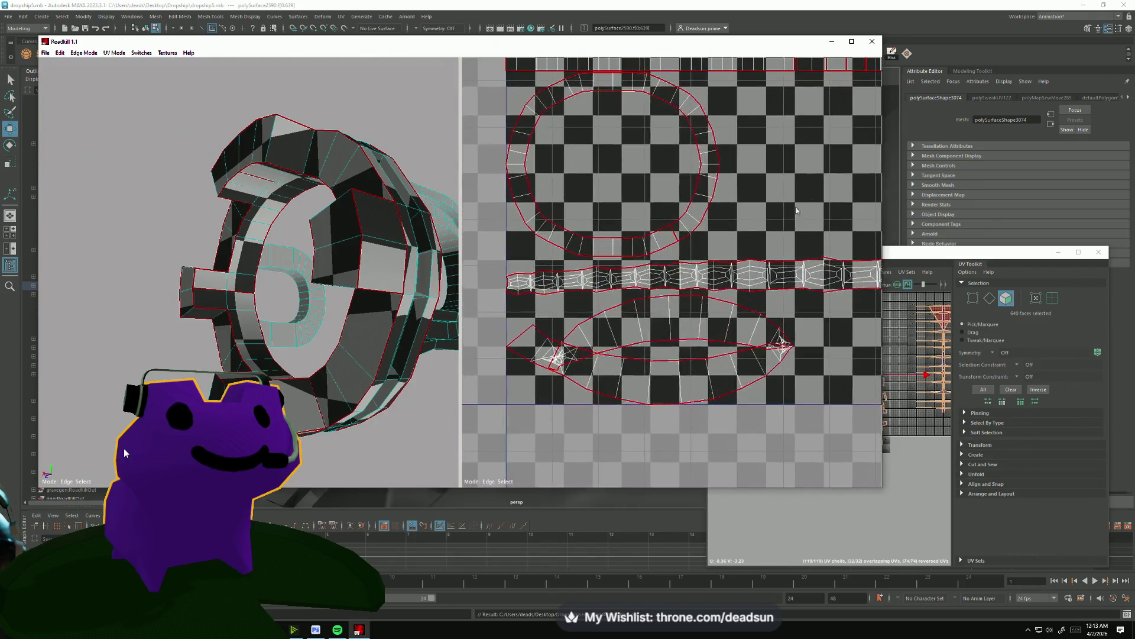
{"action": "scroll", "scroll_direction": "down", "scroll_amount": 3}
{"action": "scroll", "scroll_direction": "up", "scroll_amount": 3}
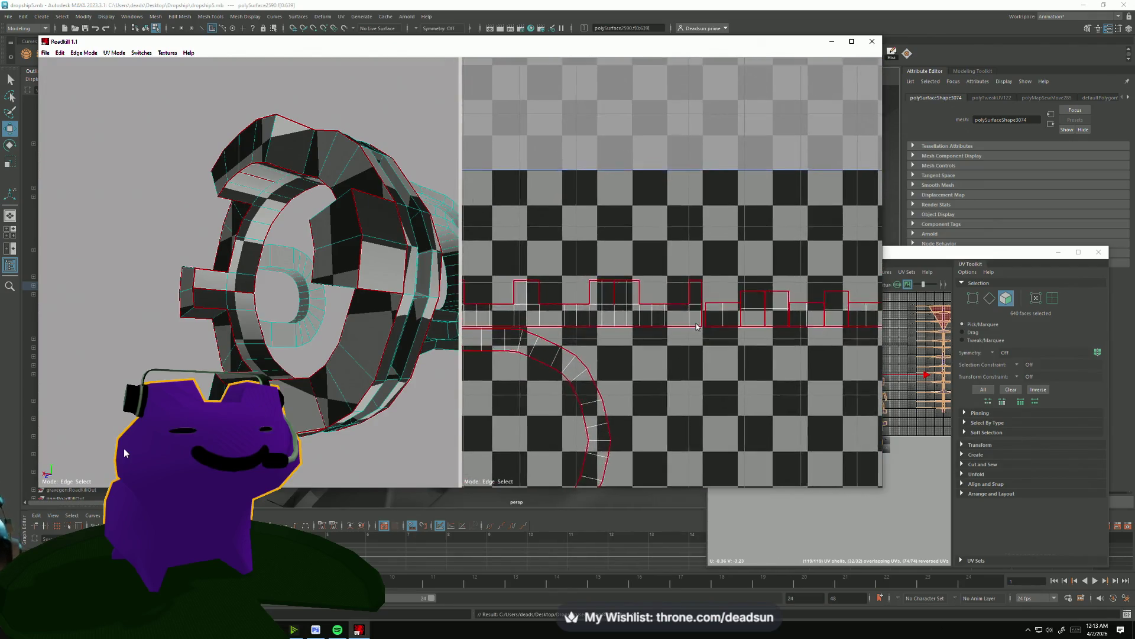
{"action": "scroll", "scroll_direction": "up", "scroll_amount": 3}
{"action": "scroll", "scroll_direction": "down", "scroll_amount": 3}
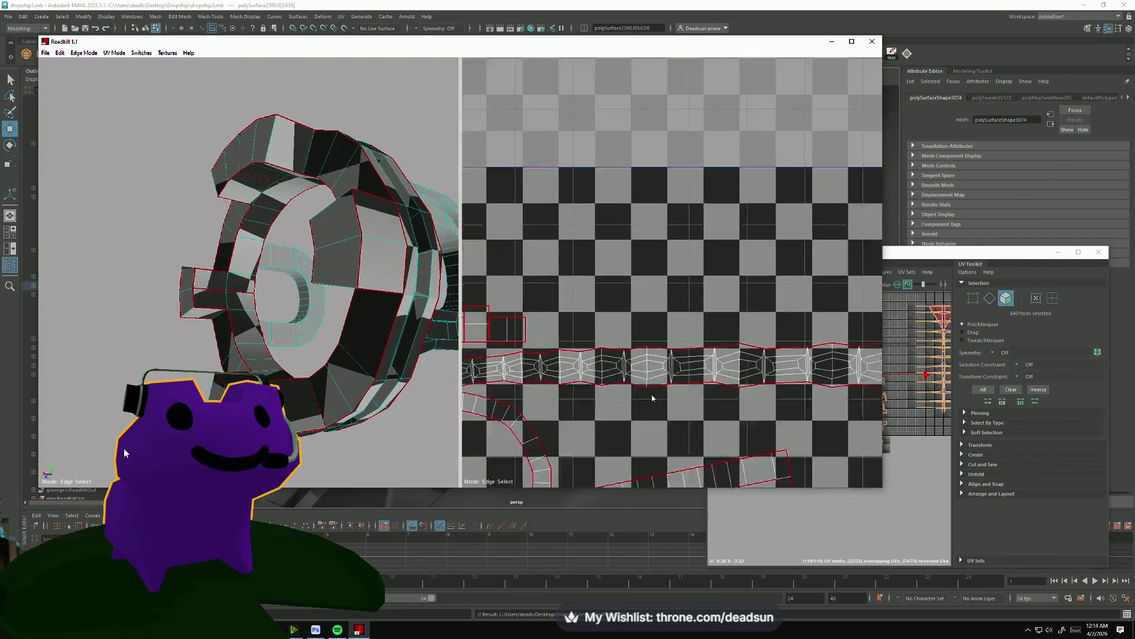
{"action": "scroll", "scroll_direction": "down", "scroll_amount": 3}
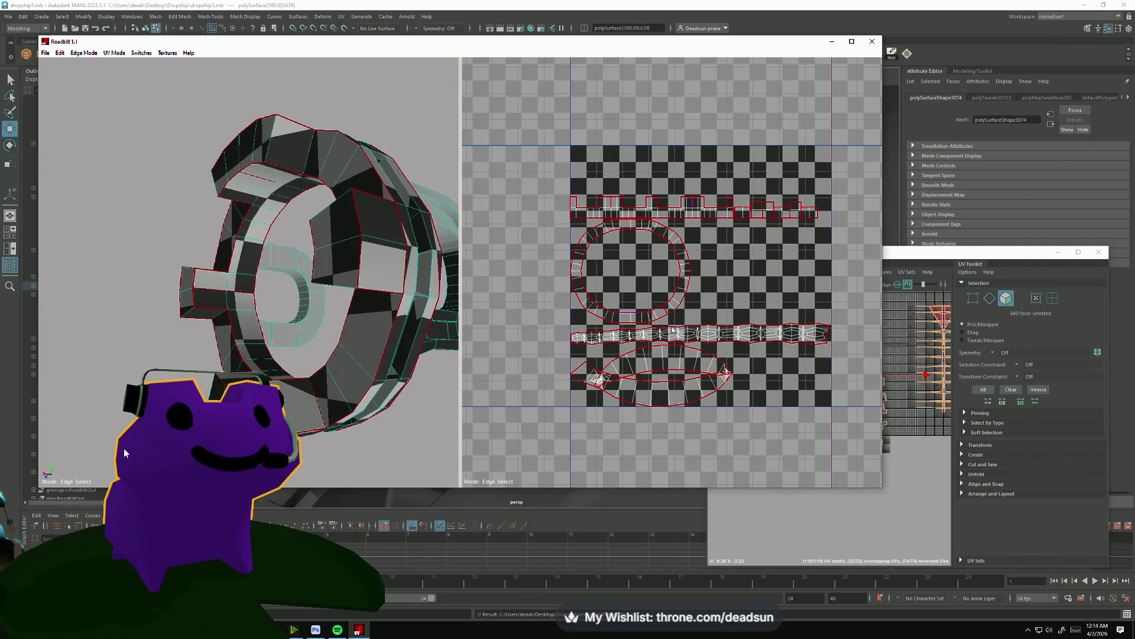
{"action": "left_click_drag", "start_coordinate": [265, 281], "coordinate": [314, 251]}
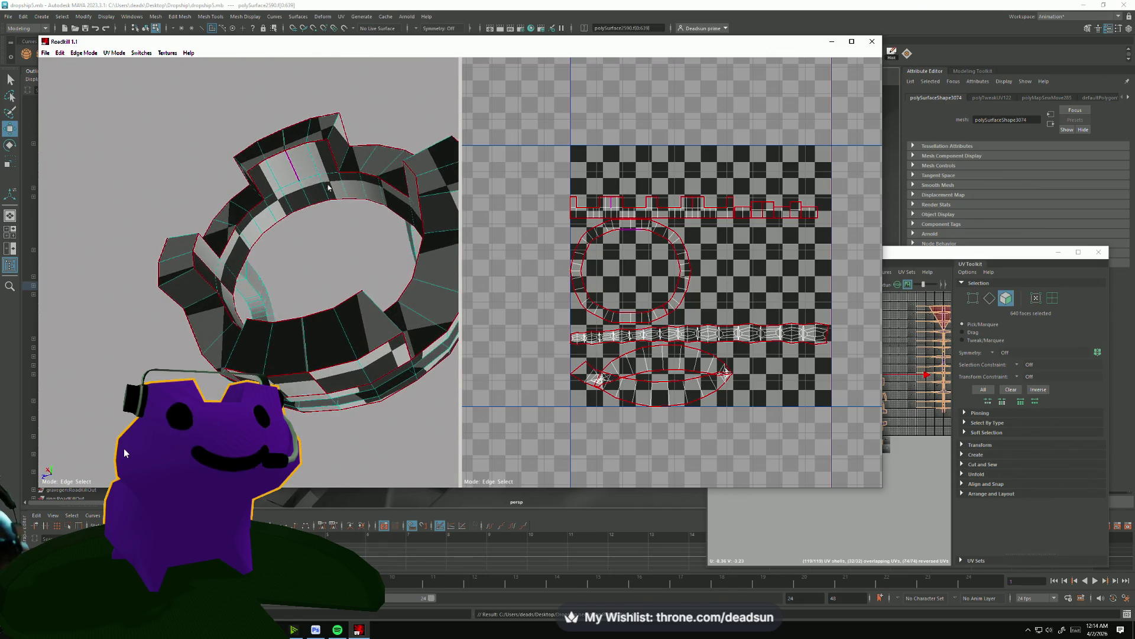
{"action": "left_click", "coordinate": [328, 188]}
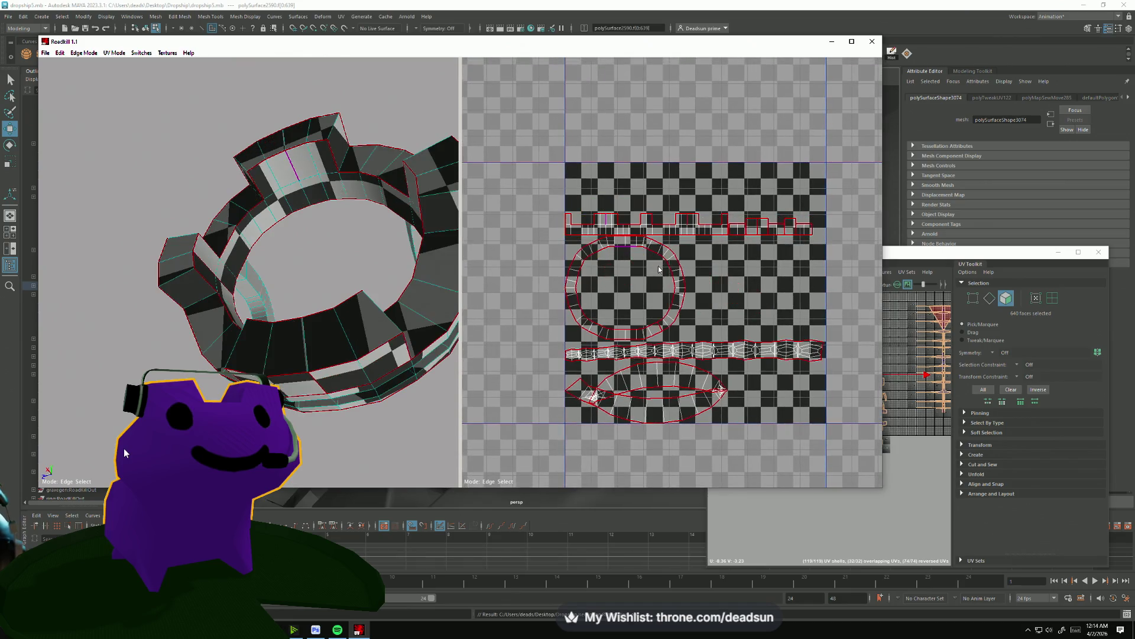
{"action": "left_click_drag", "start_coordinate": [346, 200], "coordinate": [305, 392]}
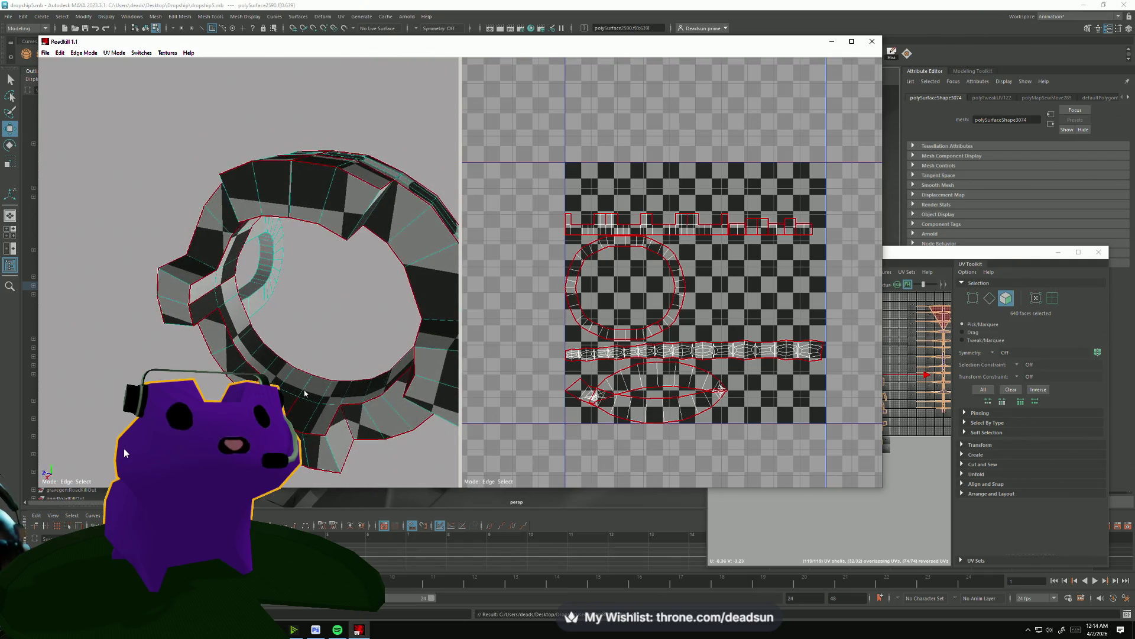
{"action": "left_click", "coordinate": [363, 404]}
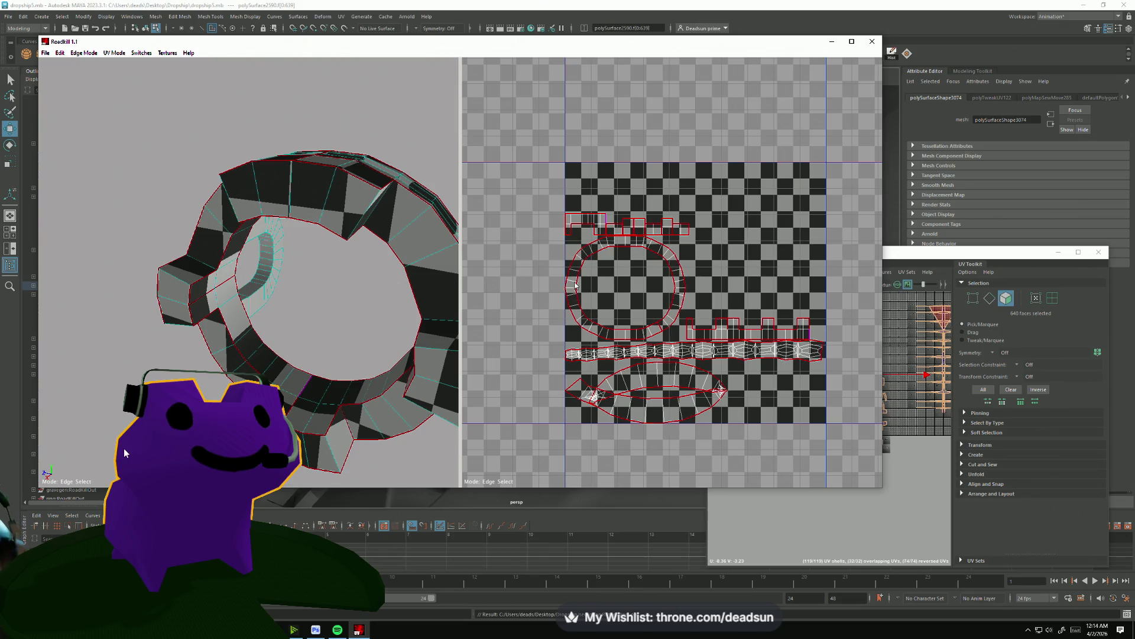
Undo both trial seam cuts to restore the packed UV layout.
{"action": "scroll", "scroll_direction": "up", "scroll_amount": 3}
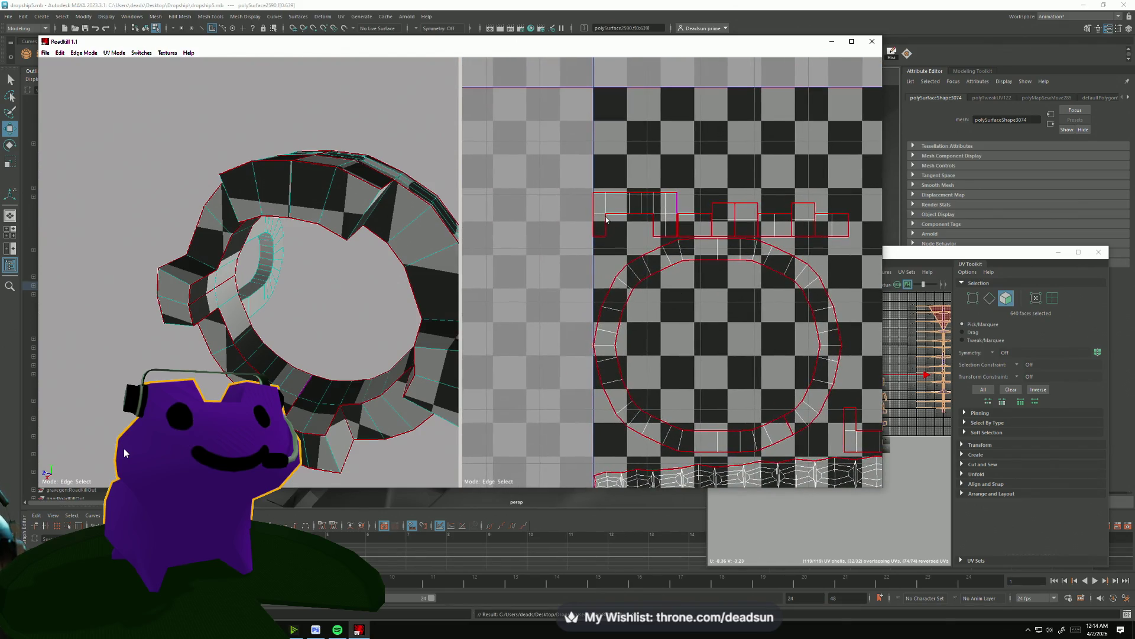
{"action": "scroll", "scroll_direction": "down", "scroll_amount": 3}
{"action": "left_click_drag", "start_coordinate": [687, 342], "coordinate": [650, 229]}
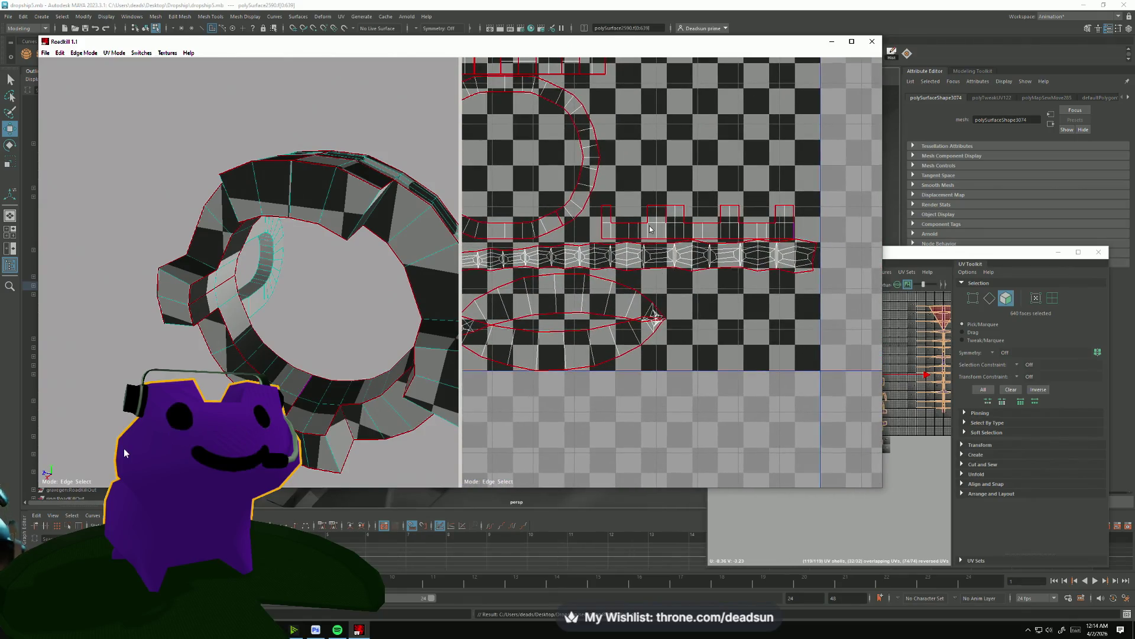
{"action": "key", "text": "ctrl+z"}
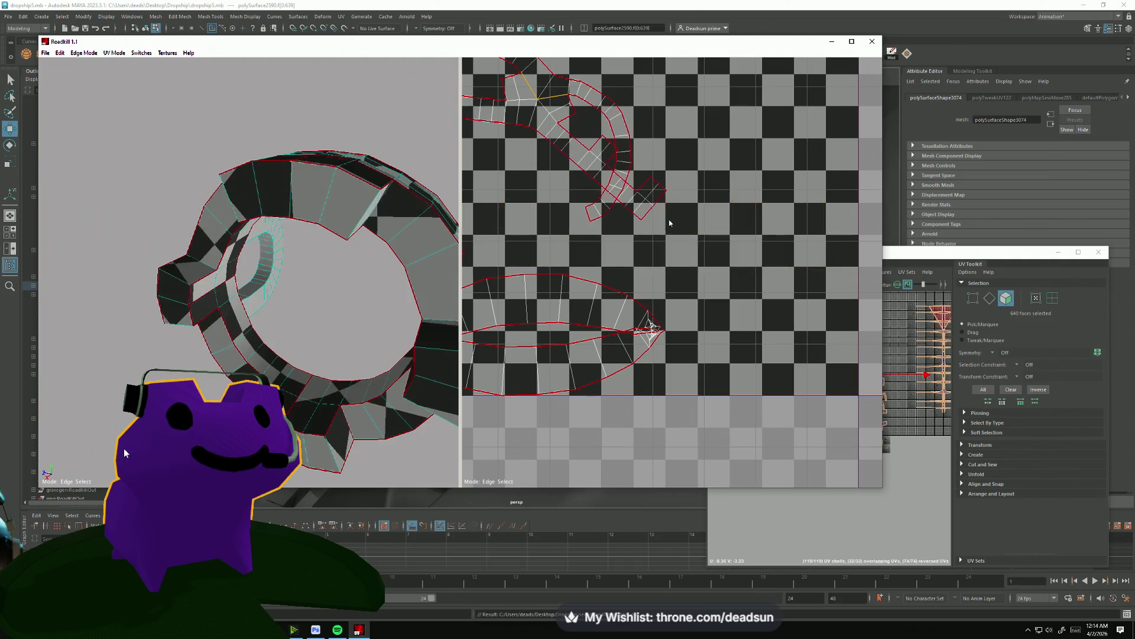
{"action": "key", "text": "ctrl+z"}
{"action": "key", "text": "ctrl+z"}
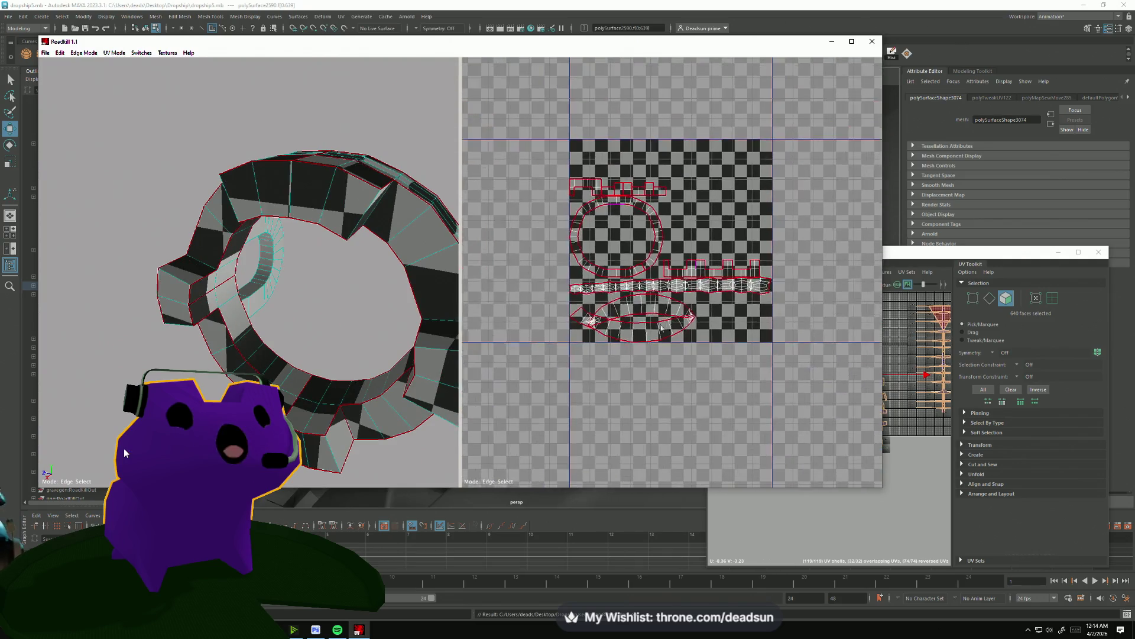
Cut a different seam on the ring and re-unfold its UVs.
{"action": "left_click_drag", "start_coordinate": [261, 302], "coordinate": [189, 322]}
{"action": "scroll", "scroll_direction": "up", "scroll_amount": 3}
{"action": "scroll", "scroll_direction": "down", "scroll_amount": 3}
{"action": "scroll", "scroll_direction": "up", "scroll_amount": 3}
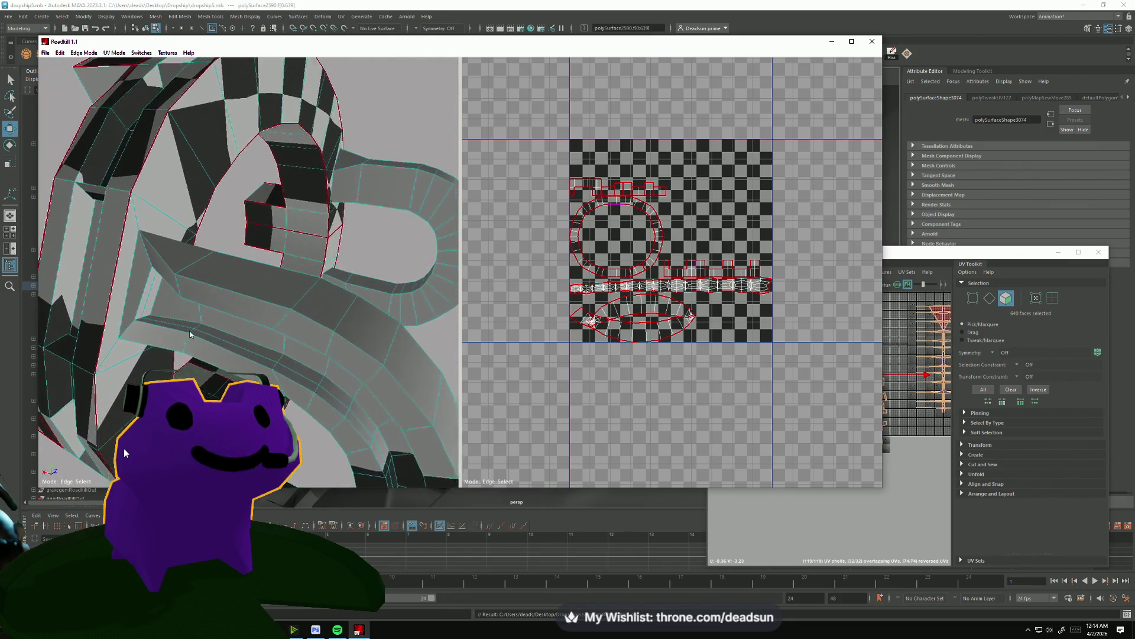
{"action": "left_click_drag", "start_coordinate": [114, 276], "coordinate": [221, 205]}
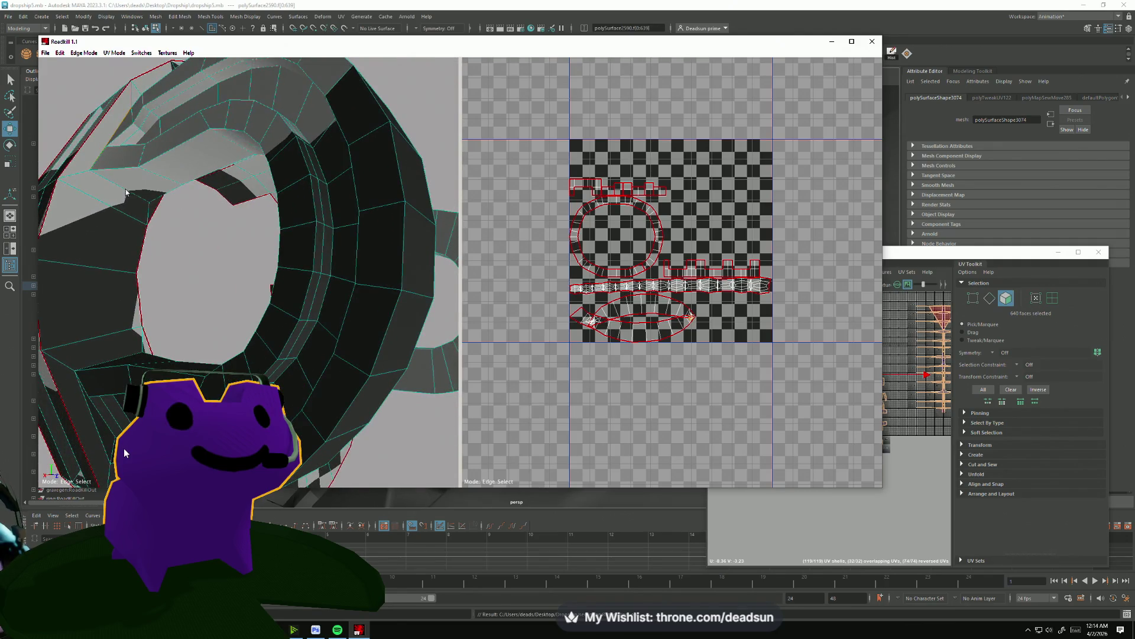
{"action": "left_click_drag", "start_coordinate": [101, 362], "coordinate": [213, 327]}
{"action": "left_click", "coordinate": [283, 391]}
Cut another ring edge as a seam and re-unwrap into separate shells.
{"action": "scroll", "scroll_direction": "up", "scroll_amount": 3}
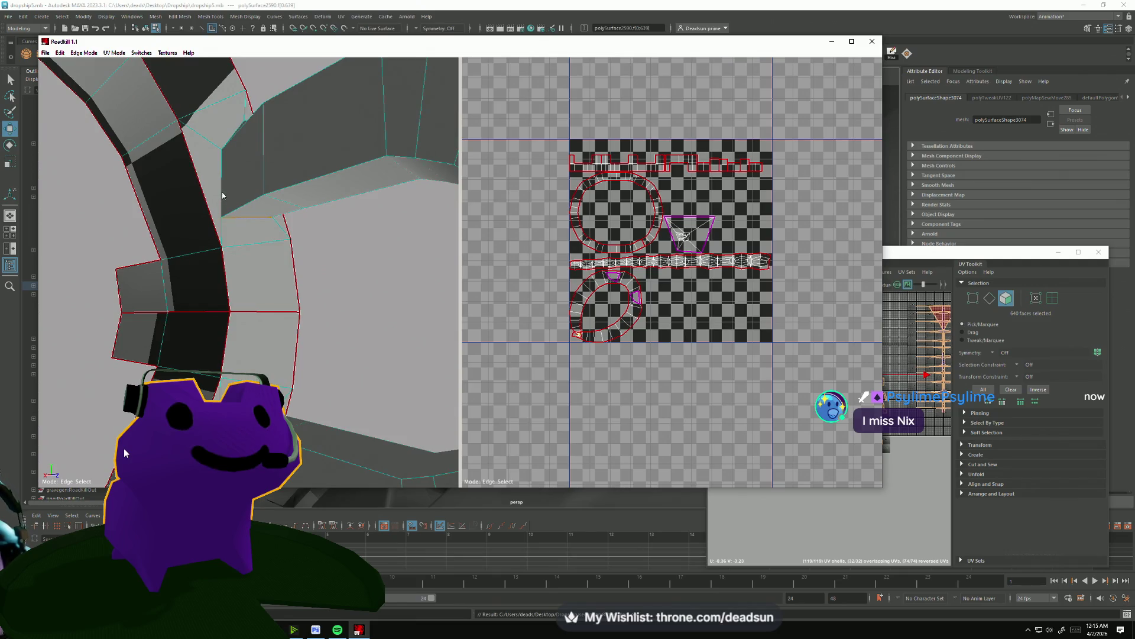
{"action": "scroll", "scroll_direction": "down", "scroll_amount": 3}
{"action": "left_click_drag", "start_coordinate": [253, 356], "coordinate": [340, 232]}
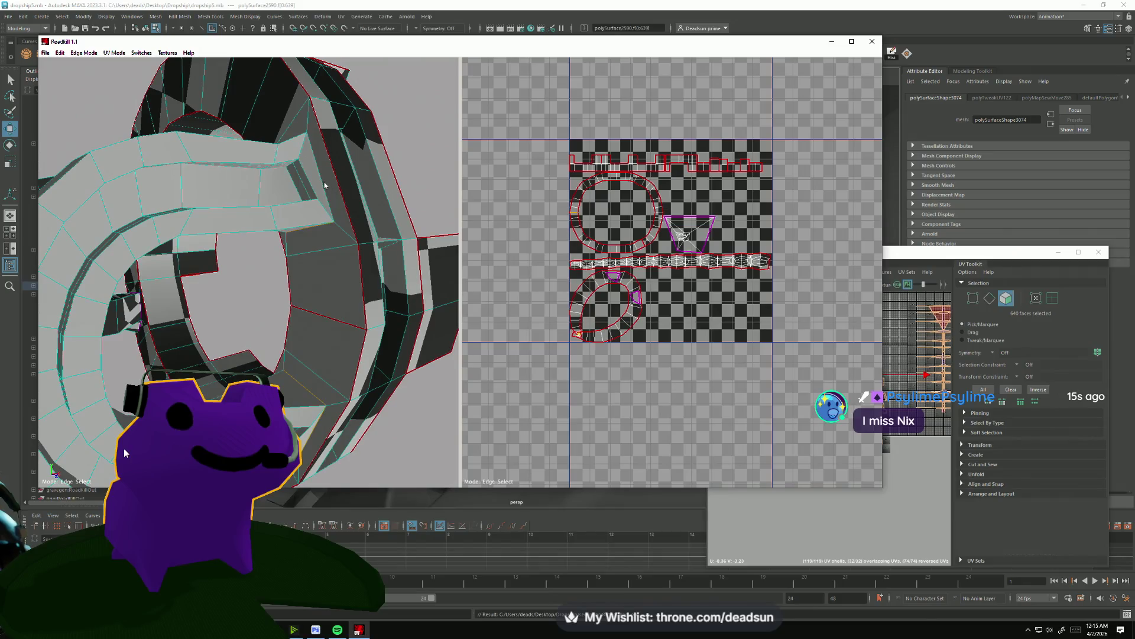
{"action": "left_click_drag", "start_coordinate": [322, 183], "coordinate": [326, 355]}
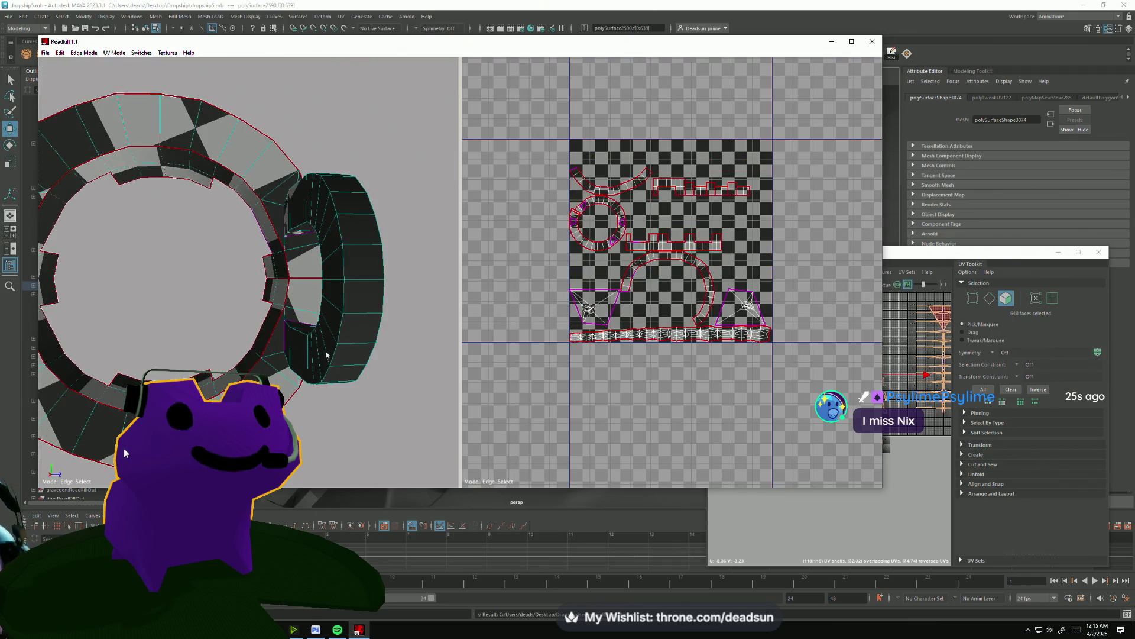
{"action": "scroll", "scroll_direction": "up", "scroll_amount": 3}
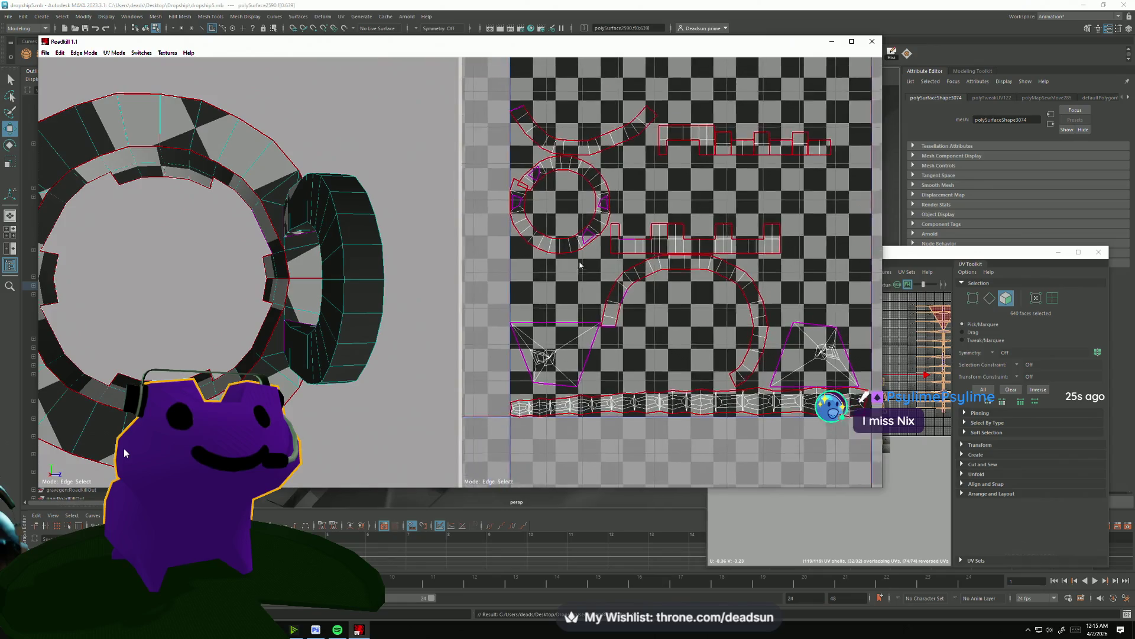
{"action": "scroll", "scroll_direction": "up", "scroll_amount": 3}
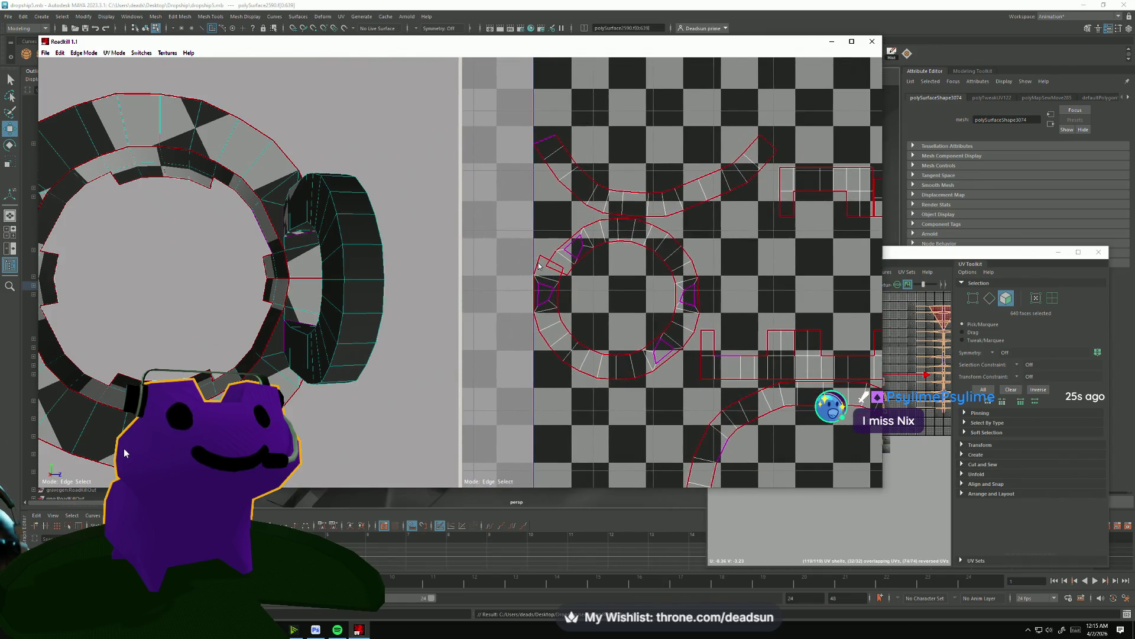
{"action": "left_click", "coordinate": [547, 263]}
{"action": "scroll", "scroll_direction": "down", "scroll_amount": 3}
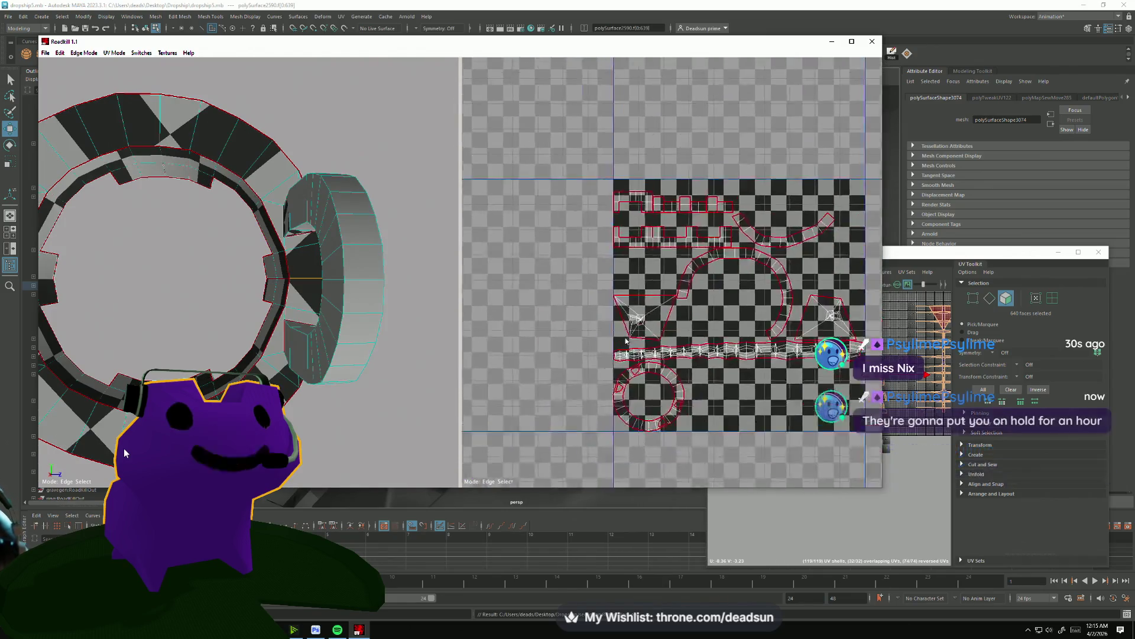
{"action": "scroll", "scroll_direction": "up", "scroll_amount": 3}
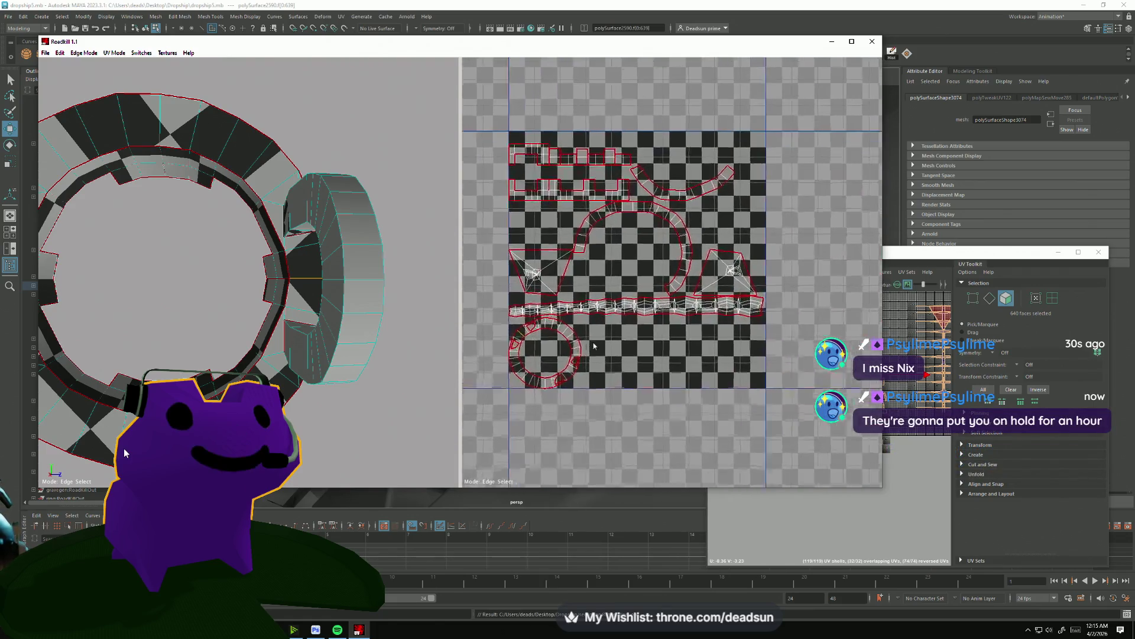
{"action": "left_click_drag", "start_coordinate": [667, 373], "coordinate": [687, 375]}
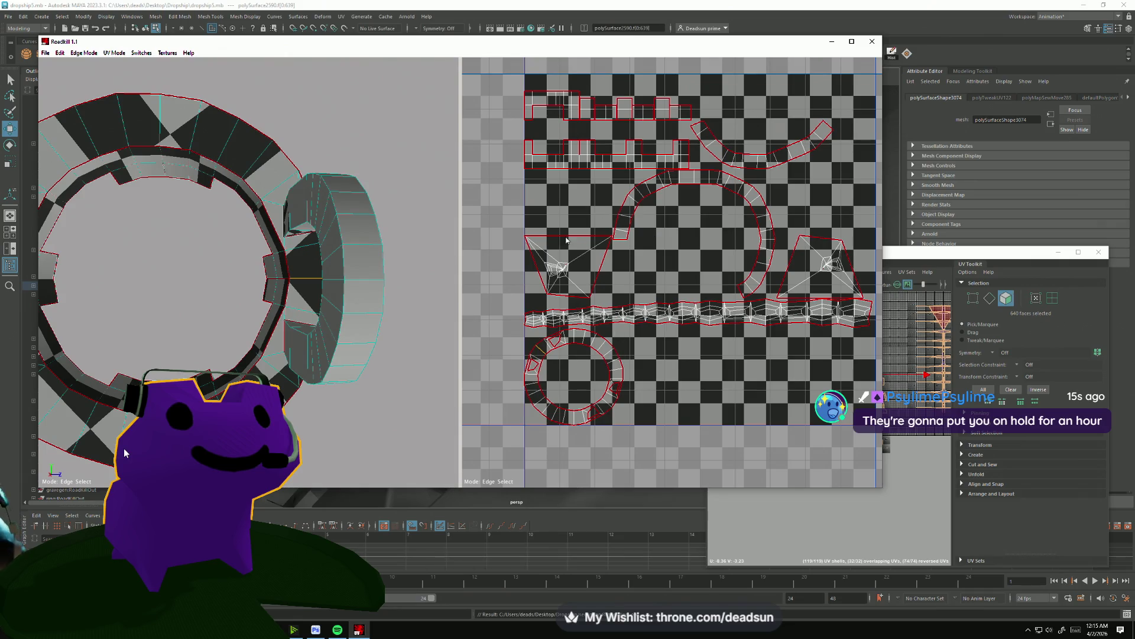
Straighten the right-side shell into a tall vertical grid strip.
{"action": "left_click_drag", "start_coordinate": [208, 225], "coordinate": [248, 264]}
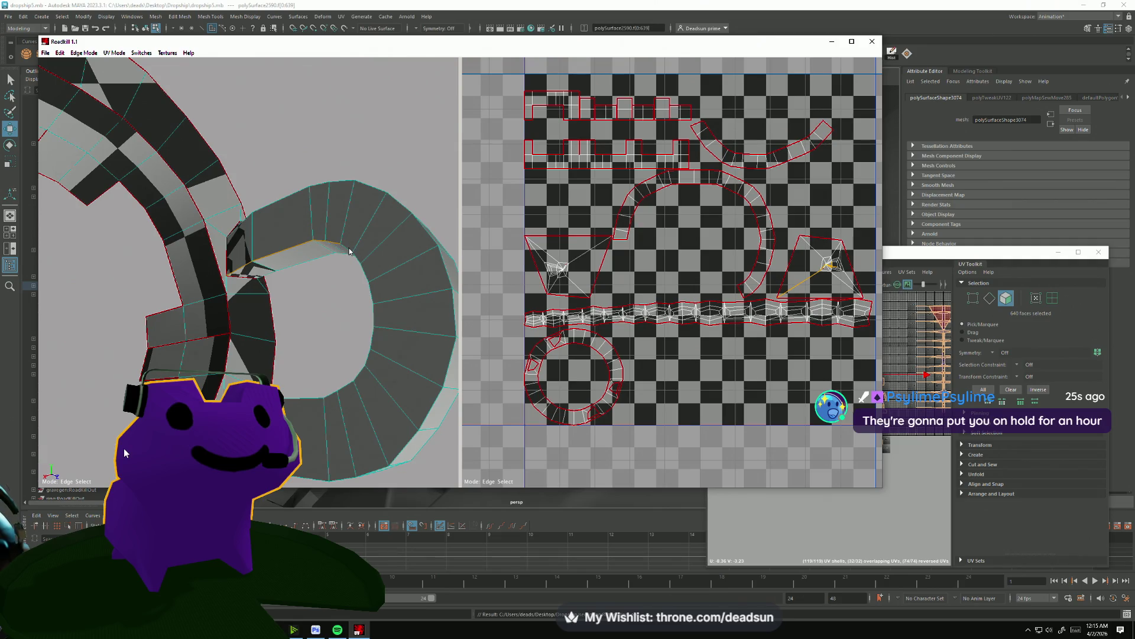
{"action": "left_click_drag", "start_coordinate": [357, 307], "coordinate": [407, 281]}
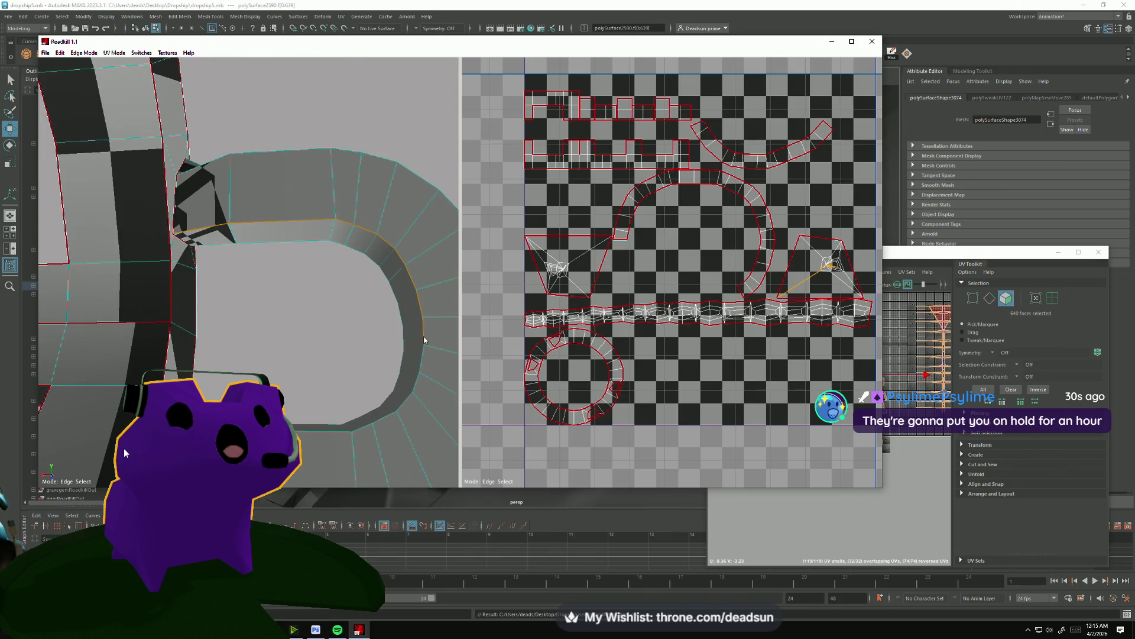
{"action": "left_click_drag", "start_coordinate": [402, 408], "coordinate": [372, 390]}
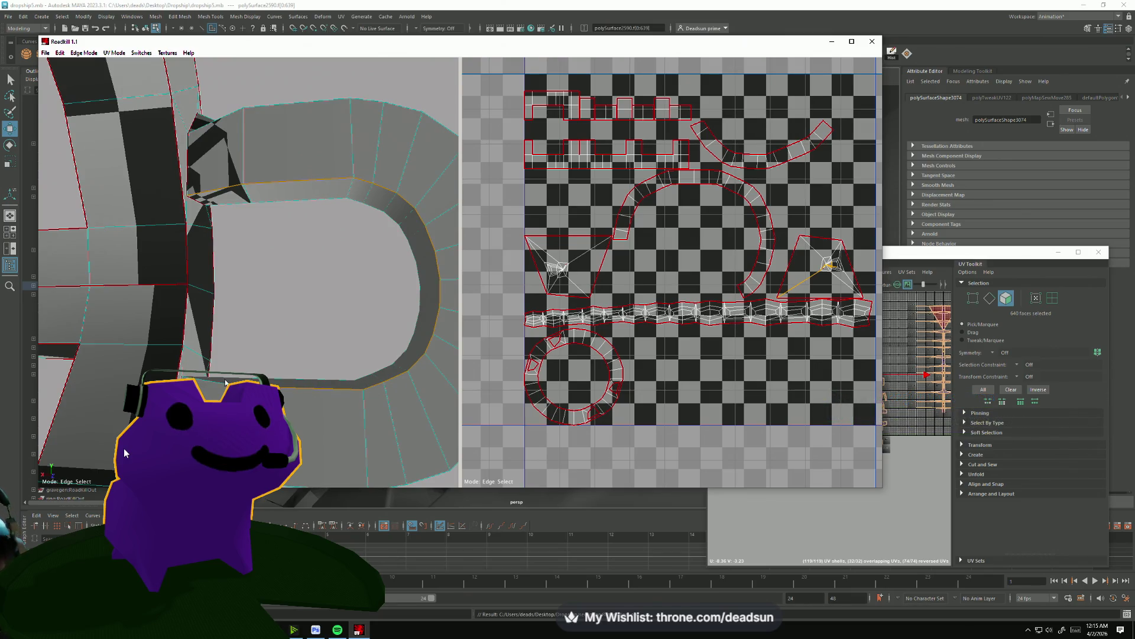
{"action": "left_click_drag", "start_coordinate": [223, 385], "coordinate": [449, 355]}
{"action": "left_click", "coordinate": [301, 396]}
{"action": "scroll", "scroll_direction": "up", "scroll_amount": 3}
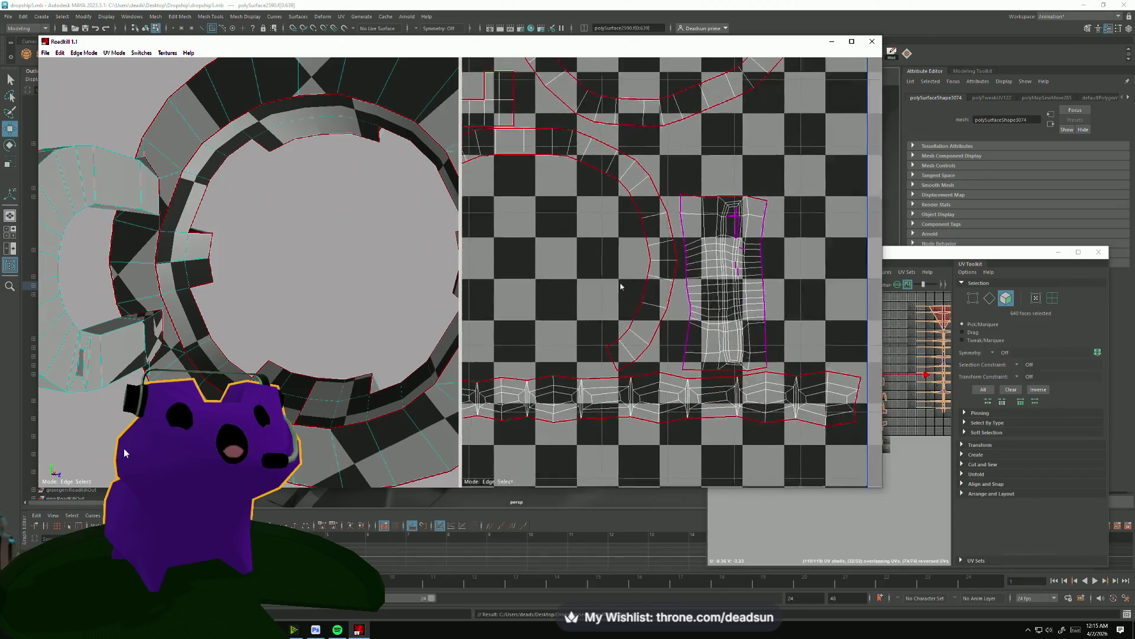
{"action": "left_click", "coordinate": [622, 221]}
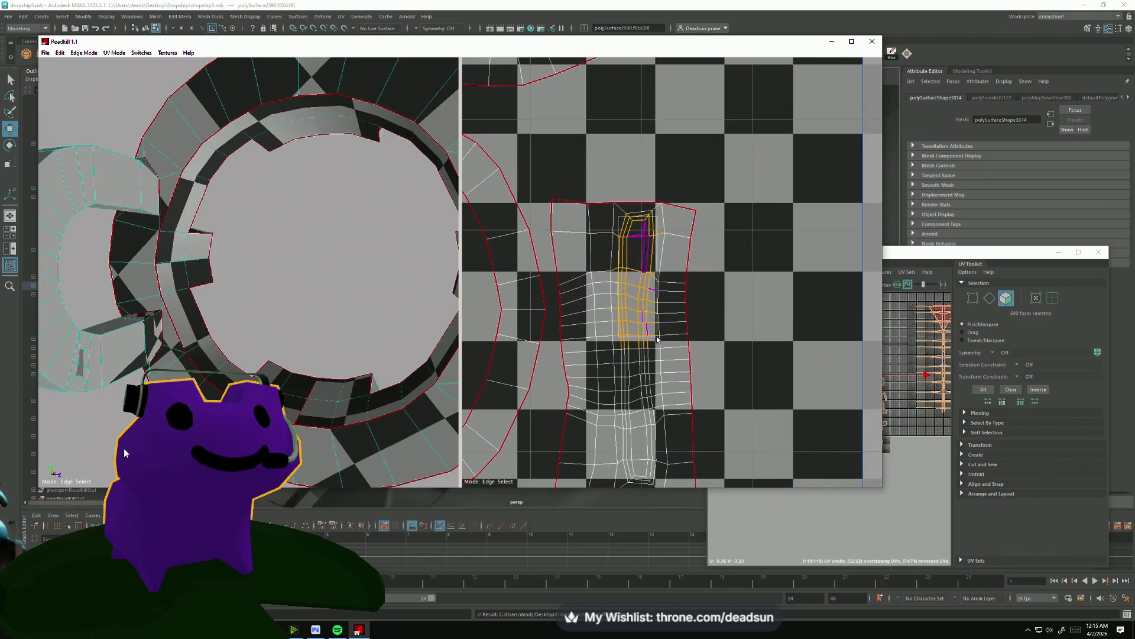
{"action": "scroll", "scroll_direction": "down", "scroll_amount": 3}
{"action": "left_click_drag", "start_coordinate": [609, 355], "coordinate": [719, 294]}
{"action": "left_click_drag", "start_coordinate": [278, 308], "coordinate": [378, 374]}
{"action": "left_click", "coordinate": [382, 378]}
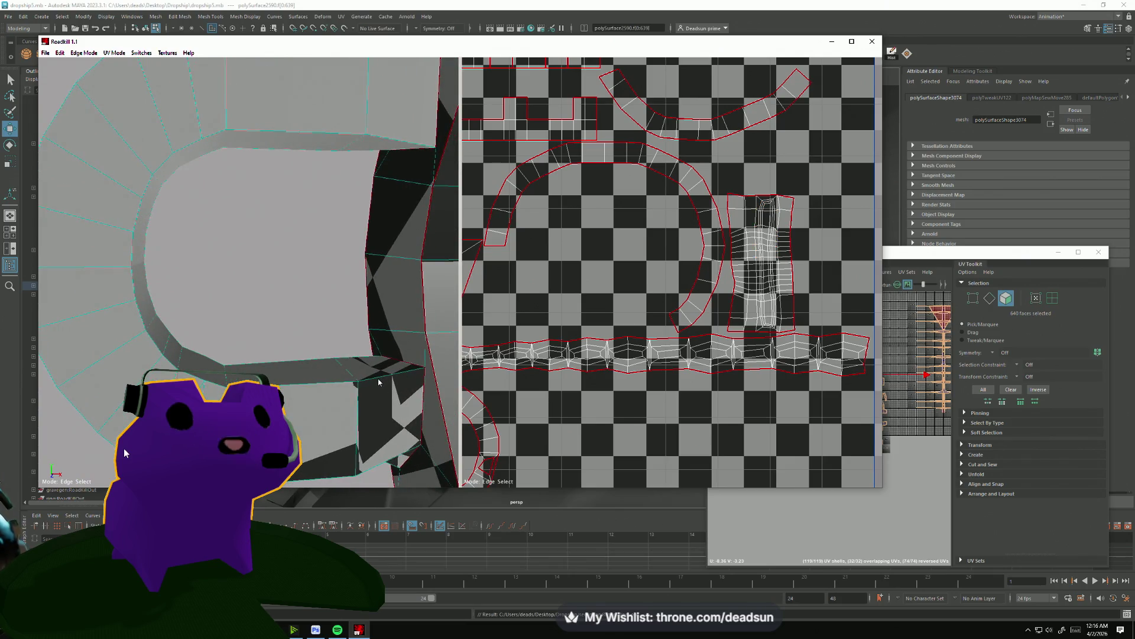
{"action": "left_click_drag", "start_coordinate": [211, 378], "coordinate": [154, 331]}
{"action": "scroll", "scroll_direction": "down", "scroll_amount": 3}
{"action": "left_click_drag", "start_coordinate": [307, 355], "coordinate": [249, 377]}
{"action": "scroll", "scroll_direction": "up", "scroll_amount": 3}
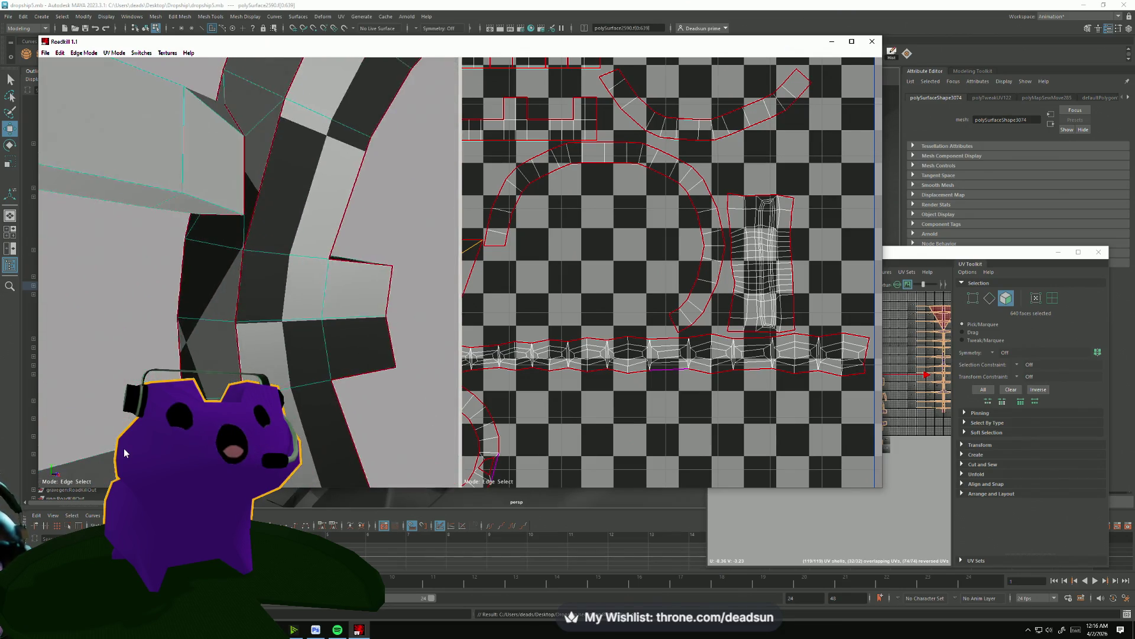
{"action": "scroll", "scroll_direction": "down", "scroll_amount": 3}
{"action": "left_click_drag", "start_coordinate": [237, 371], "coordinate": [248, 349]}
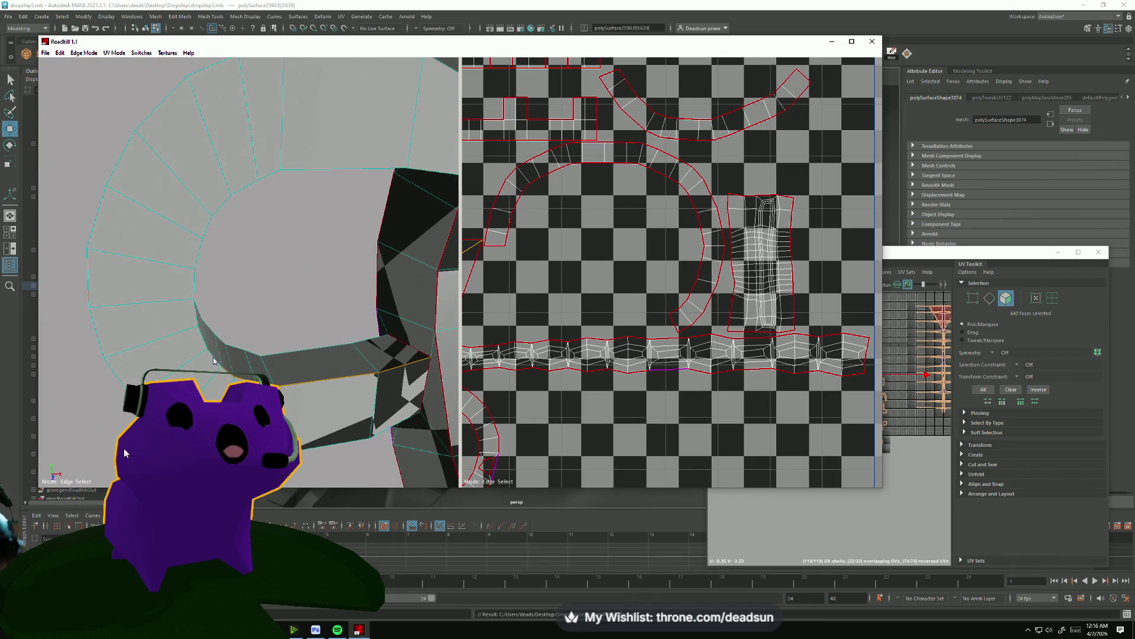
{"action": "left_click_drag", "start_coordinate": [201, 342], "coordinate": [199, 364]}
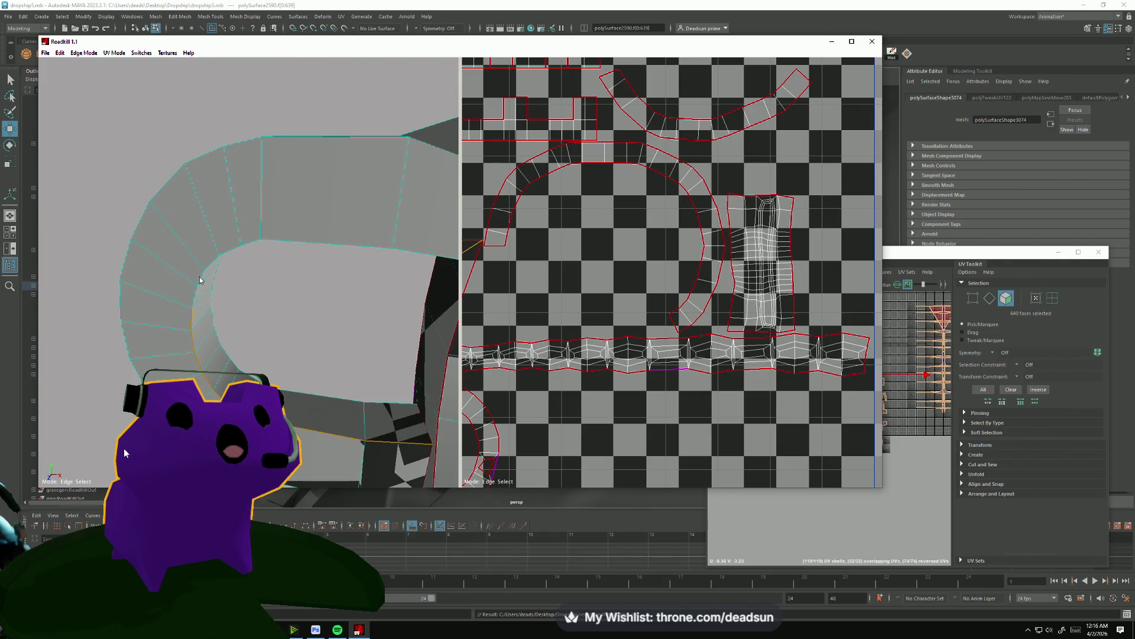
{"action": "left_click_drag", "start_coordinate": [195, 301], "coordinate": [207, 260]}
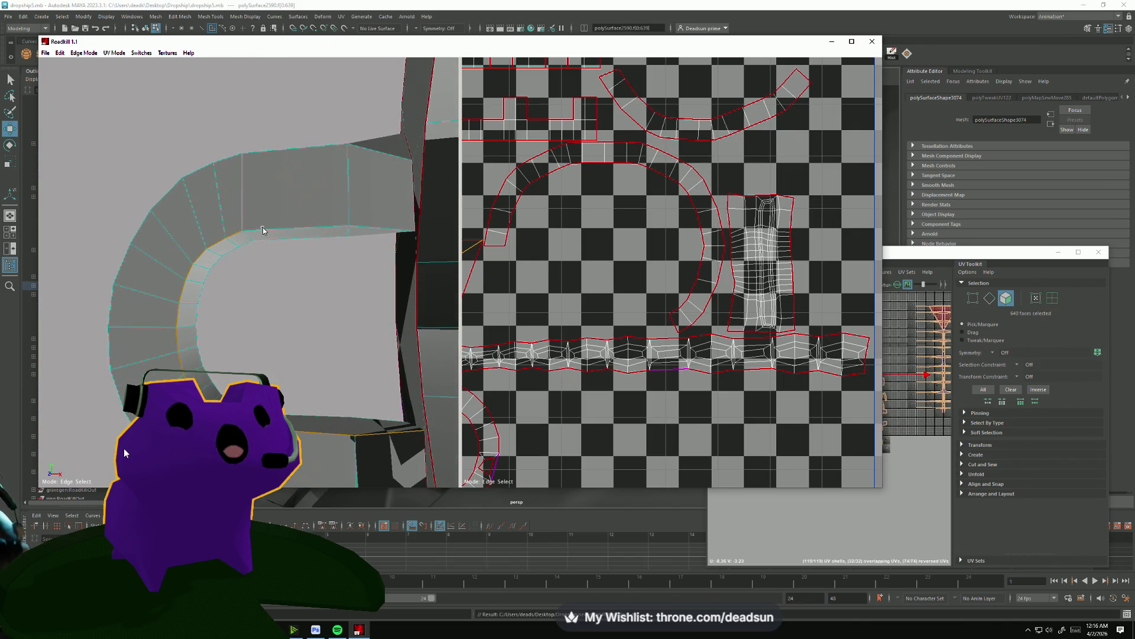
{"action": "left_click_drag", "start_coordinate": [388, 228], "coordinate": [381, 338]}
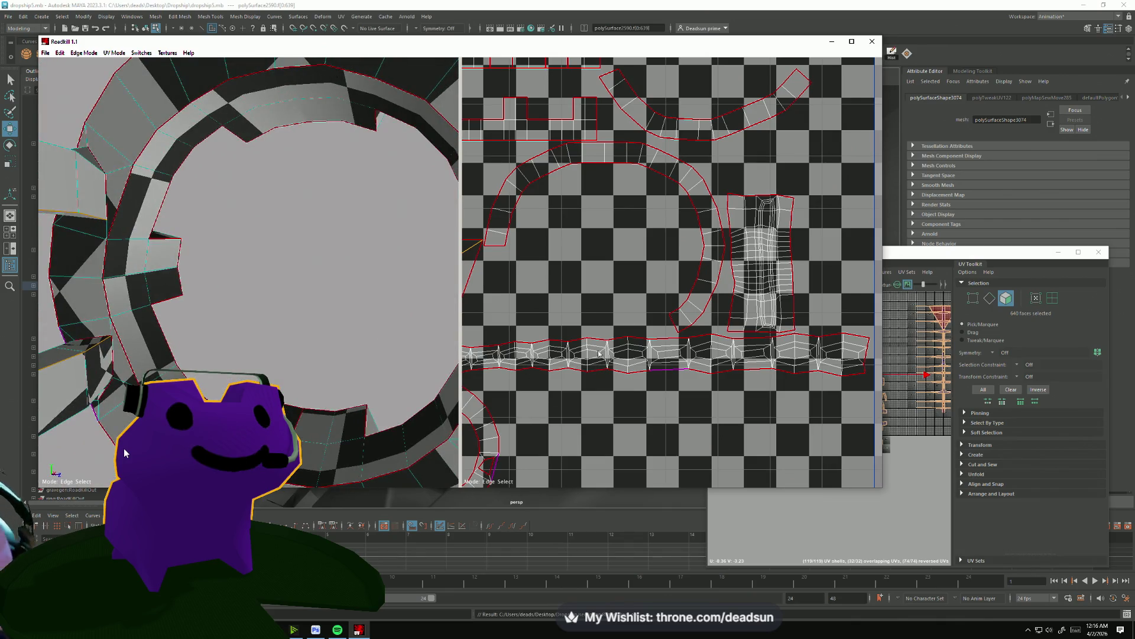
{"action": "key", "text": "f"}
{"action": "left_click_drag", "start_coordinate": [343, 331], "coordinate": [319, 334]}
{"action": "scroll", "scroll_direction": "up", "scroll_amount": 3}
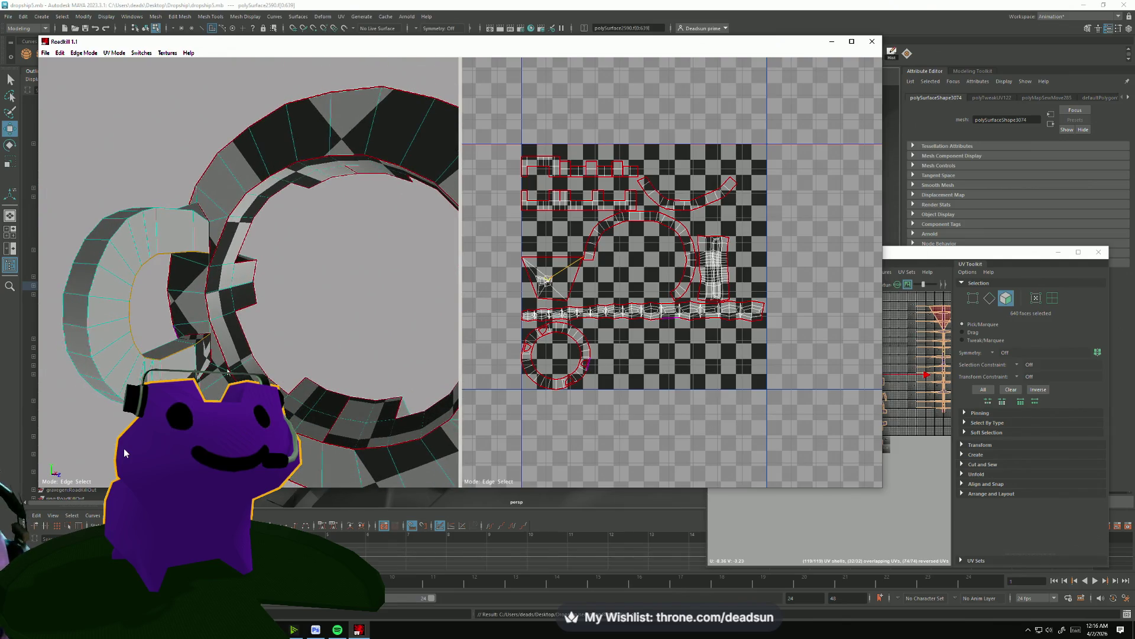
{"action": "scroll", "scroll_direction": "up", "scroll_amount": 3}
{"action": "left_click", "coordinate": [608, 230]}
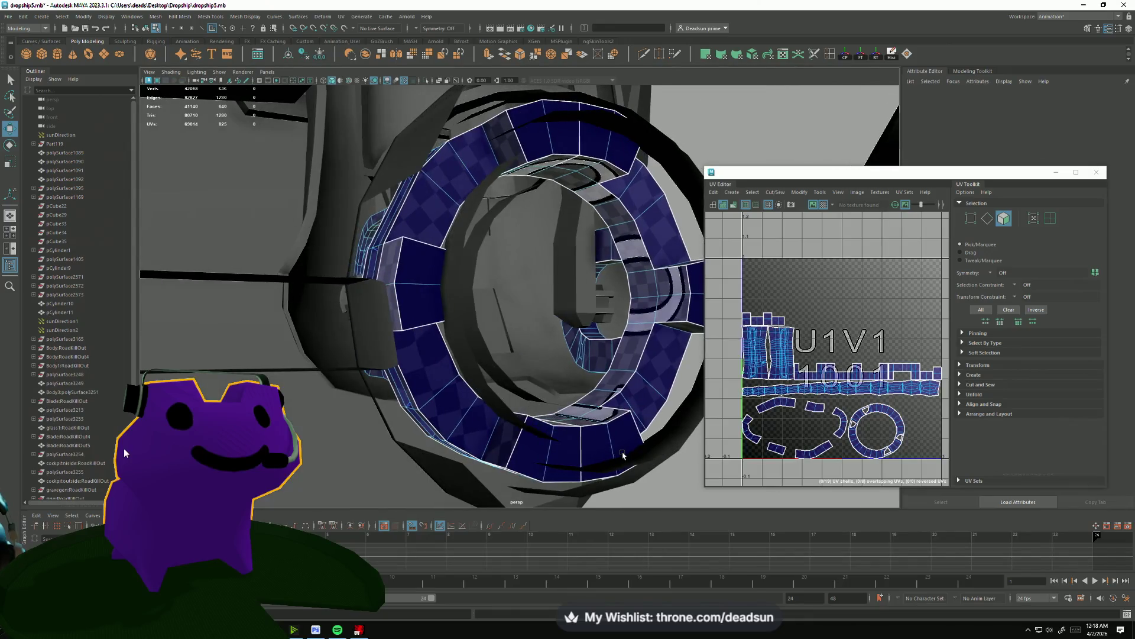
Select a run of twelve faces around the ring, including its top faces.
{"action": "left_click", "coordinate": [620, 435]}
{"action": "left_click", "coordinate": [630, 447]}
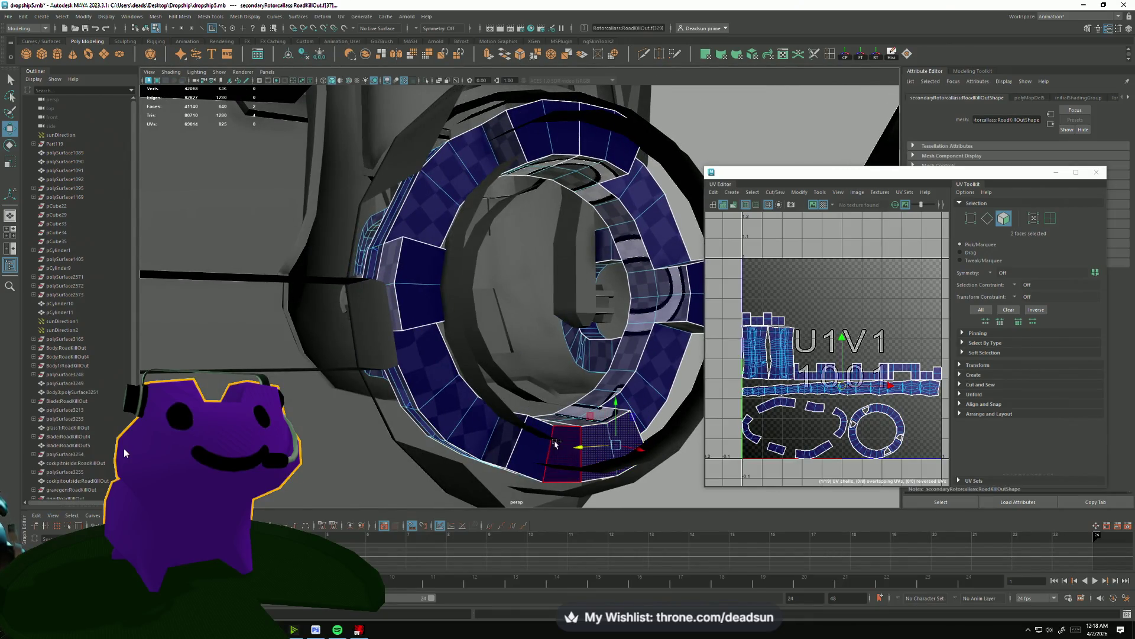
{"action": "left_click", "coordinate": [565, 449]}
{"action": "left_click", "coordinate": [533, 450]}
{"action": "left_click", "coordinate": [420, 260]}
{"action": "left_click", "coordinate": [535, 149]}
{"action": "left_click", "coordinate": [553, 121]}
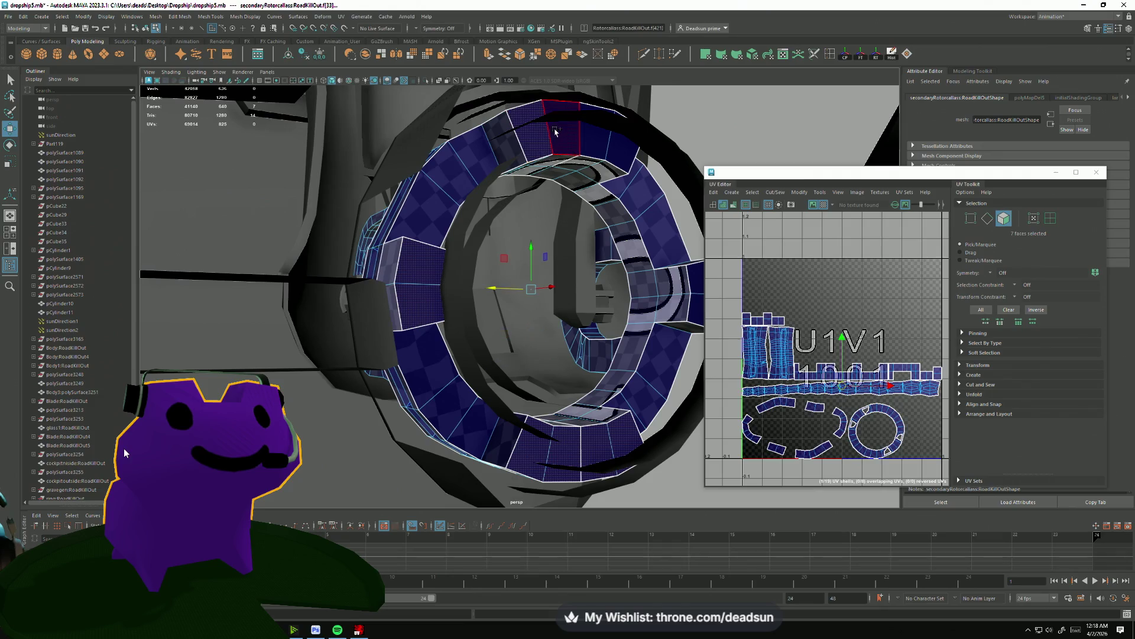
{"action": "left_click", "coordinate": [588, 127]}
{"action": "left_click", "coordinate": [621, 152]}
{"action": "left_click", "coordinate": [632, 255]}
{"action": "left_click_drag", "start_coordinate": [631, 255], "coordinate": [551, 298]}
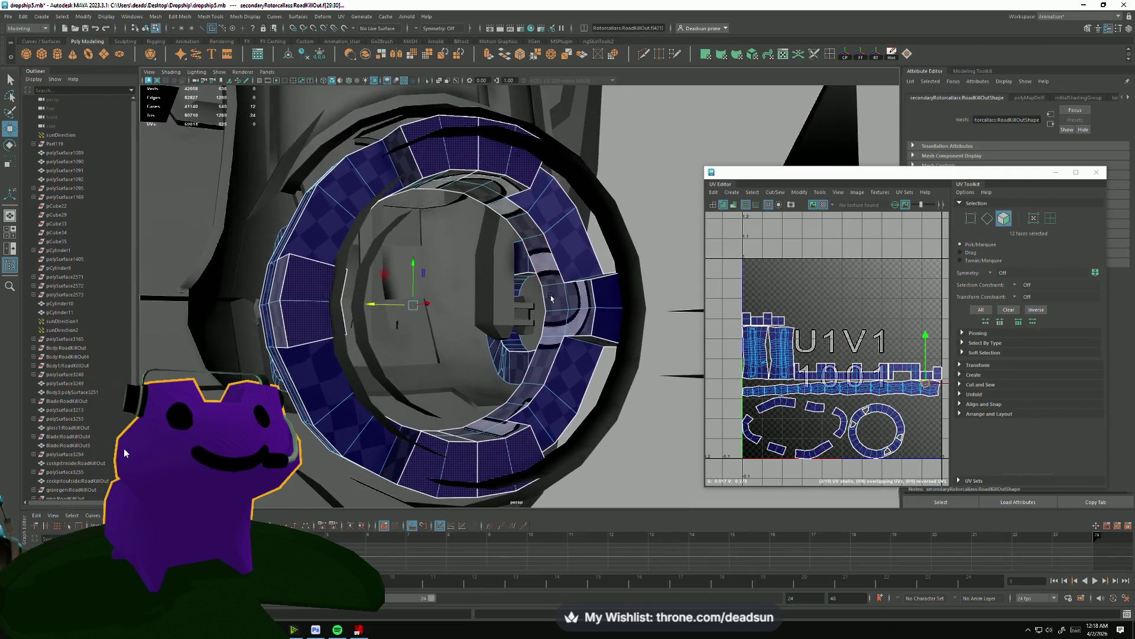
{"action": "left_click", "coordinate": [606, 288]}
{"action": "left_click", "coordinate": [606, 326]}
Delete the twelve selected ring faces.
{"action": "left_click_drag", "start_coordinate": [797, 387], "coordinate": [753, 334]}
{"action": "left_click_drag", "start_coordinate": [753, 334], "coordinate": [832, 409]}
{"action": "left_click_drag", "start_coordinate": [413, 319], "coordinate": [446, 138]}
{"action": "key", "text": "f"}
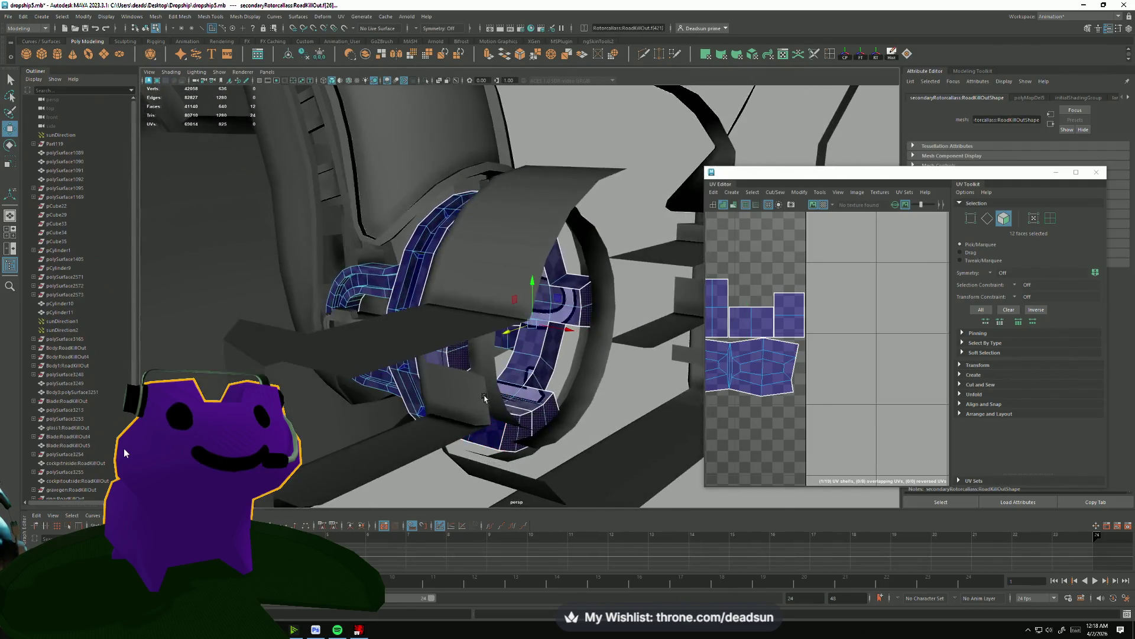
{"action": "scroll", "scroll_direction": "up", "scroll_amount": 3}
{"action": "key", "text": "Delete"}
Delete face f[63] on the ring's underside.
{"action": "left_click_drag", "start_coordinate": [456, 261], "coordinate": [481, 156]}
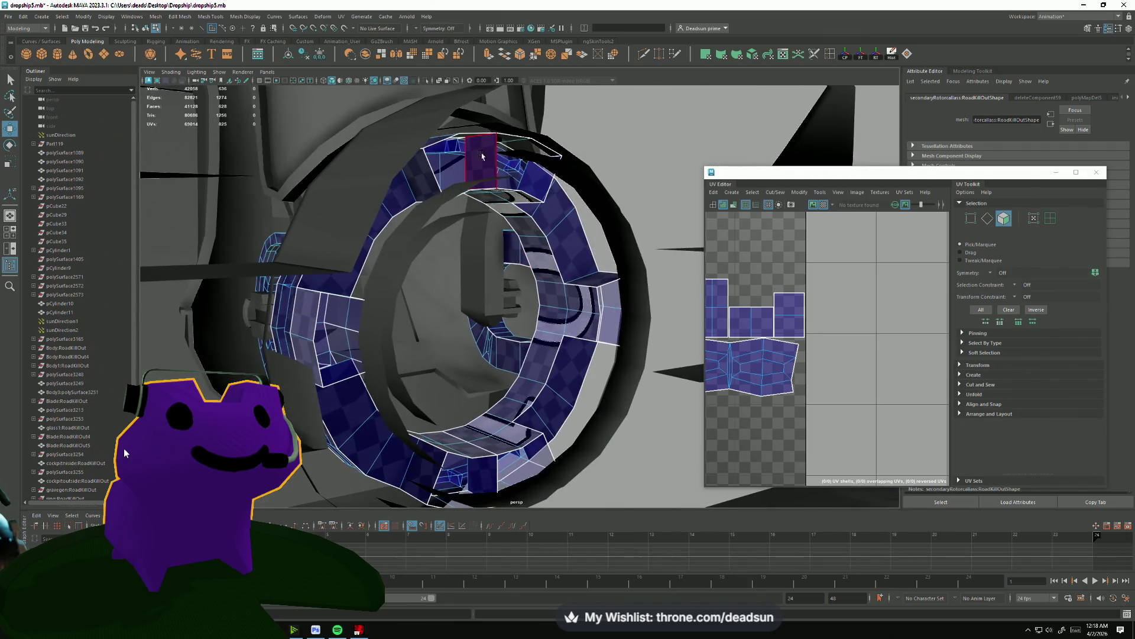
{"action": "left_click", "coordinate": [482, 157]}
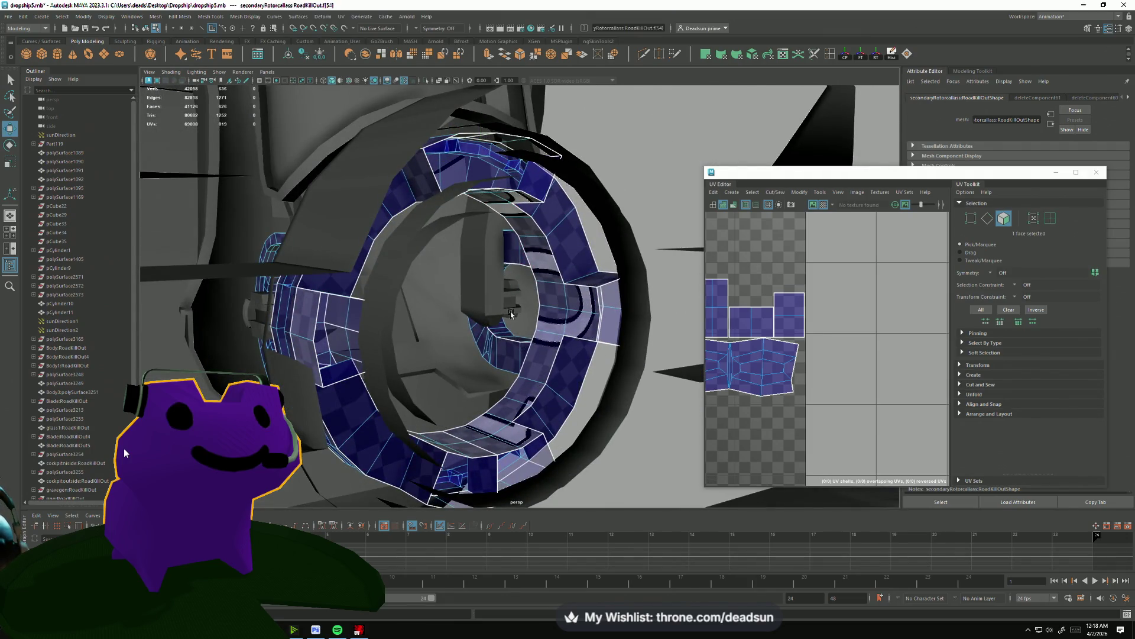
{"action": "left_click_drag", "start_coordinate": [559, 368], "coordinate": [515, 363]}
{"action": "left_click", "coordinate": [479, 479]}
{"action": "key", "text": "Delete"}
{"action": "key", "text": "Delete"}
Delete the slot face, leaving an open gap in the ring strip.
{"action": "scroll", "scroll_direction": "up", "scroll_amount": 3}
{"action": "scroll", "scroll_direction": "down", "scroll_amount": 3}
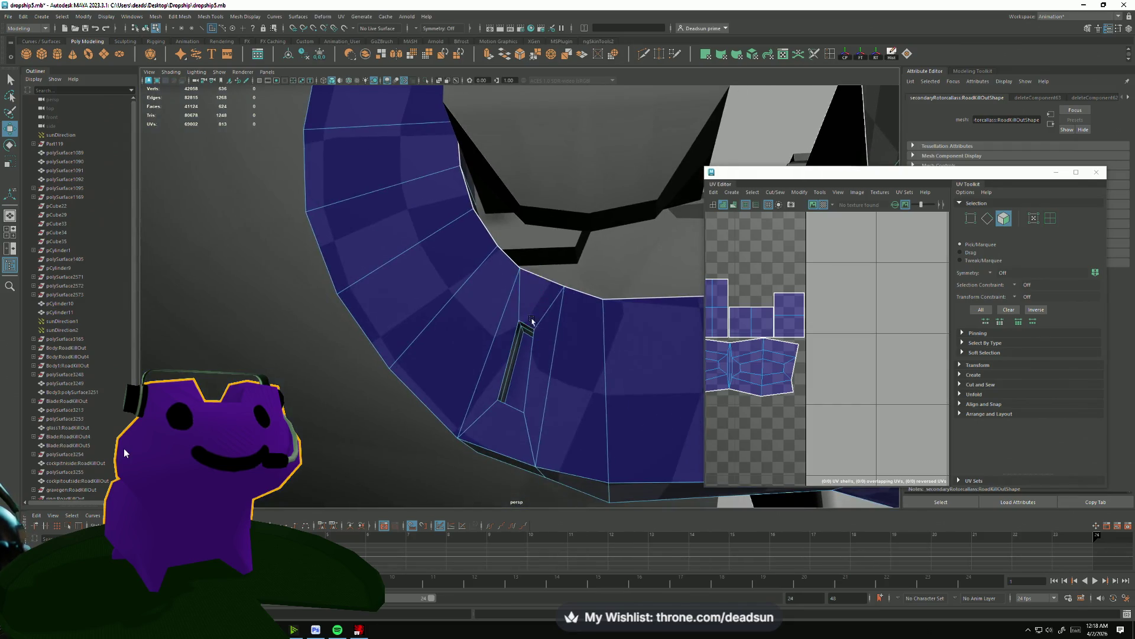
{"action": "left_click", "coordinate": [531, 321]}
{"action": "left_click", "coordinate": [510, 355]}
{"action": "left_click", "coordinate": [513, 421]}
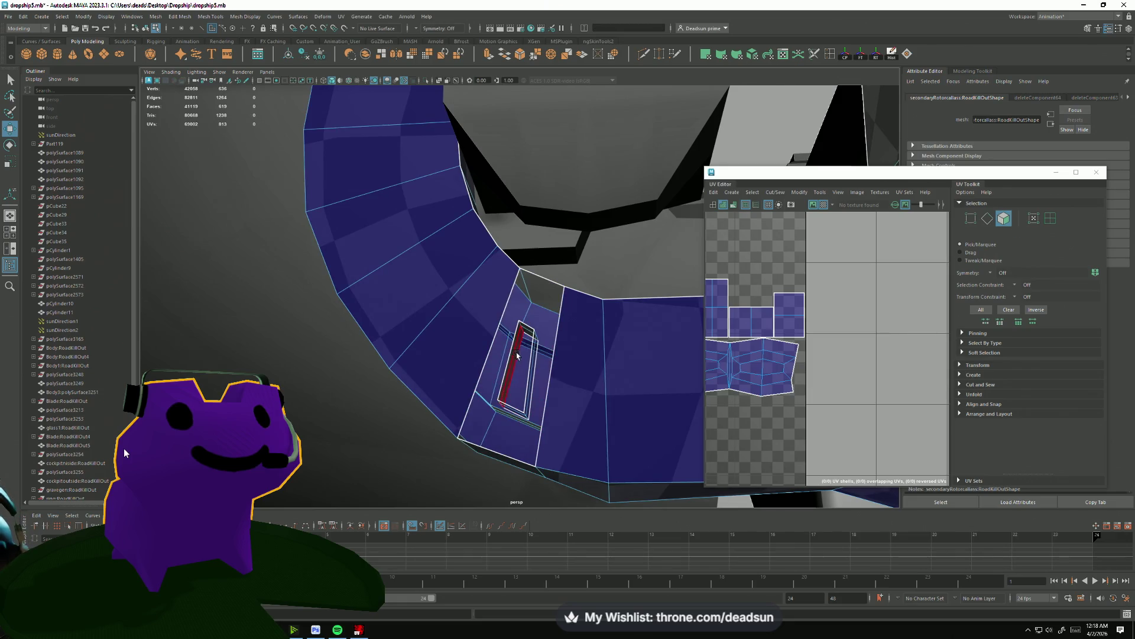
{"action": "left_click", "coordinate": [532, 344]}
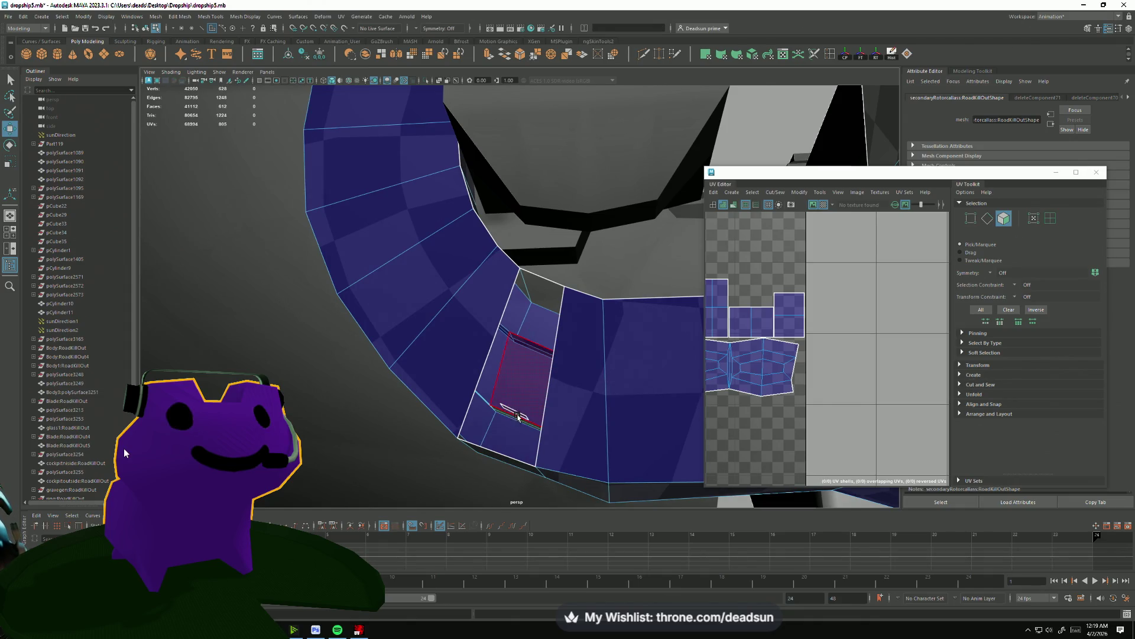
{"action": "left_click_drag", "start_coordinate": [519, 375], "coordinate": [555, 331]}
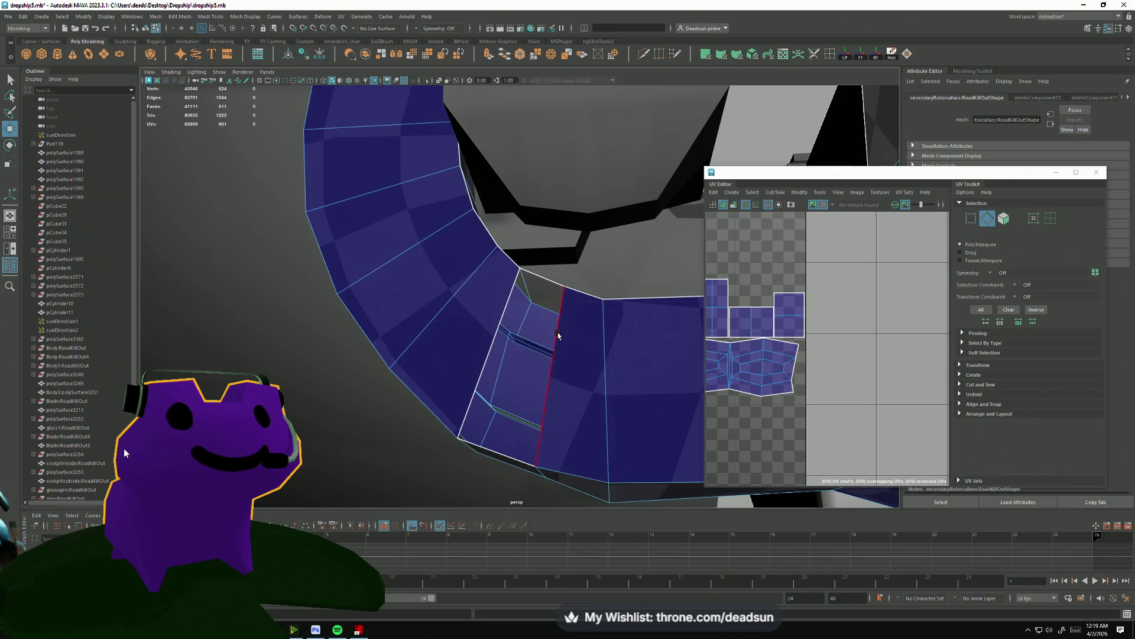
Close the gap's border edge loop with Mesh > Fill Hole.
{"action": "double_click", "coordinate": [558, 335]}
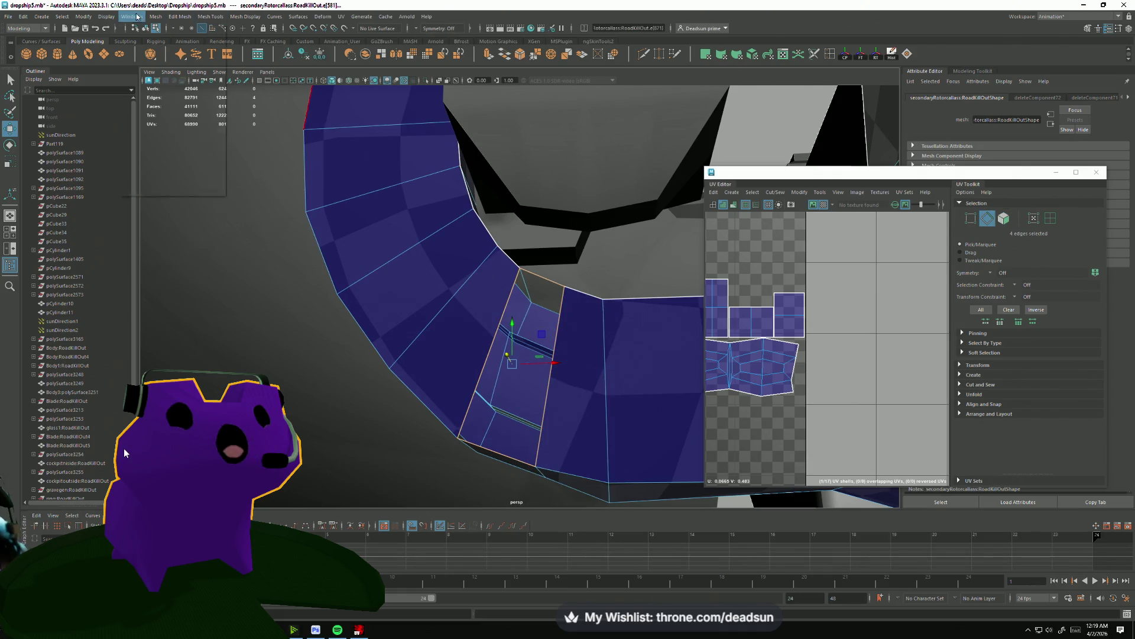
{"action": "left_click", "coordinate": [133, 16]}
{"action": "mouse_move", "coordinate": [158, 18]}
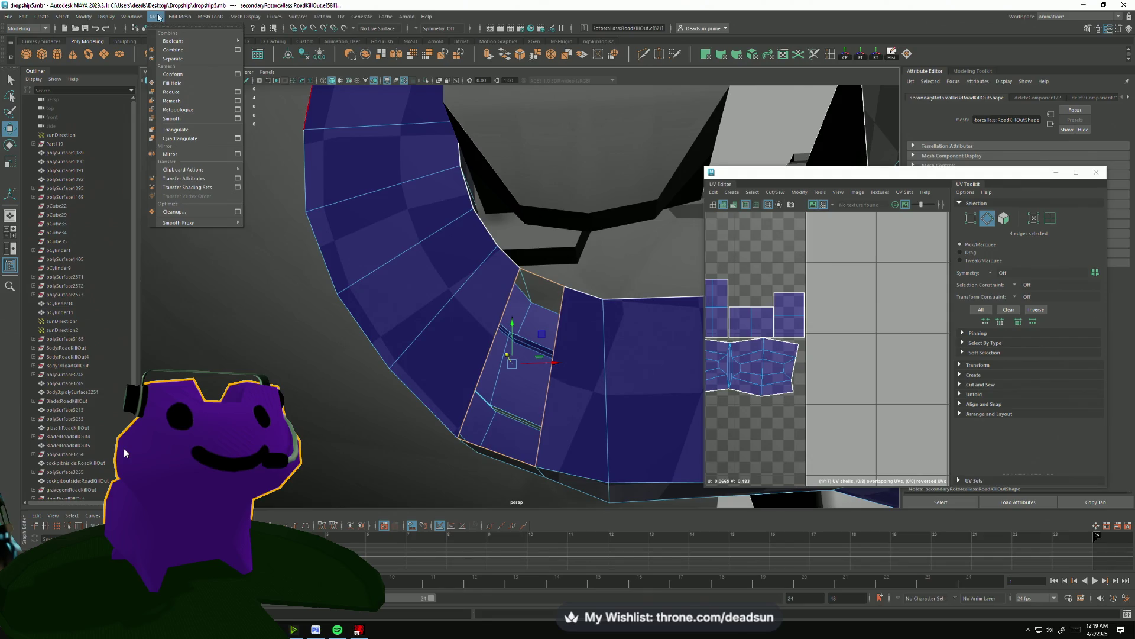
{"action": "left_click", "coordinate": [187, 87]}
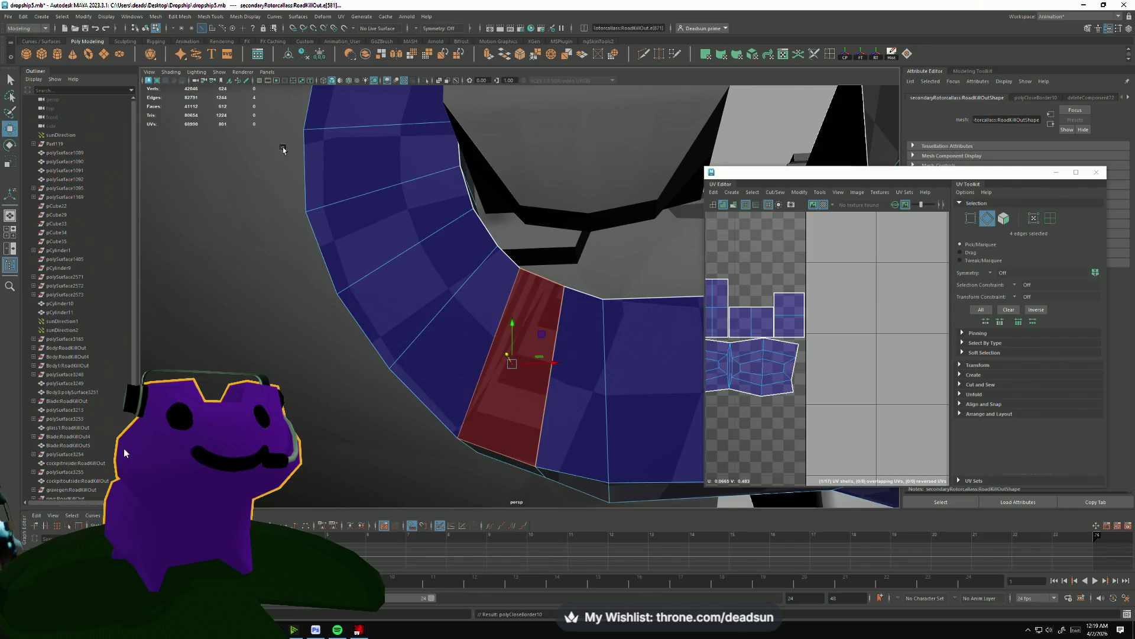
{"action": "left_click_drag", "start_coordinate": [449, 296], "coordinate": [532, 278]}
{"action": "scroll", "scroll_direction": "up", "scroll_amount": 3}
{"action": "scroll", "scroll_direction": "down", "scroll_amount": 3}
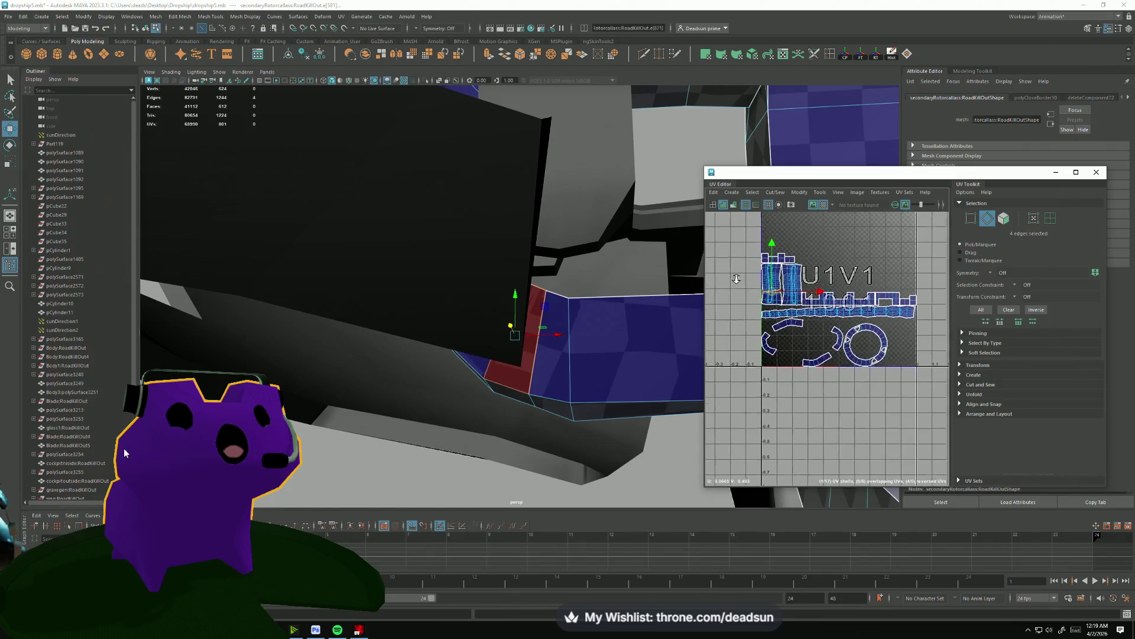
{"action": "scroll", "scroll_direction": "up", "scroll_amount": 3}
{"action": "scroll", "scroll_direction": "up", "scroll_amount": 3}
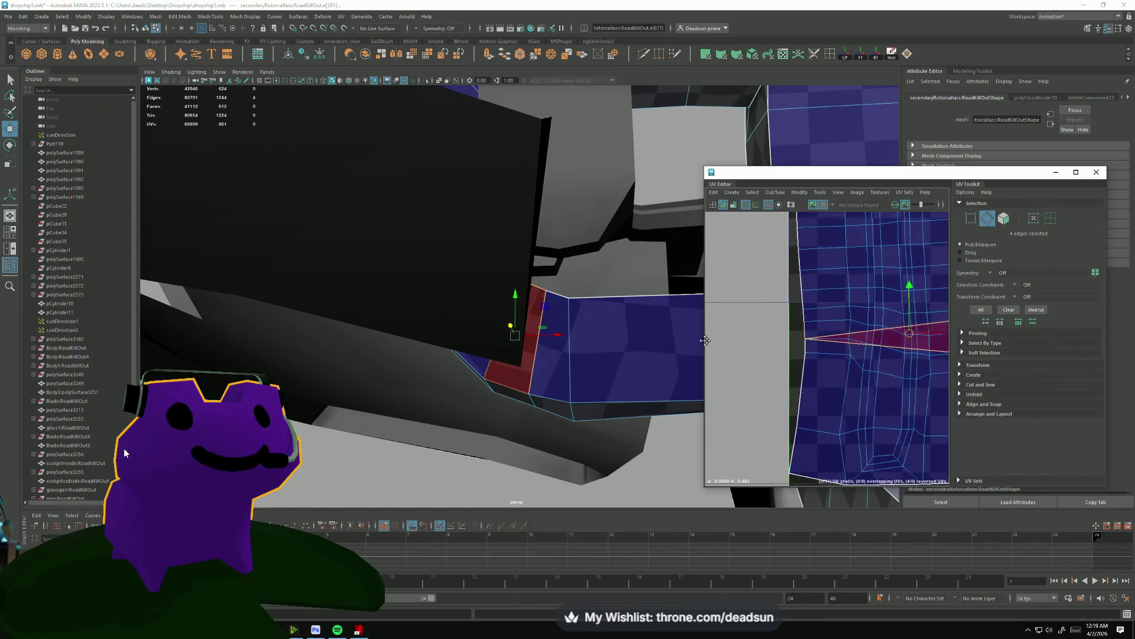
{"action": "right_click", "coordinate": [783, 343]}
Give the filled face a Planar UV projection and stretch it vertically.
{"action": "left_click_drag", "start_coordinate": [591, 331], "coordinate": [827, 350]}
{"action": "scroll", "scroll_direction": "down", "scroll_amount": 3}
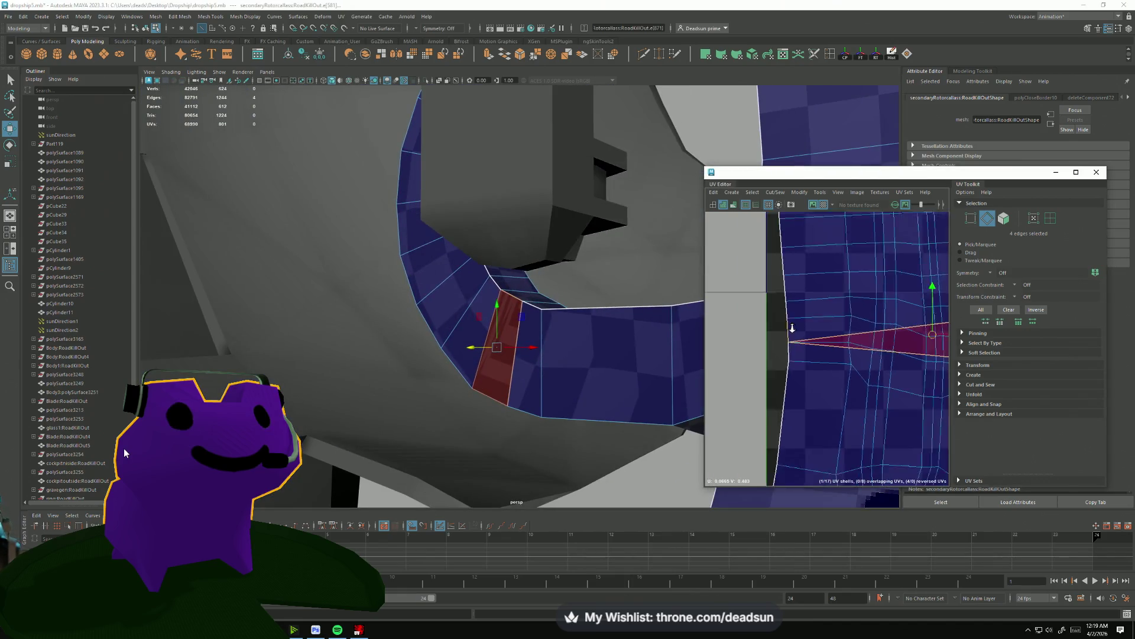
{"action": "left_click_drag", "start_coordinate": [807, 349], "coordinate": [807, 379]}
{"action": "left_click", "coordinate": [807, 353]}
{"action": "left_click", "coordinate": [808, 353]}
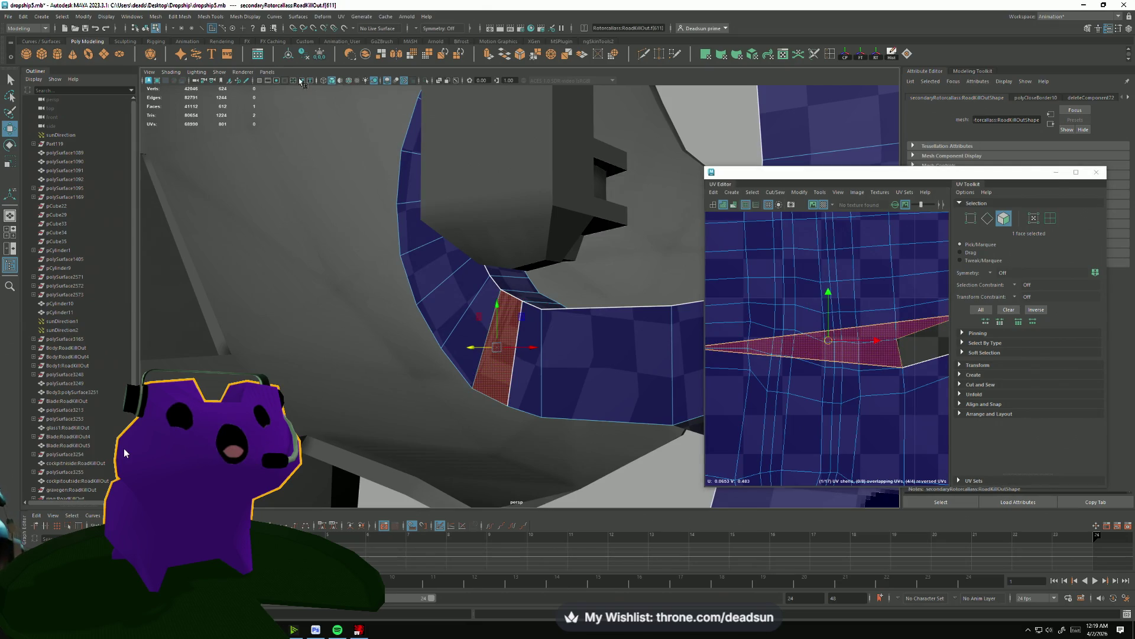
{"action": "left_click", "coordinate": [761, 194]}
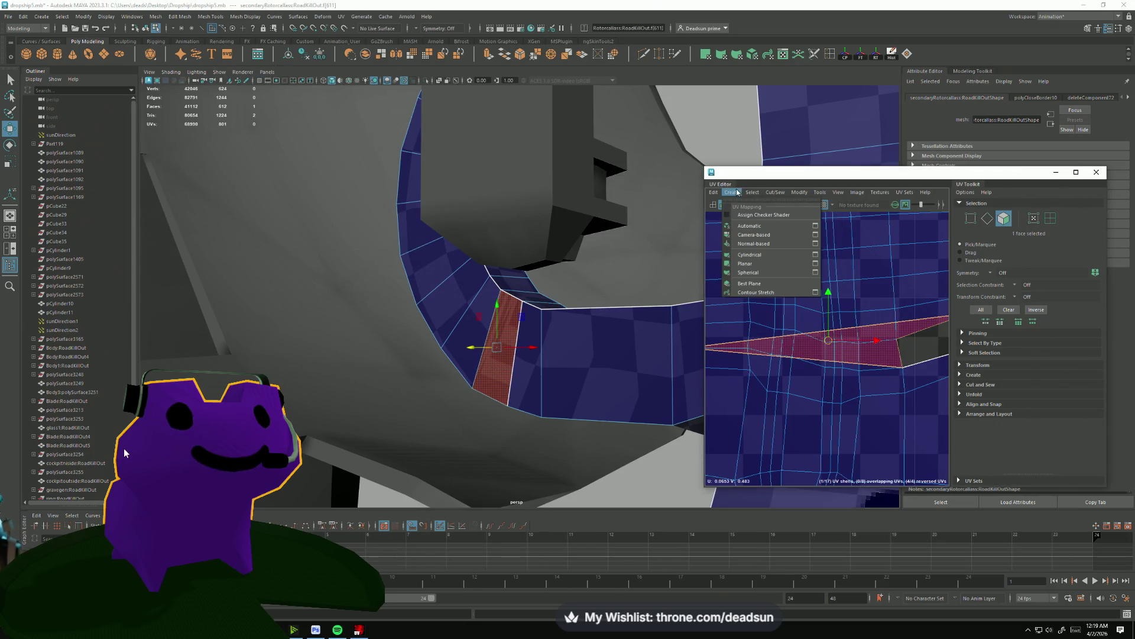
{"action": "left_click", "coordinate": [745, 263]}
{"action": "scroll", "scroll_direction": "down", "scroll_amount": 3}
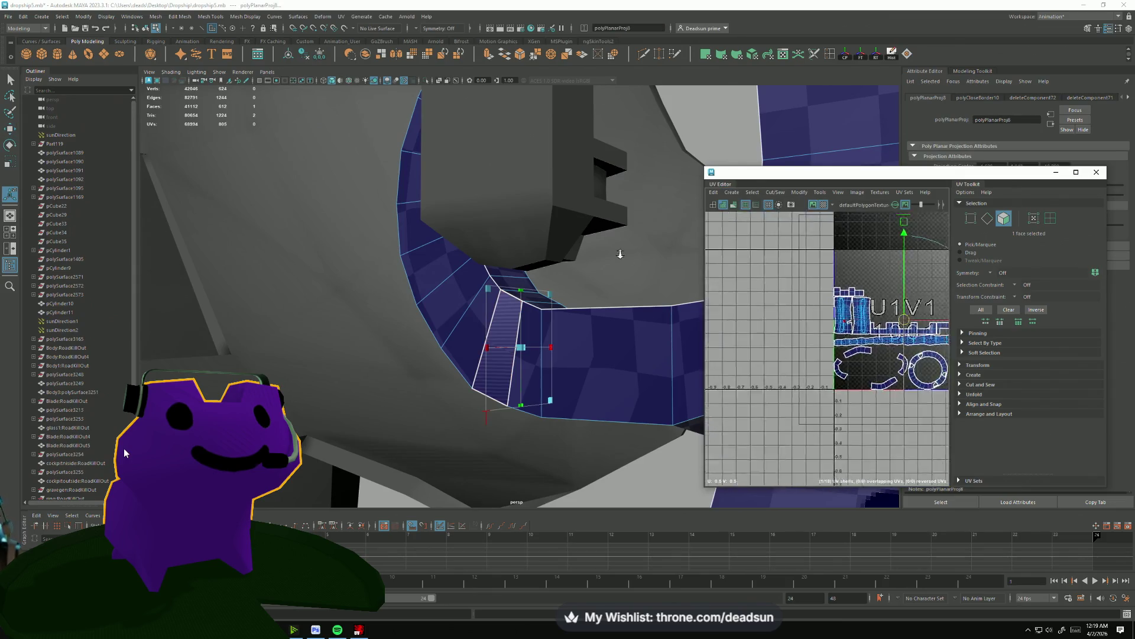
{"action": "scroll", "scroll_direction": "down", "scroll_amount": 3}
{"action": "key", "text": "r"}
{"action": "left_click_drag", "start_coordinate": [897, 355], "coordinate": [934, 341]}
Reapply the Planar projection from its options with Apply, ready to rotate and move.
{"action": "left_click", "coordinate": [732, 192]}
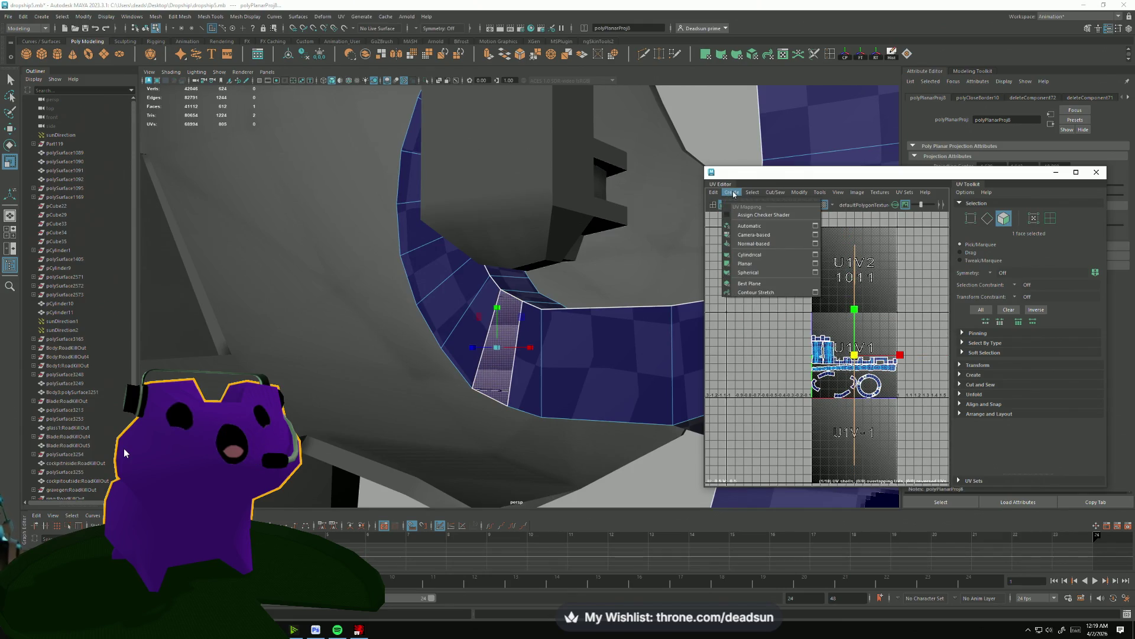
{"action": "left_click", "coordinate": [752, 227]}
{"action": "left_click", "coordinate": [751, 222]}
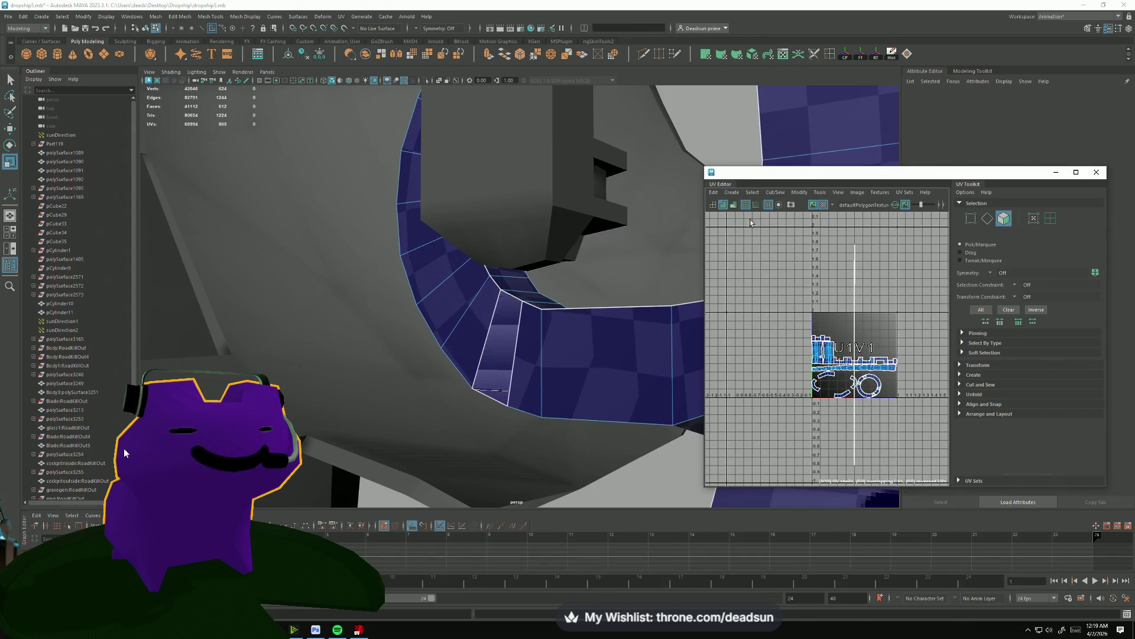
{"action": "key", "text": "ctrl+z"}
{"action": "left_click", "coordinate": [733, 197]}
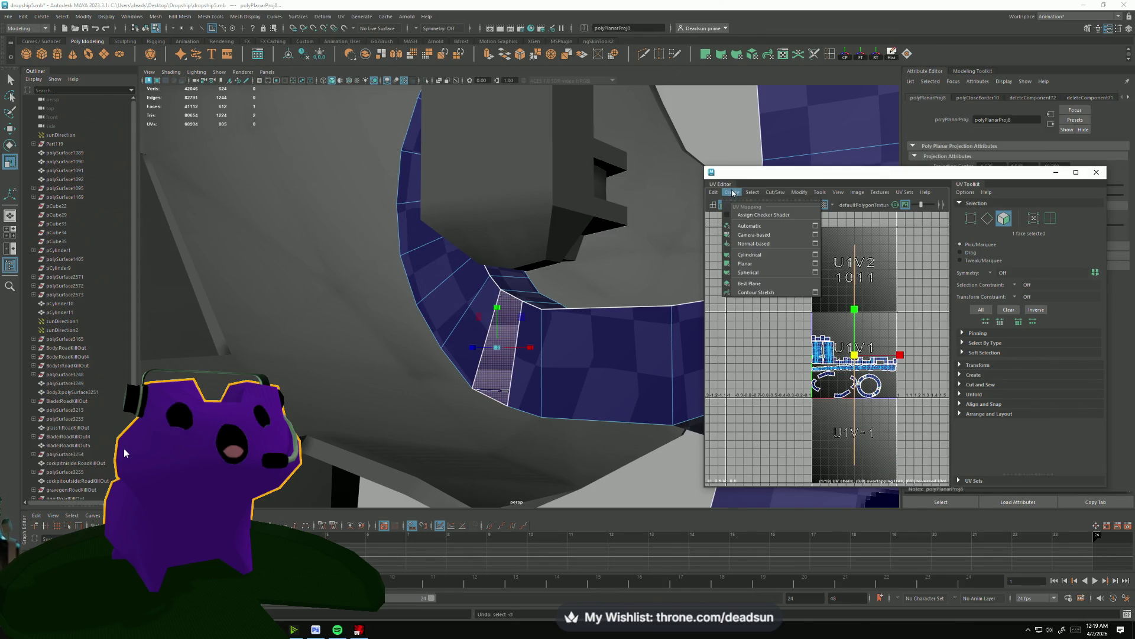
{"action": "left_click", "coordinate": [815, 264]}
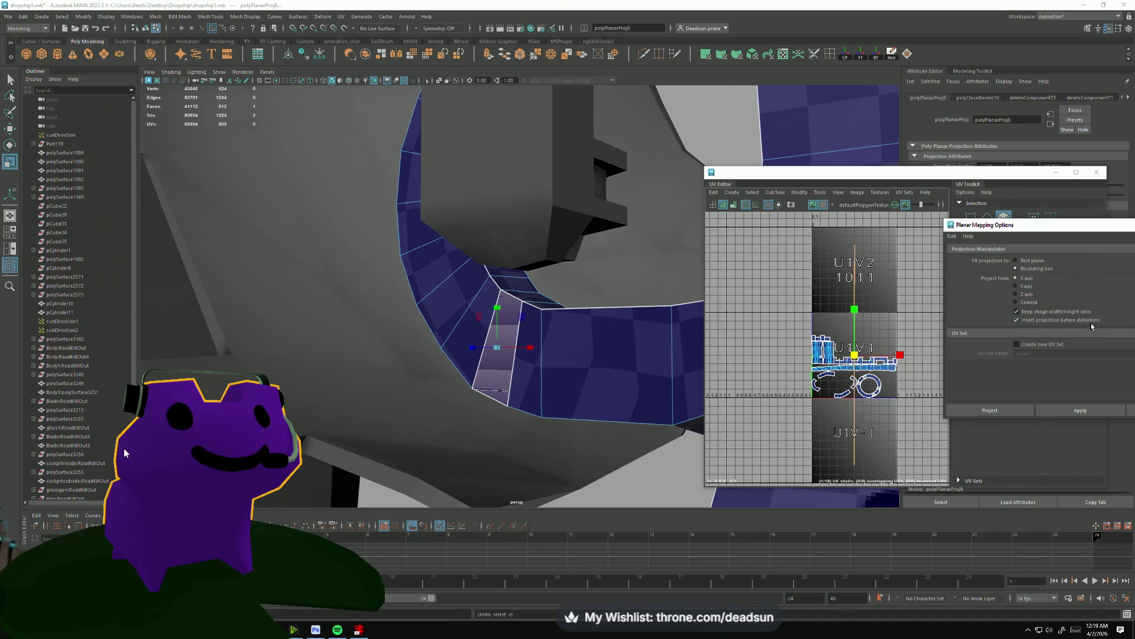
{"action": "left_click", "coordinate": [1064, 410]}
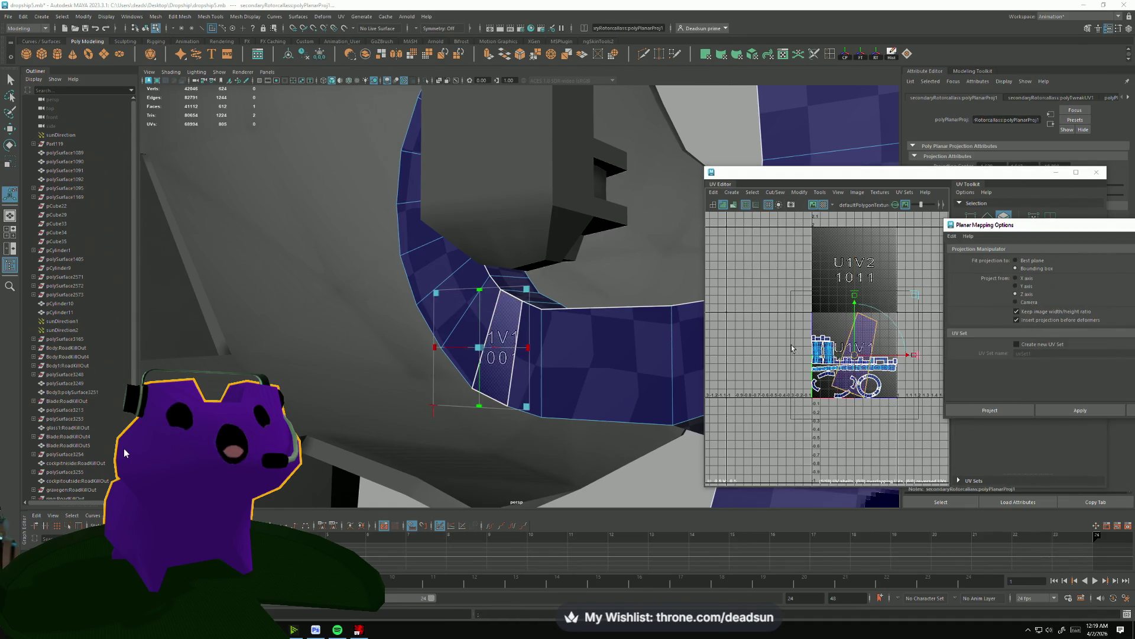
{"action": "scroll", "scroll_direction": "up", "scroll_amount": 3}
{"action": "key", "text": "e"}
{"action": "key", "text": "w"}
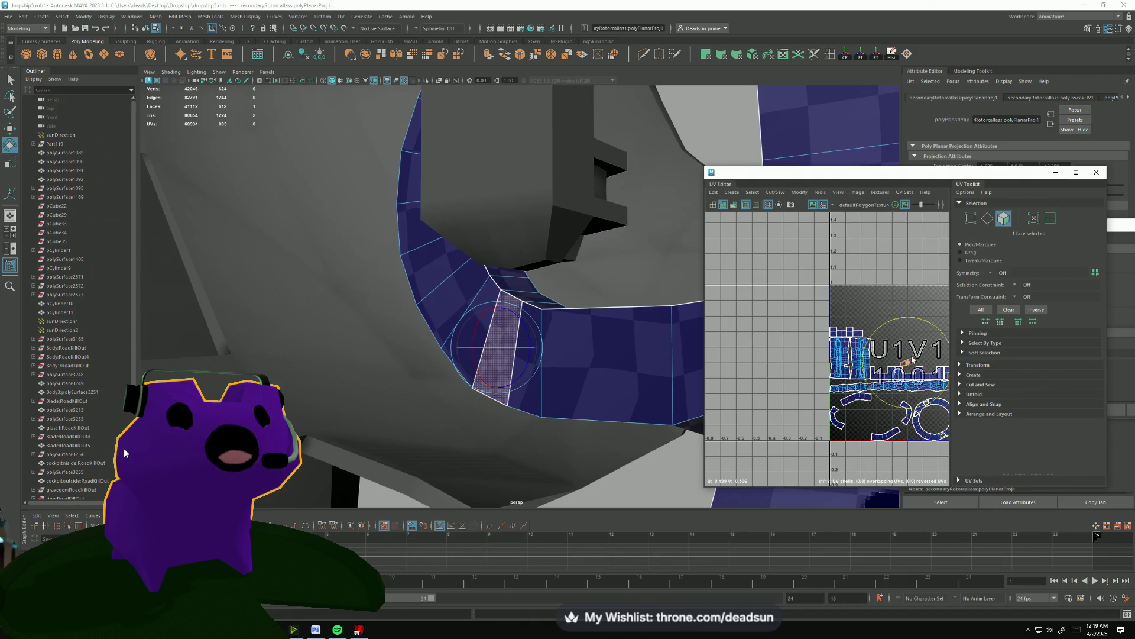
{"action": "scroll", "scroll_direction": "up", "scroll_amount": 3}
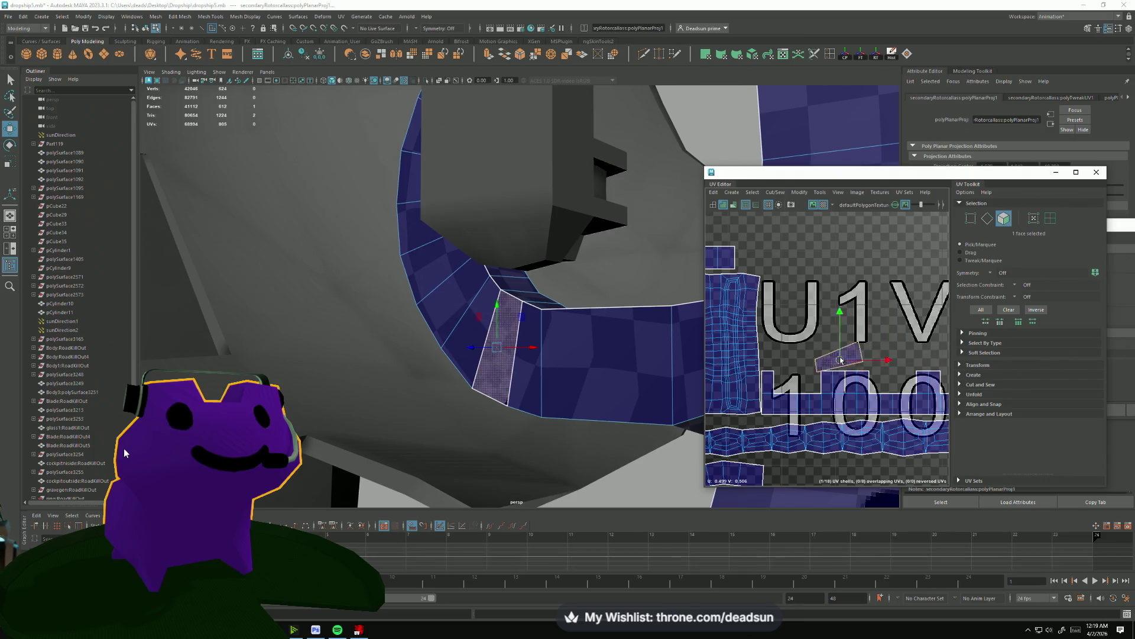
Move the loose UV face onto the 0–1 tile and scale it down.
{"action": "left_click_drag", "start_coordinate": [895, 355], "coordinate": [749, 312]}
{"action": "scroll", "scroll_direction": "up", "scroll_amount": 3}
{"action": "key", "text": "r"}
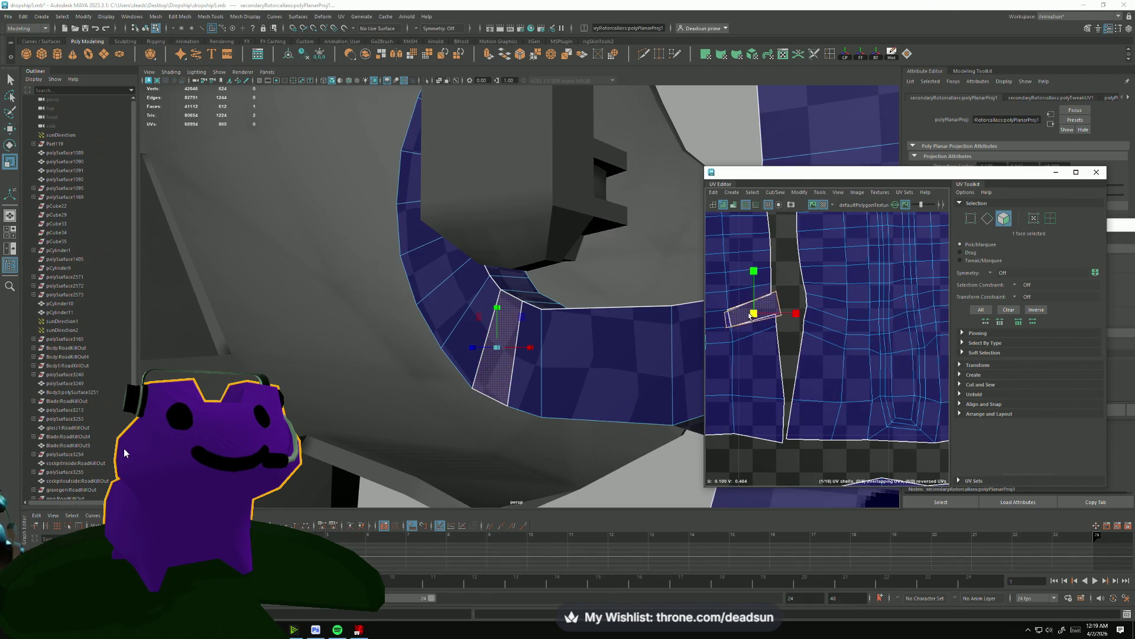
{"action": "key", "text": "f"}
{"action": "key", "text": "ctrl+F10"}
{"action": "left_click", "coordinate": [790, 289]}
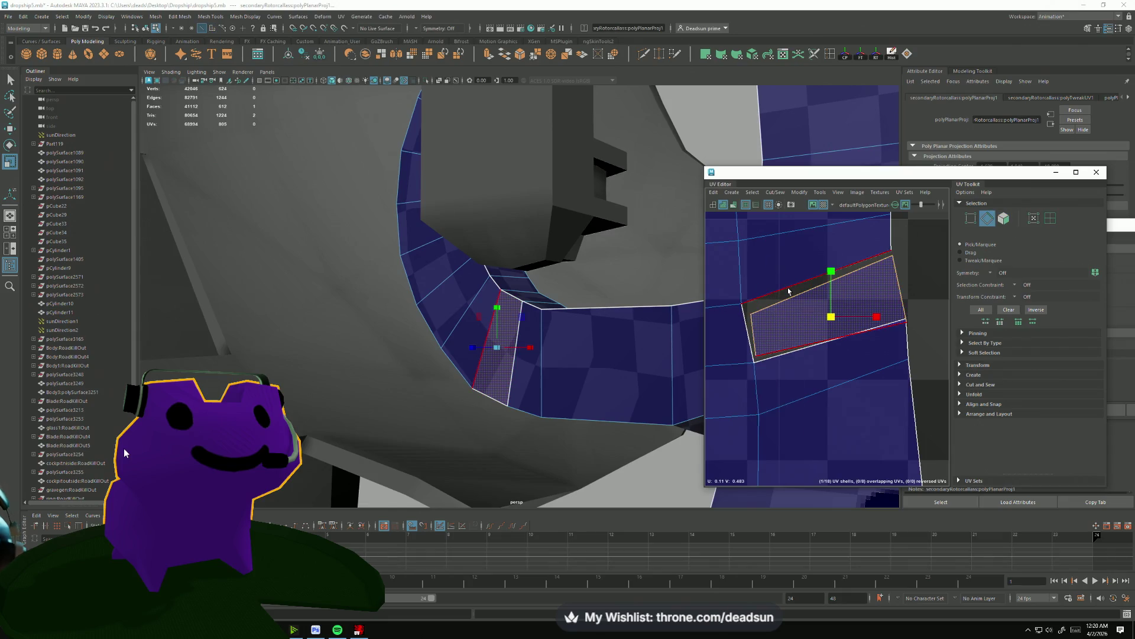
{"action": "left_click", "coordinate": [736, 368]}
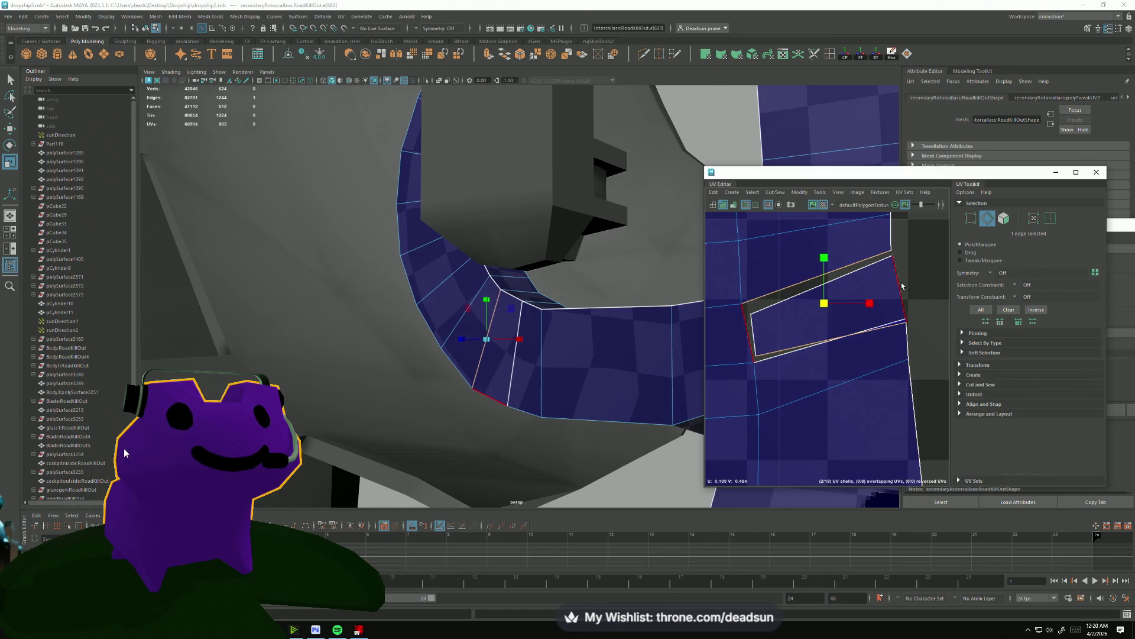
{"action": "key", "text": "ctrl+F12"}
Rotate the piece into line with the strip and Move and Sew its border.
{"action": "left_click_drag", "start_coordinate": [801, 342], "coordinate": [807, 346]}
{"action": "key", "text": "w"}
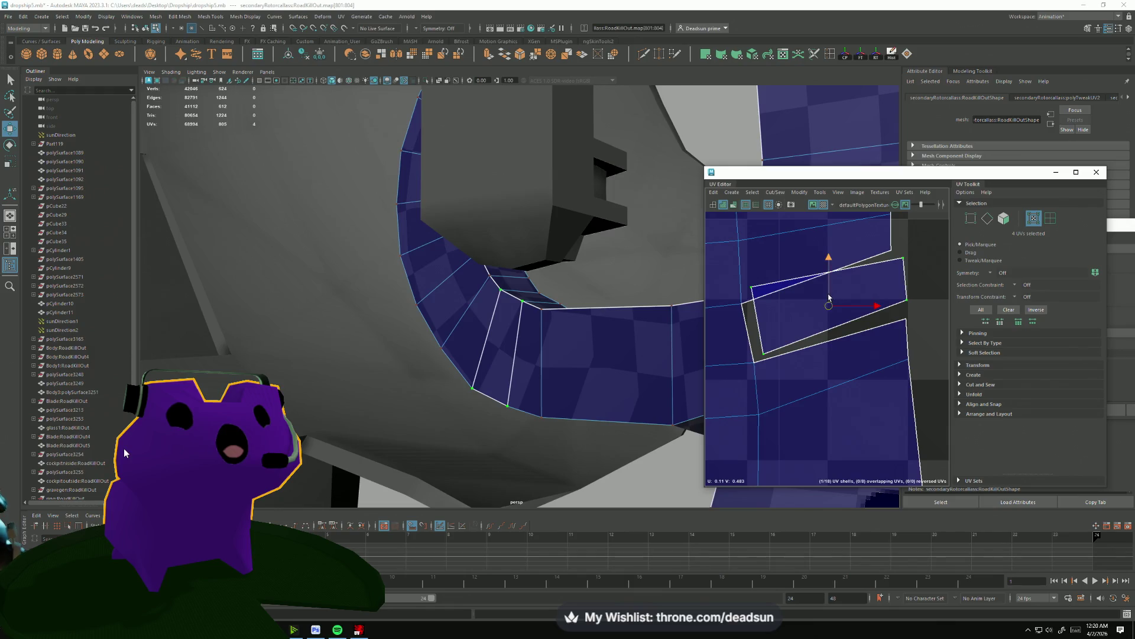
{"action": "left_click_drag", "start_coordinate": [828, 298], "coordinate": [818, 312]}
{"action": "double_click", "coordinate": [746, 320]}
{"action": "left_click", "coordinate": [775, 192]}
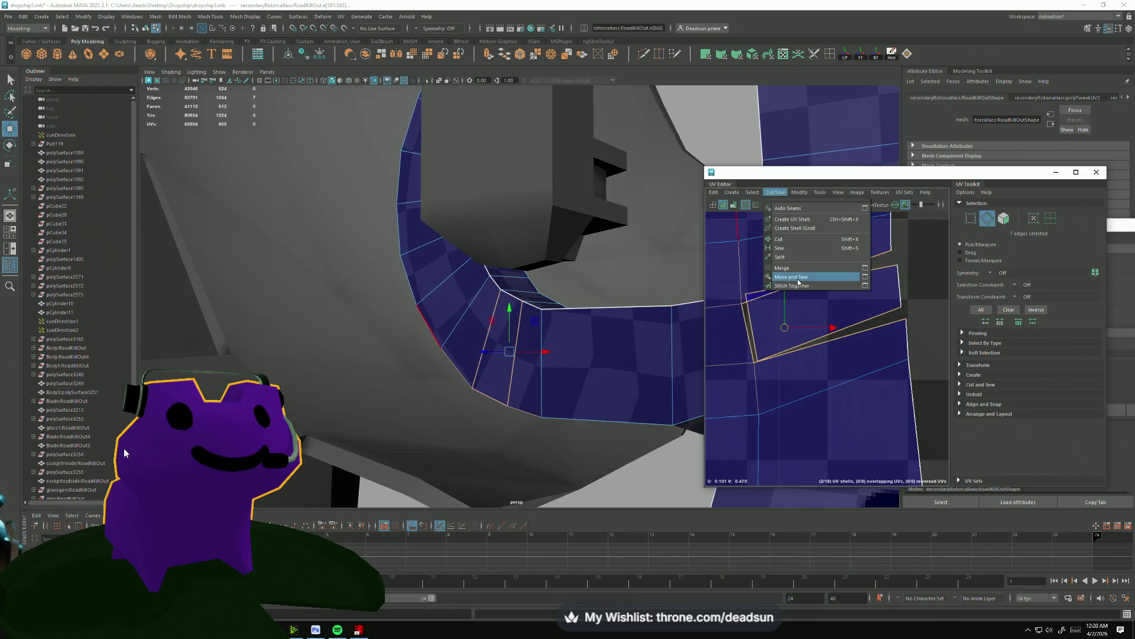
{"action": "left_click", "coordinate": [798, 277]}
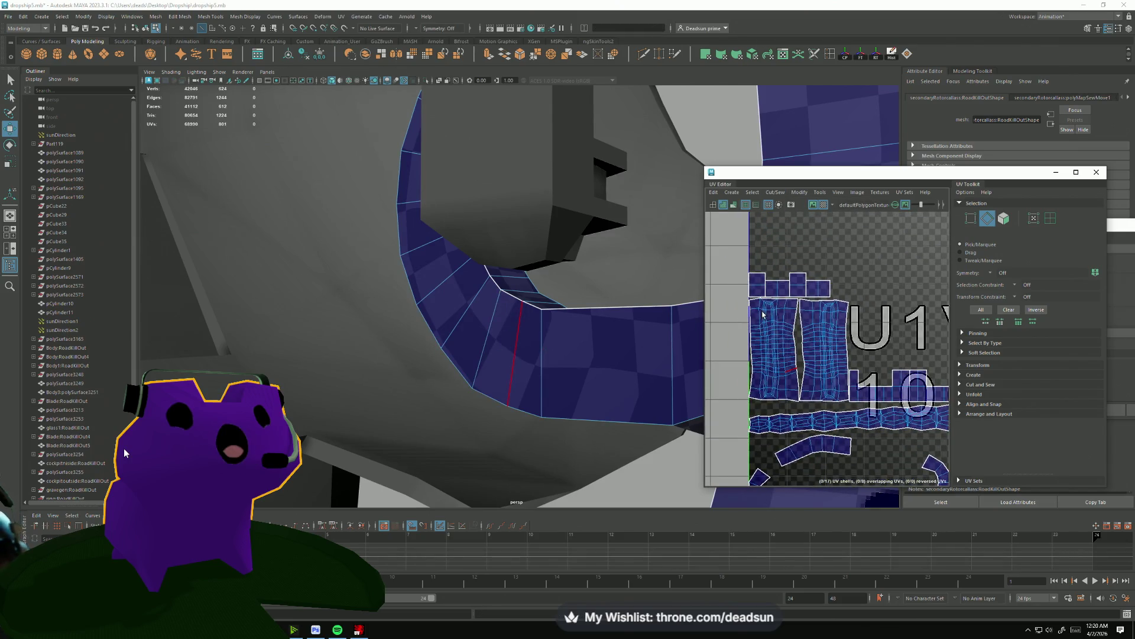
Select the collar's UV strip shell and move it down into the U1V-1 tile.
{"action": "left_click_drag", "start_coordinate": [762, 315], "coordinate": [797, 357]}
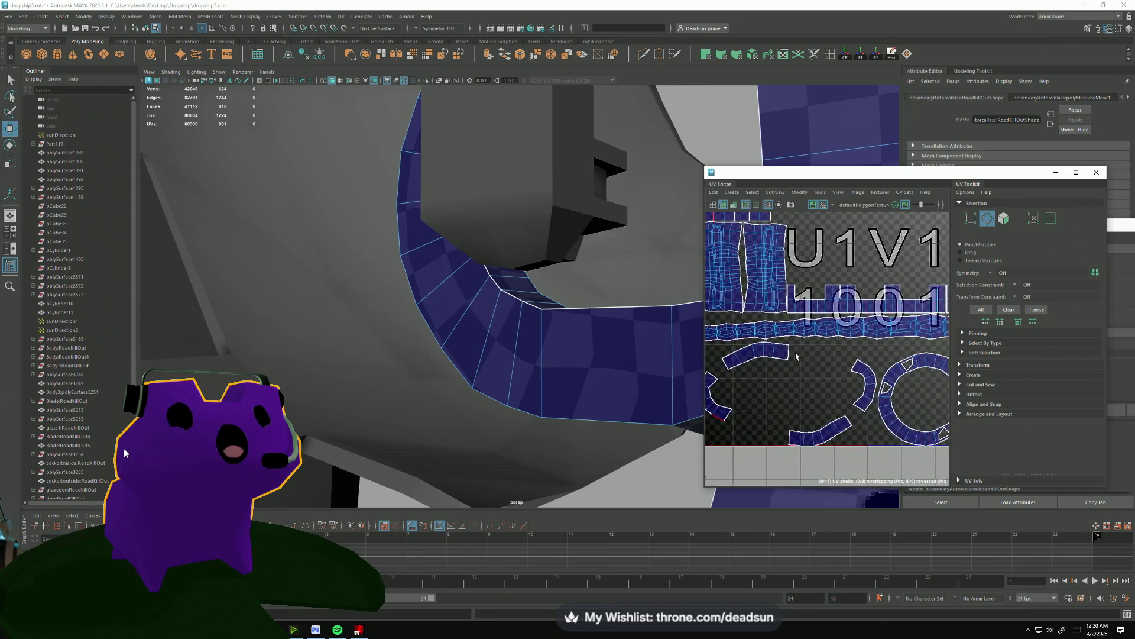
{"action": "scroll", "scroll_direction": "down", "scroll_amount": 3}
{"action": "left_click_drag", "start_coordinate": [806, 385], "coordinate": [769, 332]}
{"action": "left_click_drag", "start_coordinate": [770, 332], "coordinate": [729, 331]}
{"action": "left_click_drag", "start_coordinate": [721, 343], "coordinate": [769, 367]}
{"action": "scroll", "scroll_direction": "down", "scroll_amount": 3}
{"action": "double_click", "coordinate": [820, 313]}
{"action": "scroll", "scroll_direction": "down", "scroll_amount": 3}
{"action": "left_click_drag", "start_coordinate": [839, 314], "coordinate": [827, 378]}
{"action": "scroll", "scroll_direction": "up", "scroll_amount": 3}
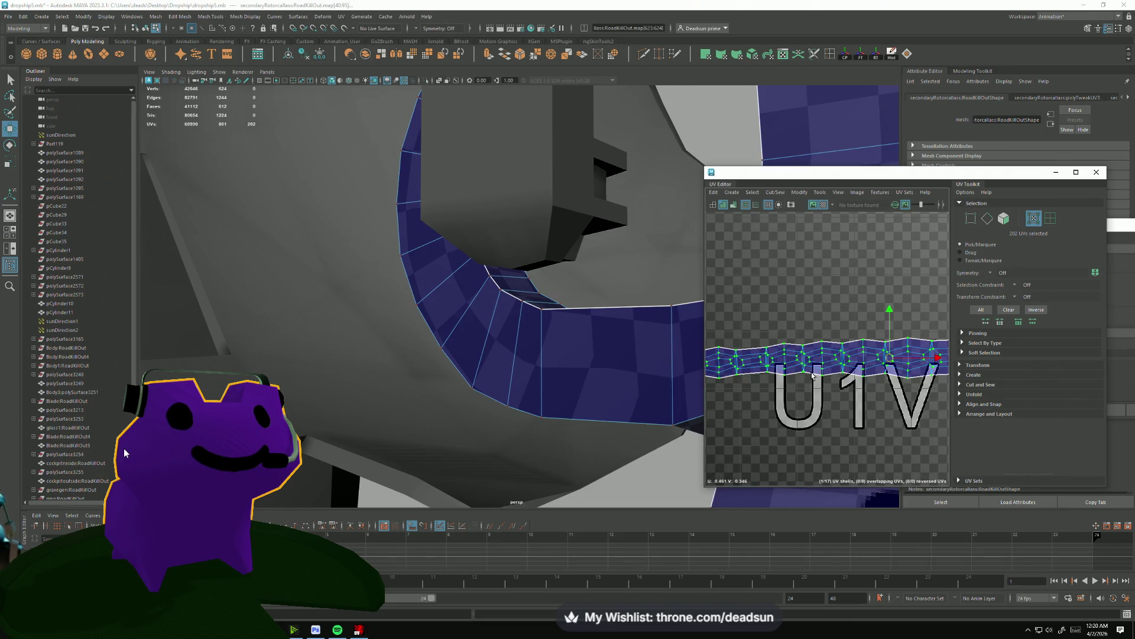
{"action": "scroll", "scroll_direction": "down", "scroll_amount": 3}
Apply Straighten Border, Optimize and Straighten UVs to the strip.
{"action": "left_click", "coordinate": [798, 192]}
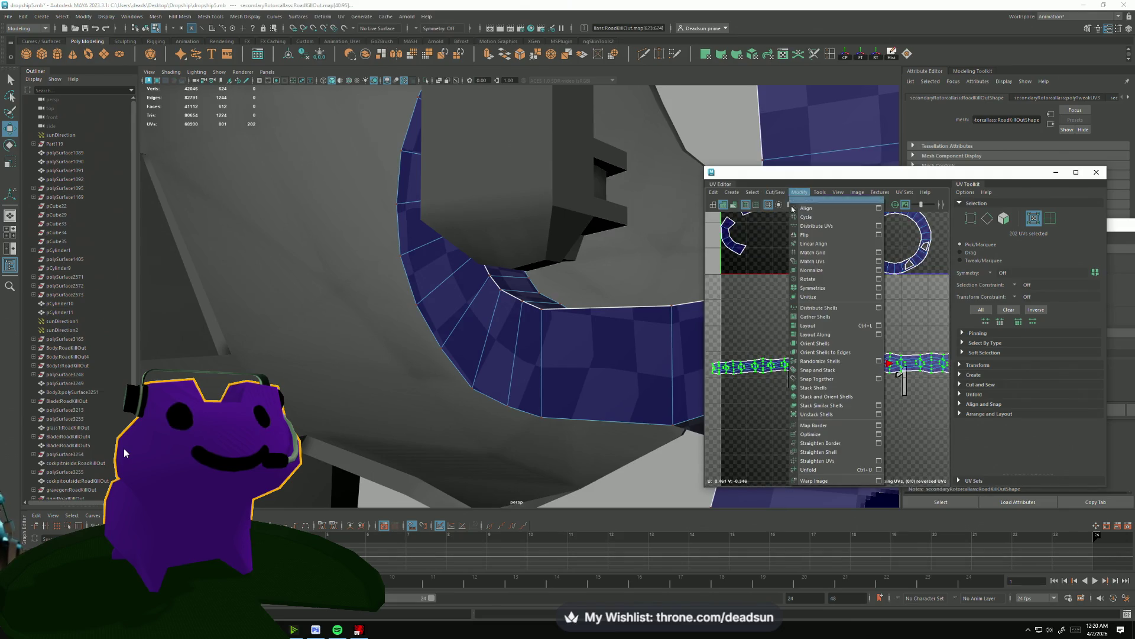
{"action": "left_click", "coordinate": [830, 443]}
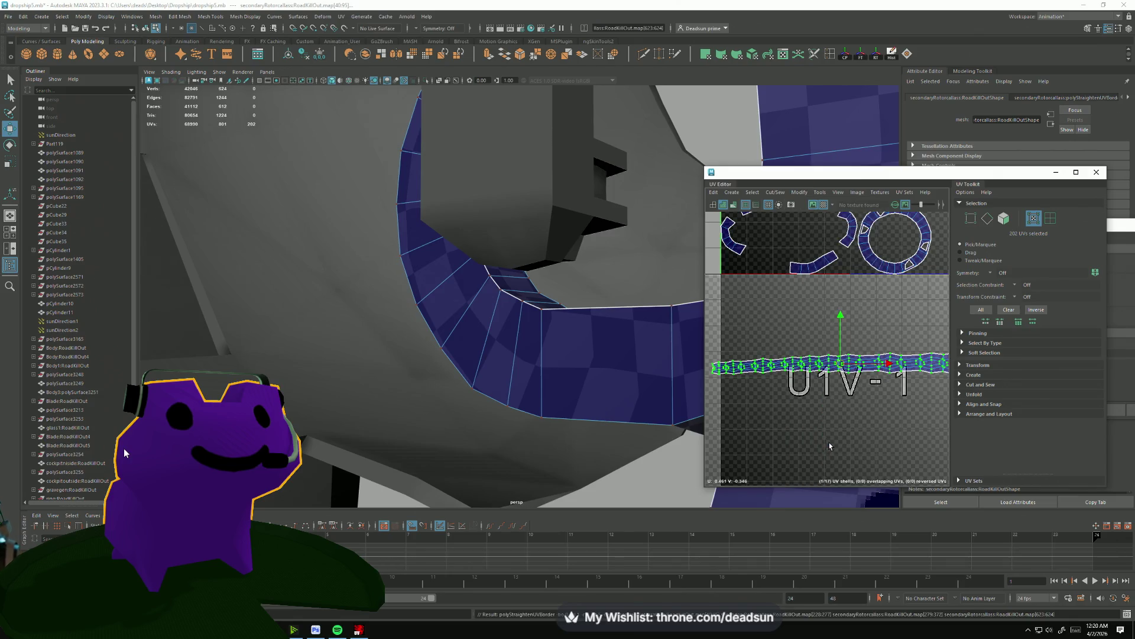
{"action": "left_click", "coordinate": [796, 194]}
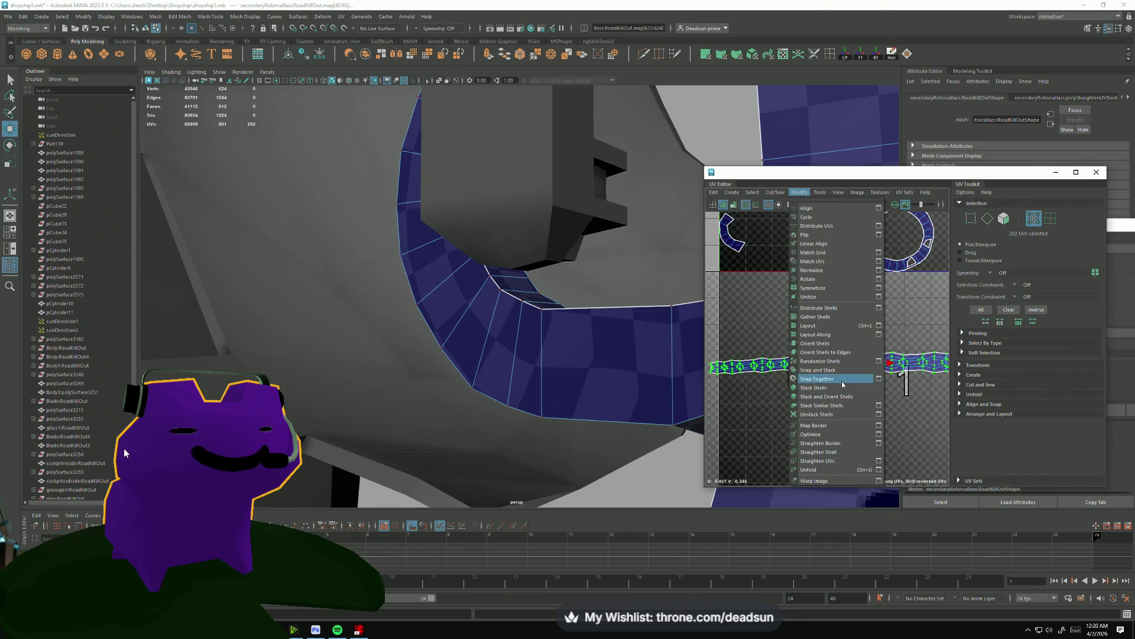
{"action": "left_click", "coordinate": [845, 451]}
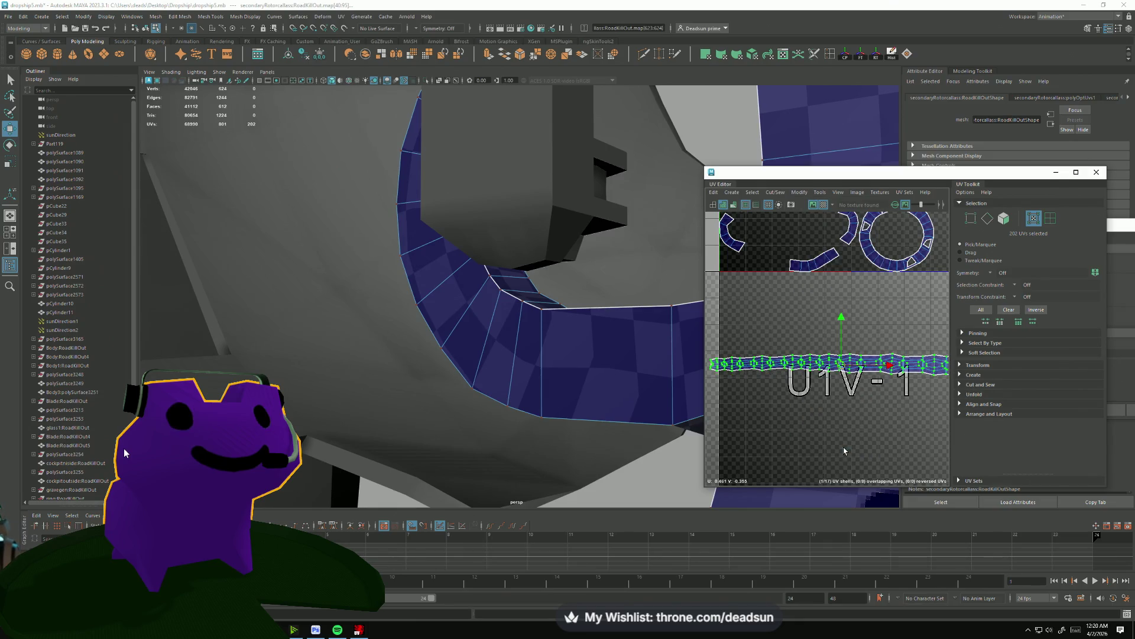
{"action": "left_click", "coordinate": [801, 193]}
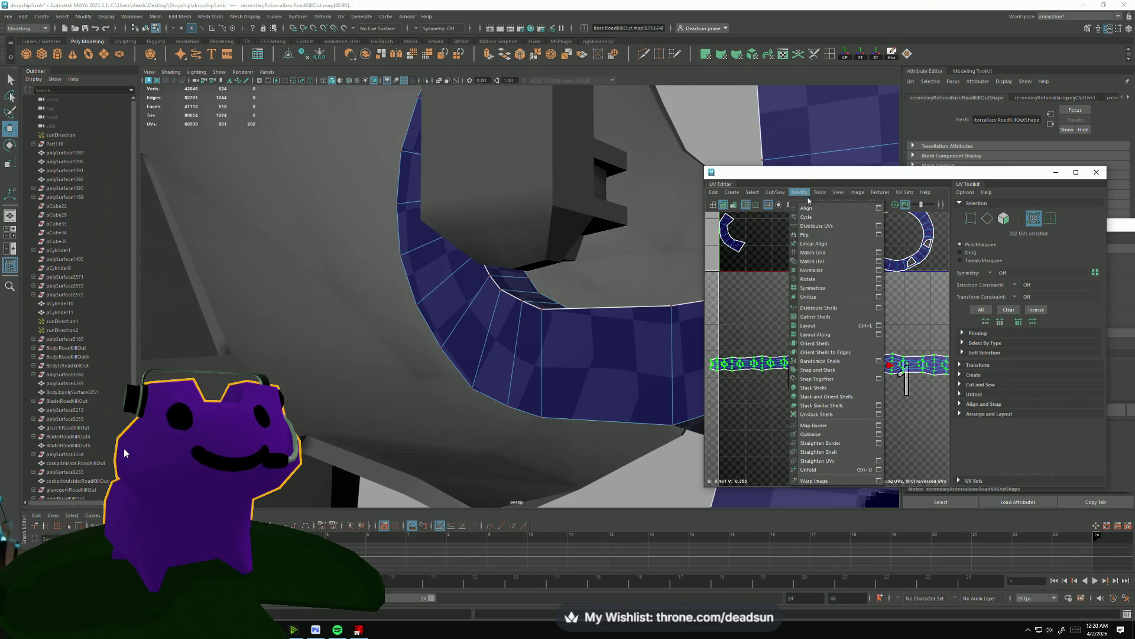
{"action": "left_click", "coordinate": [837, 461]}
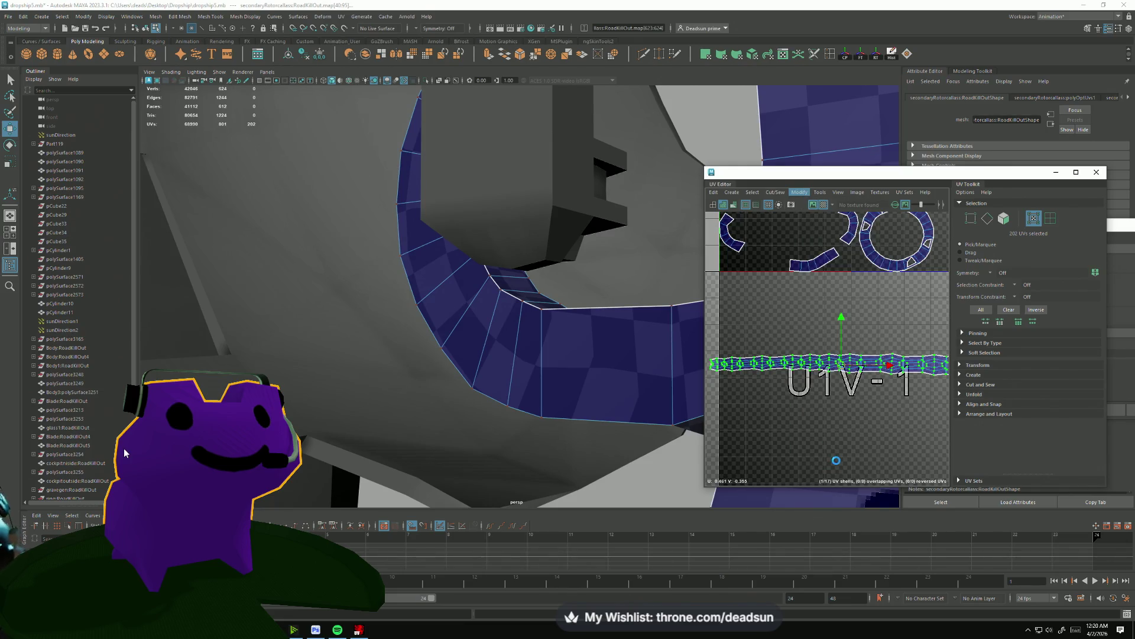
{"action": "scroll", "scroll_direction": "up", "scroll_amount": 3}
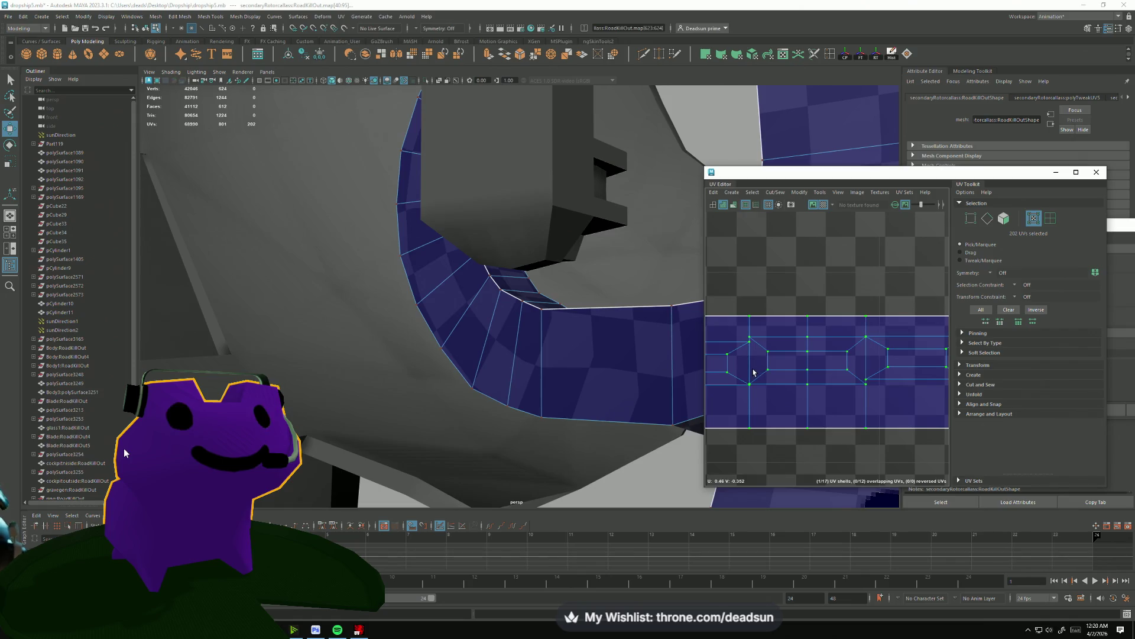
{"action": "scroll", "scroll_direction": "down", "scroll_amount": 3}
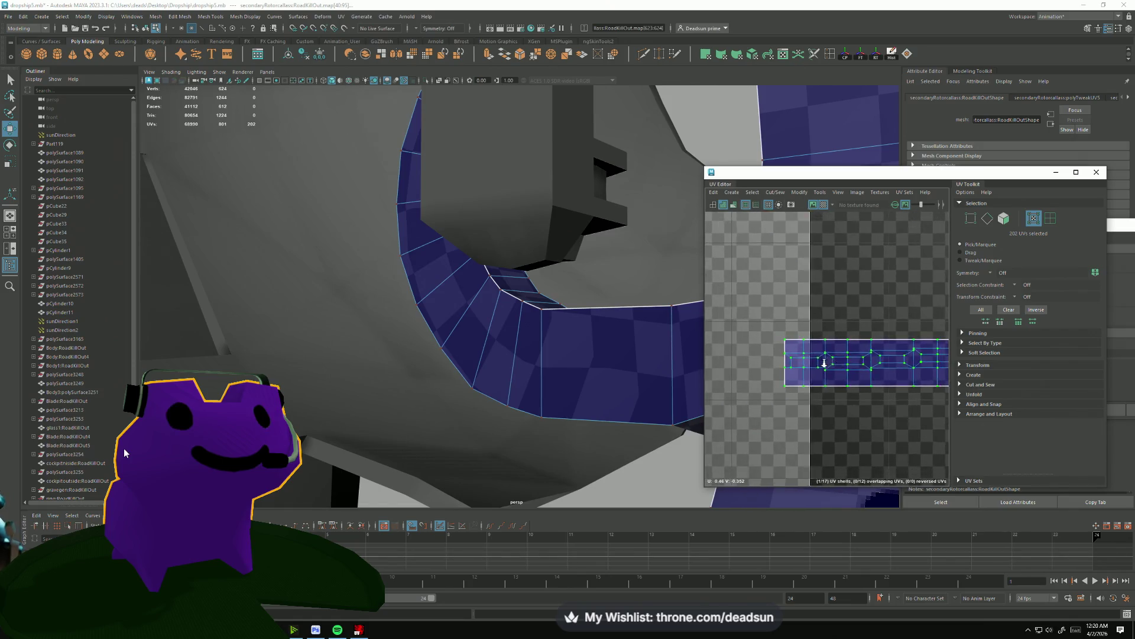
{"action": "scroll", "scroll_direction": "up", "scroll_amount": 3}
{"action": "scroll", "scroll_direction": "down", "scroll_amount": 3}
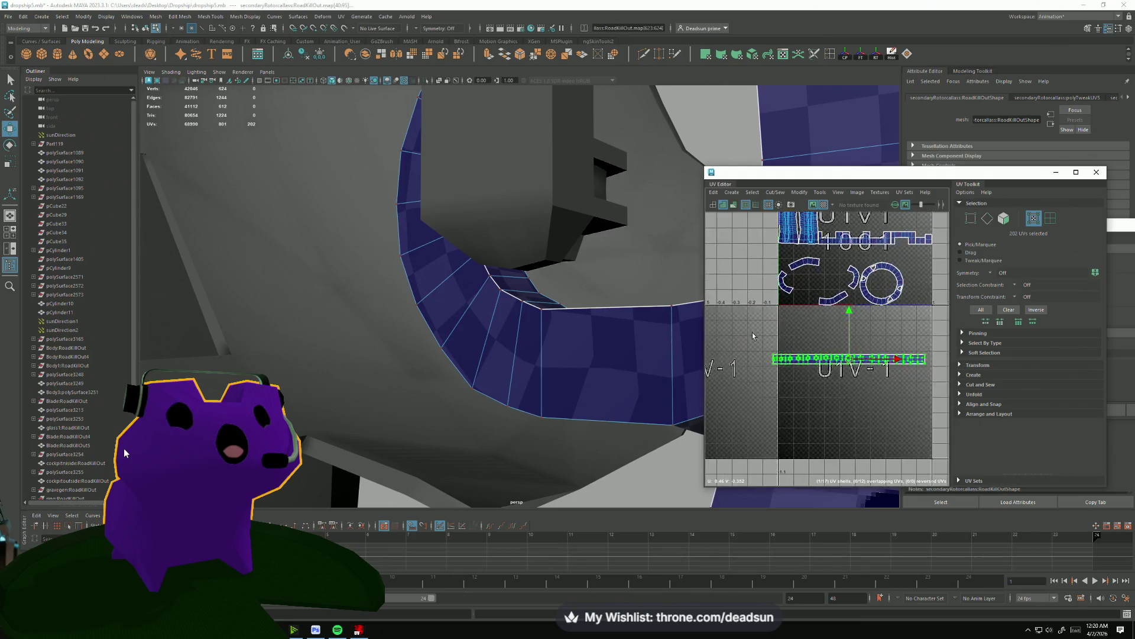
Unfold the strip into a long shell and pan along it to check the result.
{"action": "left_click", "coordinate": [798, 193]}
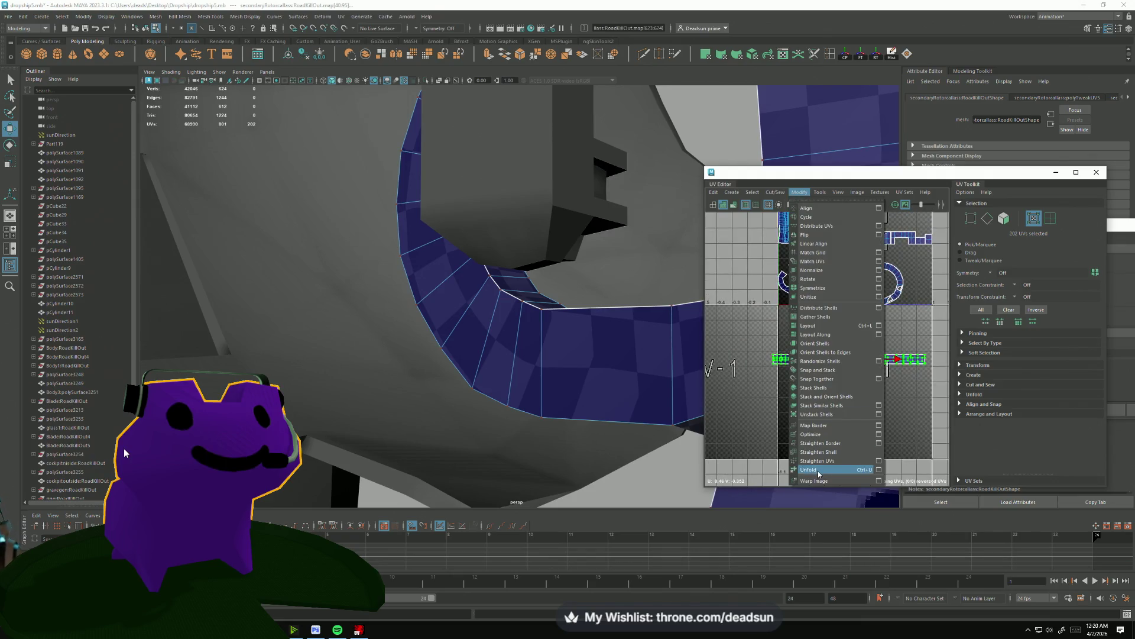
{"action": "left_click", "coordinate": [819, 471]}
{"action": "scroll", "scroll_direction": "up", "scroll_amount": 3}
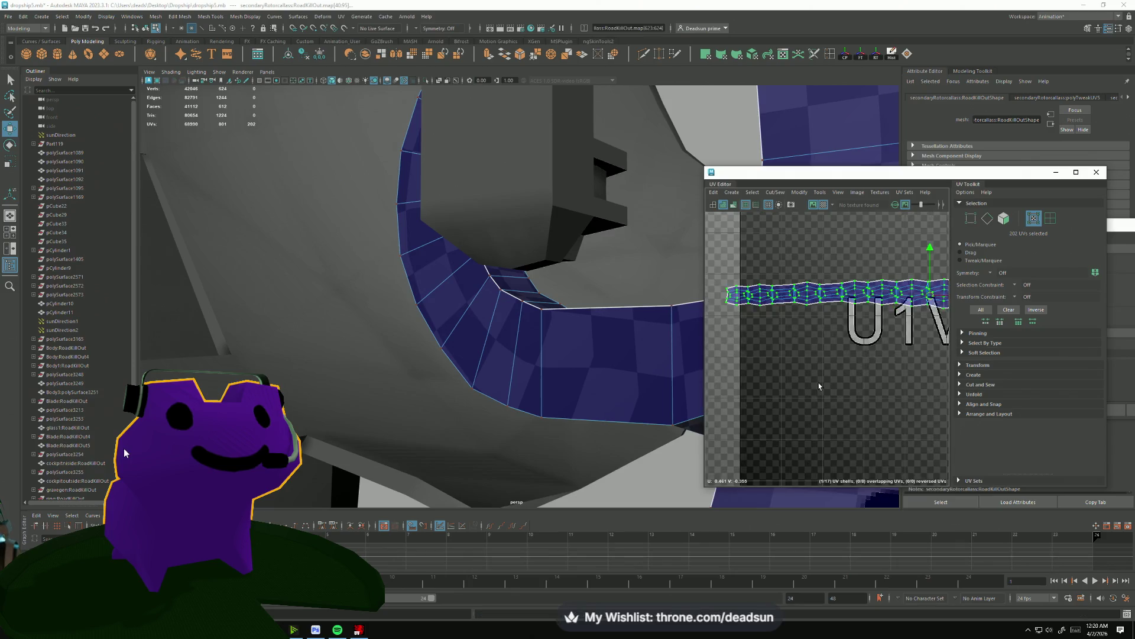
{"action": "scroll", "scroll_direction": "up", "scroll_amount": 3}
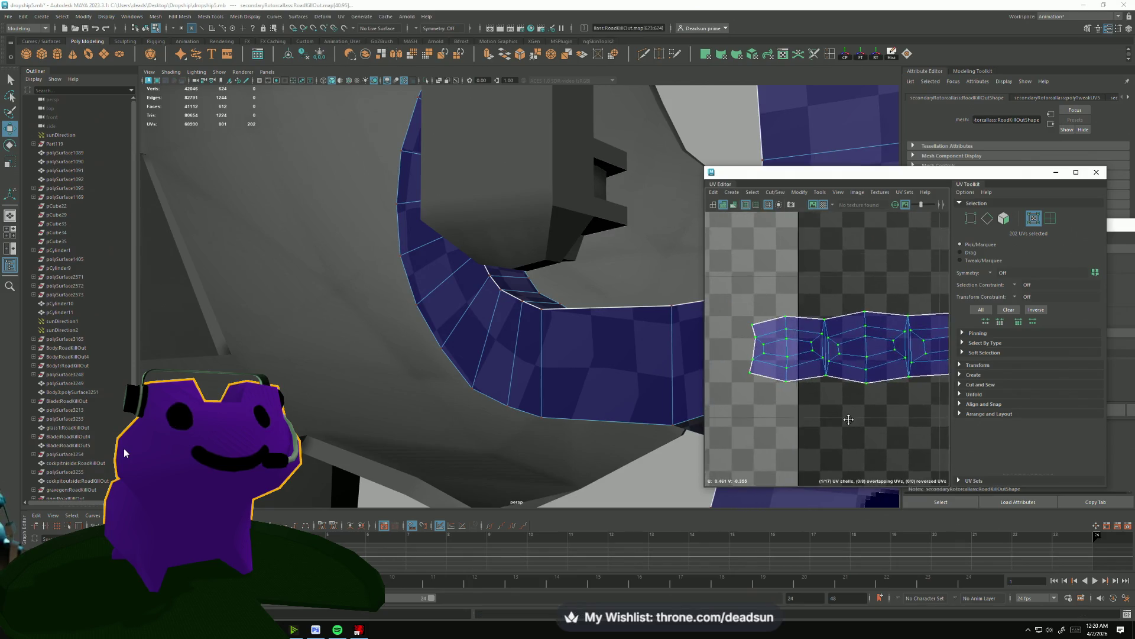
{"action": "scroll", "scroll_direction": "down", "scroll_amount": 3}
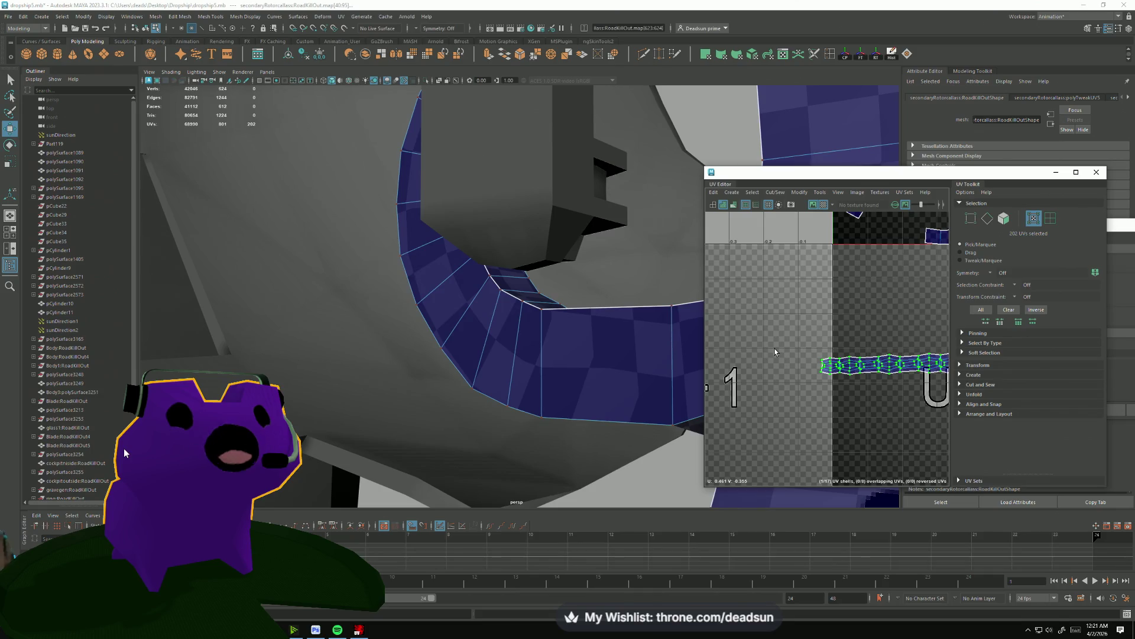
{"action": "left_click_drag", "start_coordinate": [922, 414], "coordinate": [790, 397]}
{"action": "scroll", "scroll_direction": "down", "scroll_amount": 3}
{"action": "scroll", "scroll_direction": "up", "scroll_amount": 3}
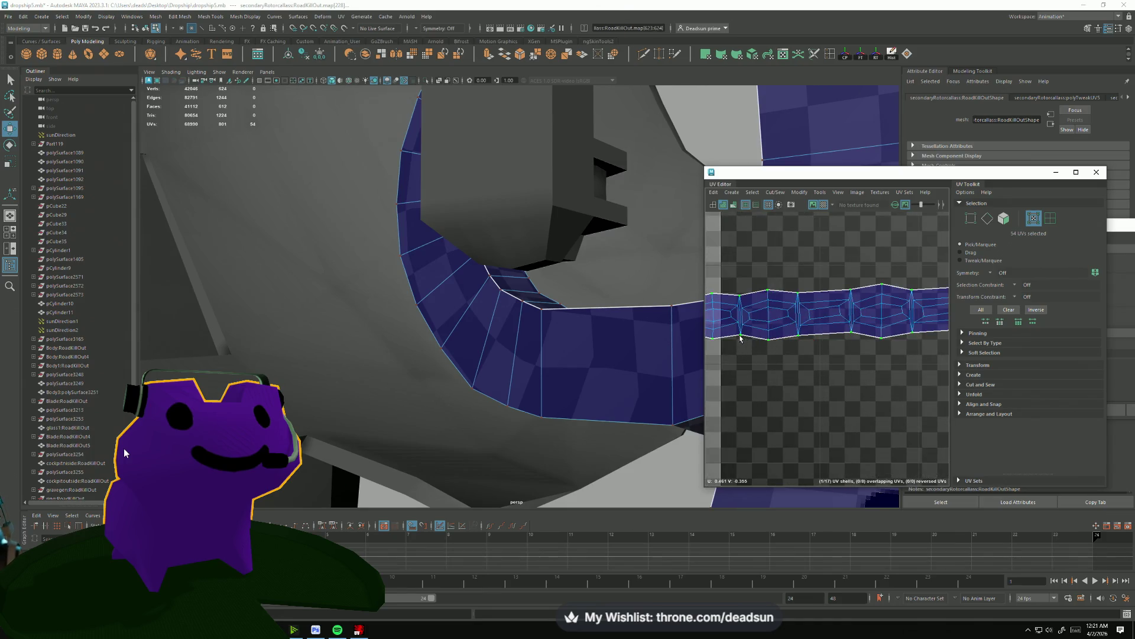
{"action": "scroll", "scroll_direction": "down", "scroll_amount": 3}
Reapply Straighten UVs, undo the diagonal Straighten Shell, then straighten the border again.
{"action": "left_click", "coordinate": [800, 193]}
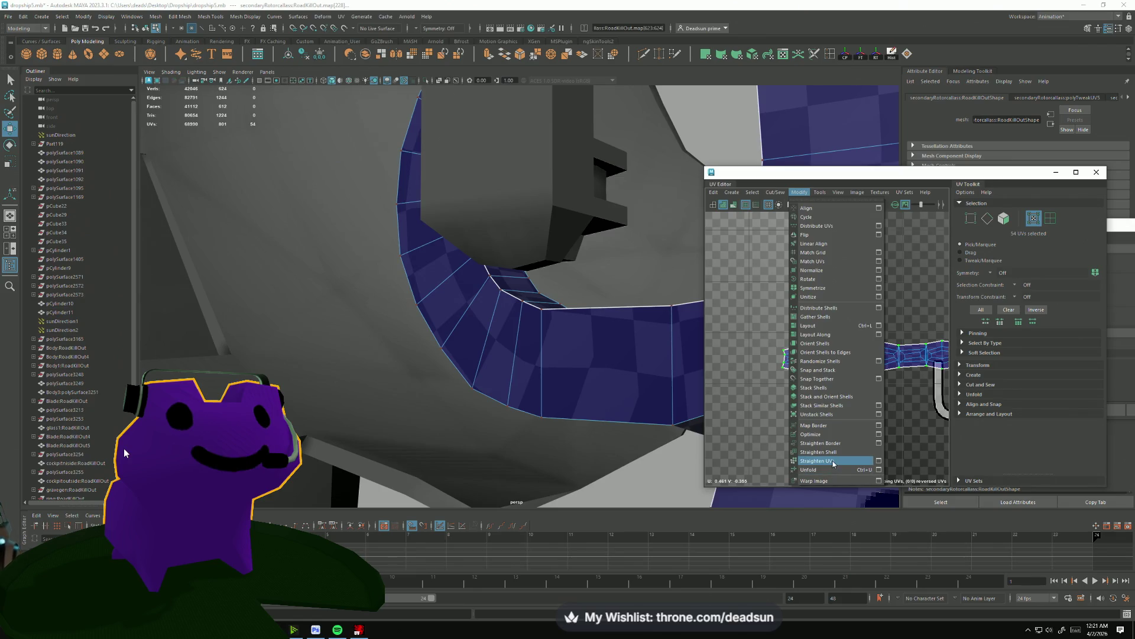
{"action": "left_click", "coordinate": [833, 462]}
{"action": "left_click", "coordinate": [799, 192]}
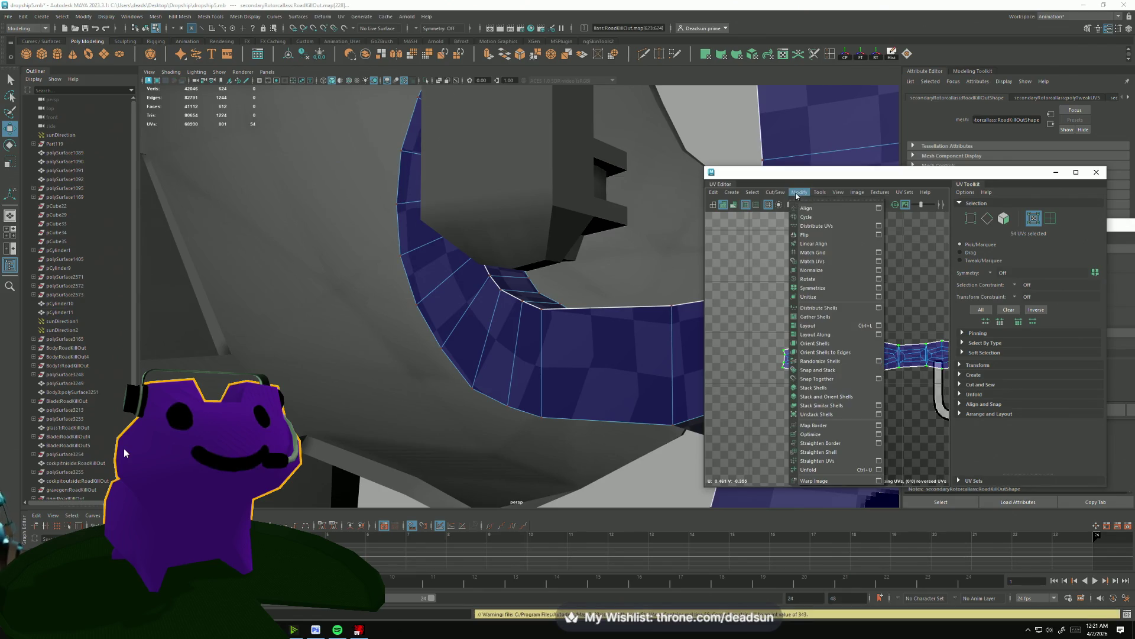
{"action": "left_click", "coordinate": [827, 452]}
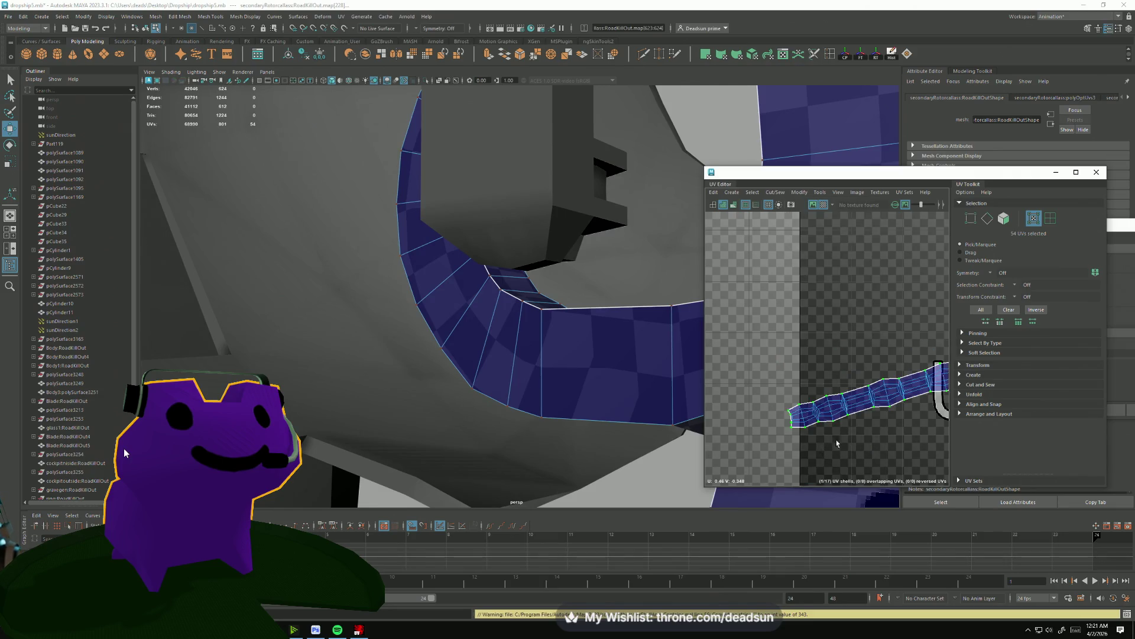
{"action": "scroll", "scroll_direction": "down", "scroll_amount": 3}
{"action": "key", "text": "ctrl+z"}
{"action": "key", "text": "f"}
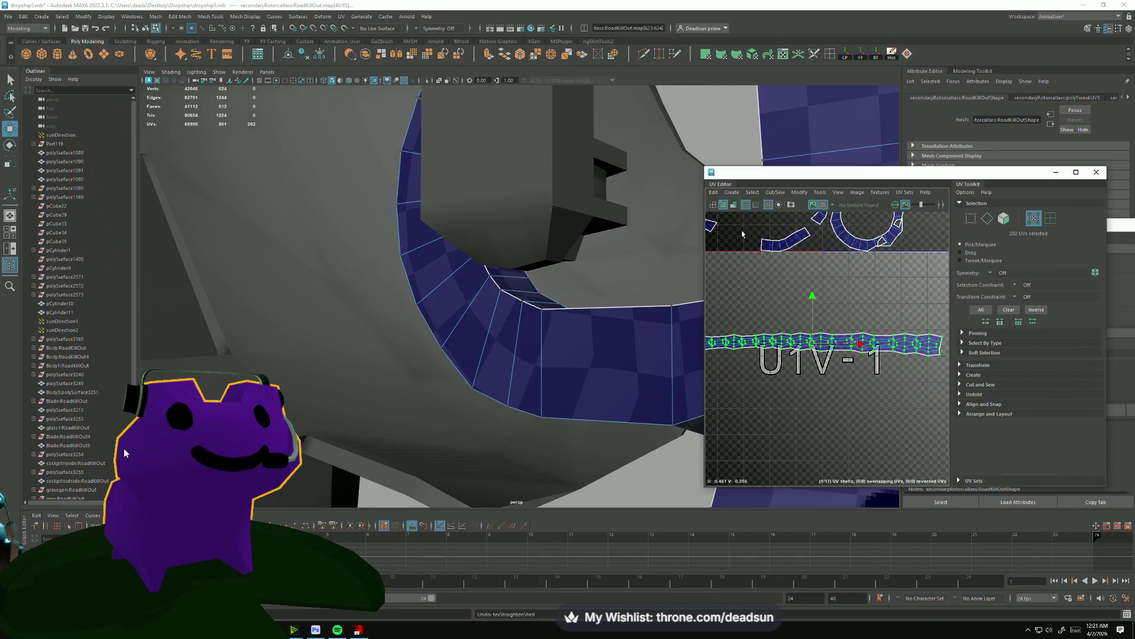
{"action": "left_click", "coordinate": [796, 193]}
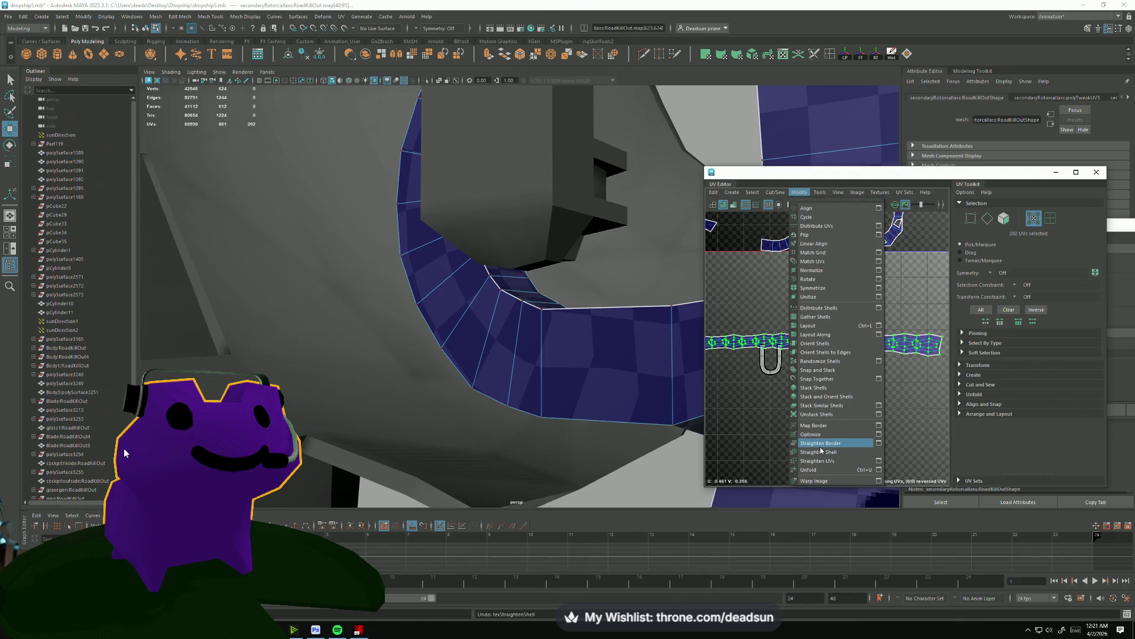
{"action": "left_click", "coordinate": [820, 447]}
{"action": "left_click_drag", "start_coordinate": [803, 395], "coordinate": [830, 395]}
Straighten the selected shell into a rectangular grid, then undo it.
{"action": "scroll", "scroll_direction": "up", "scroll_amount": 3}
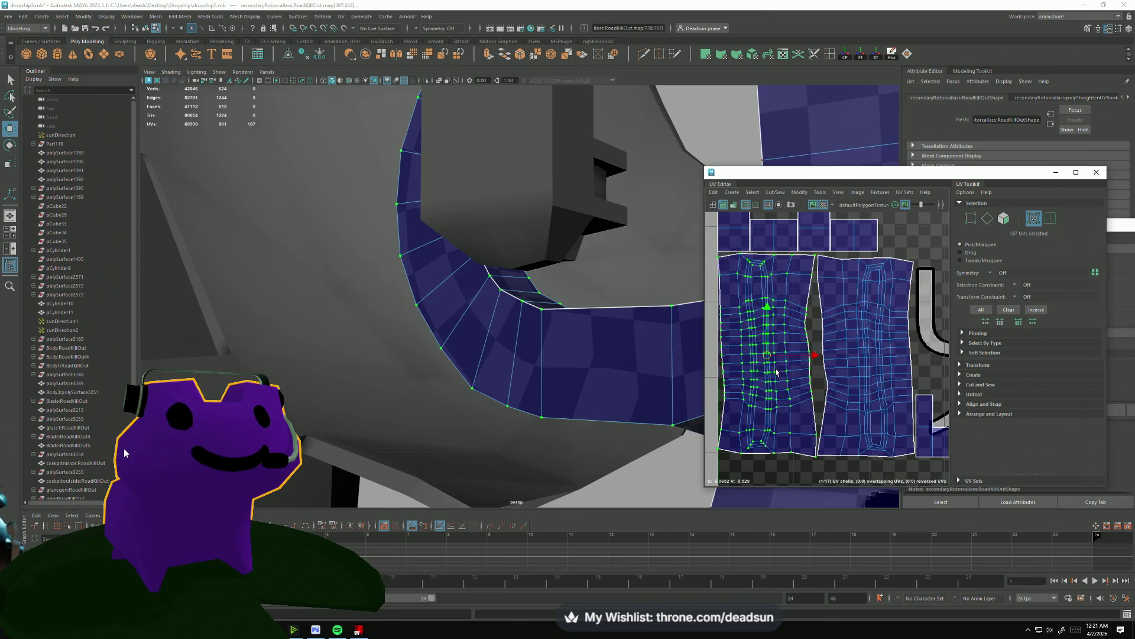
{"action": "left_click", "coordinate": [799, 192]}
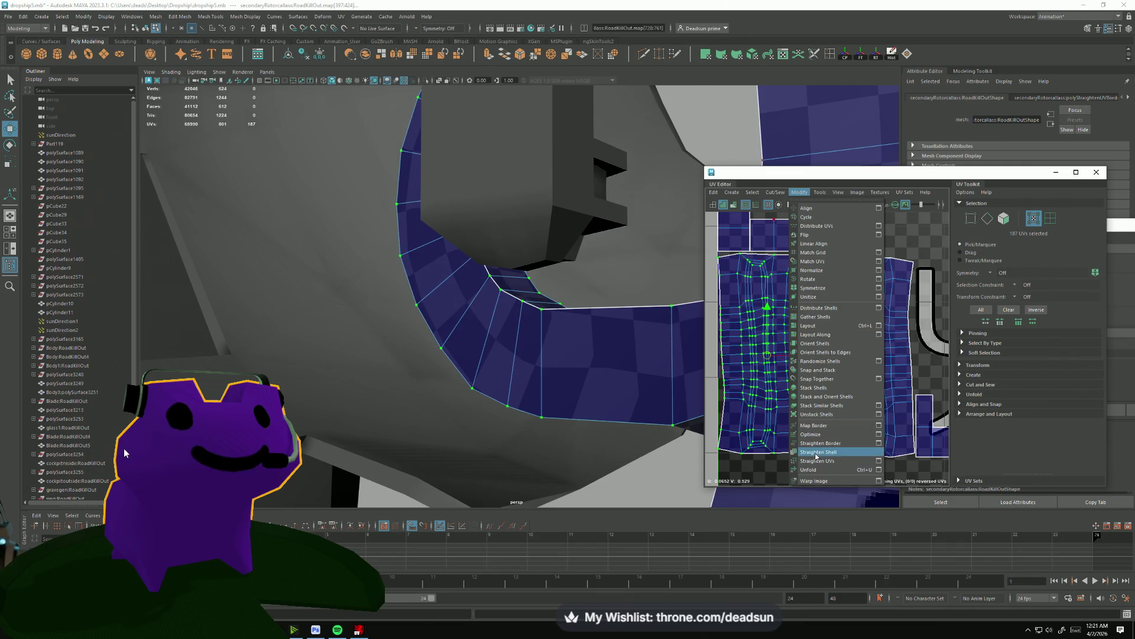
{"action": "left_click", "coordinate": [825, 462]}
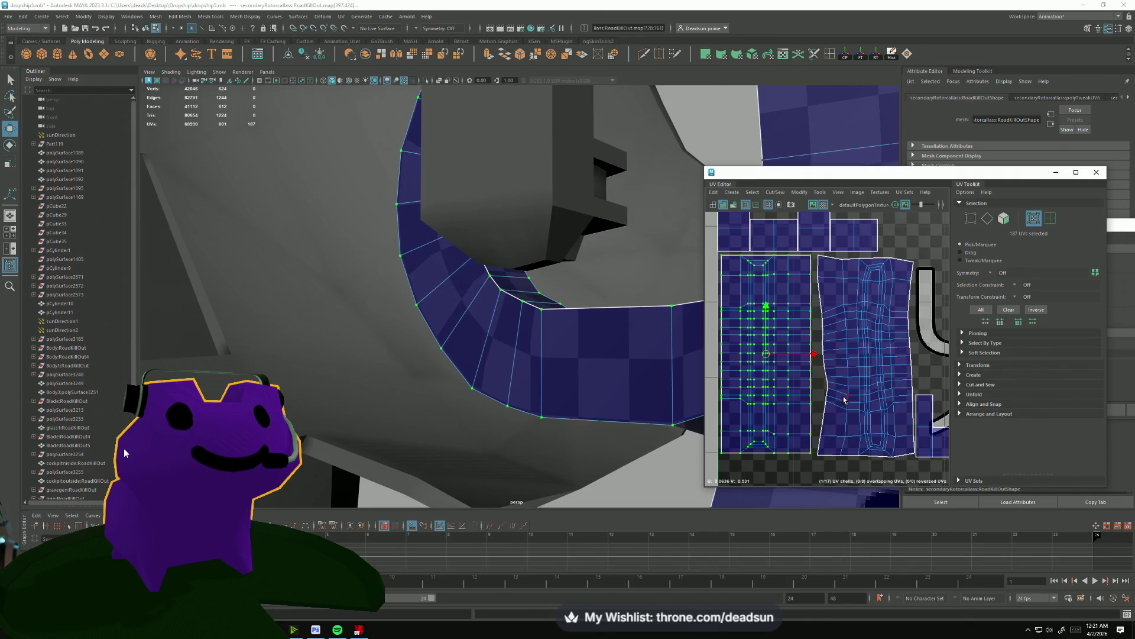
{"action": "key", "text": "ctrl+z"}
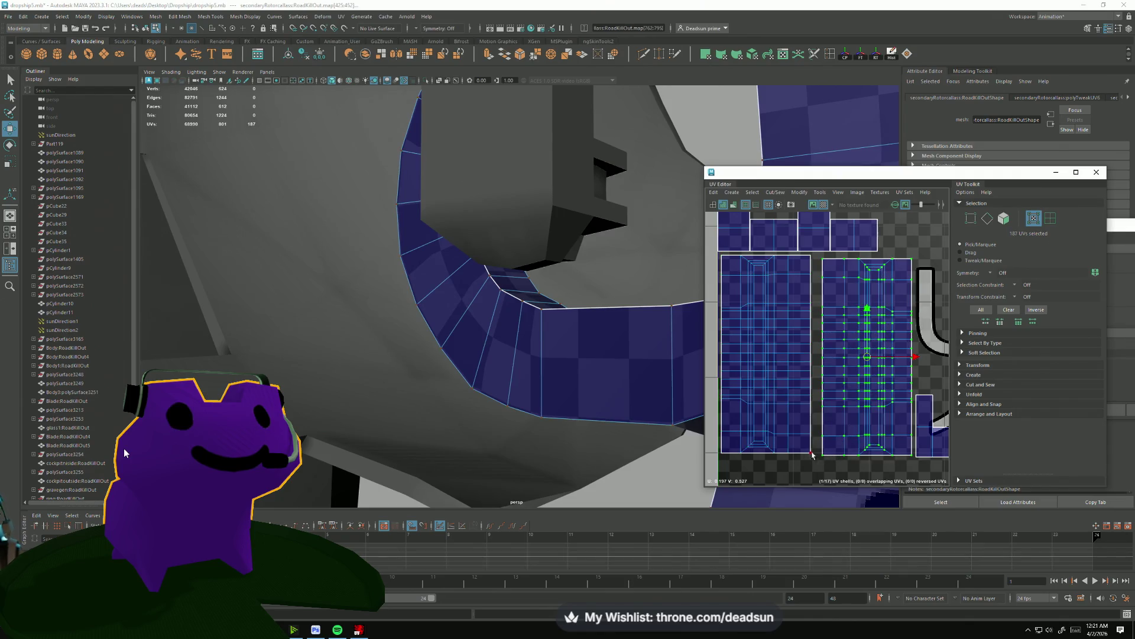
Switch to Edge mode, frame the ring and select the first two seam edges.
{"action": "scroll", "scroll_direction": "down", "scroll_amount": 3}
{"action": "left_click_drag", "start_coordinate": [812, 342], "coordinate": [811, 307]}
{"action": "left_click_drag", "start_coordinate": [789, 313], "coordinate": [788, 272]}
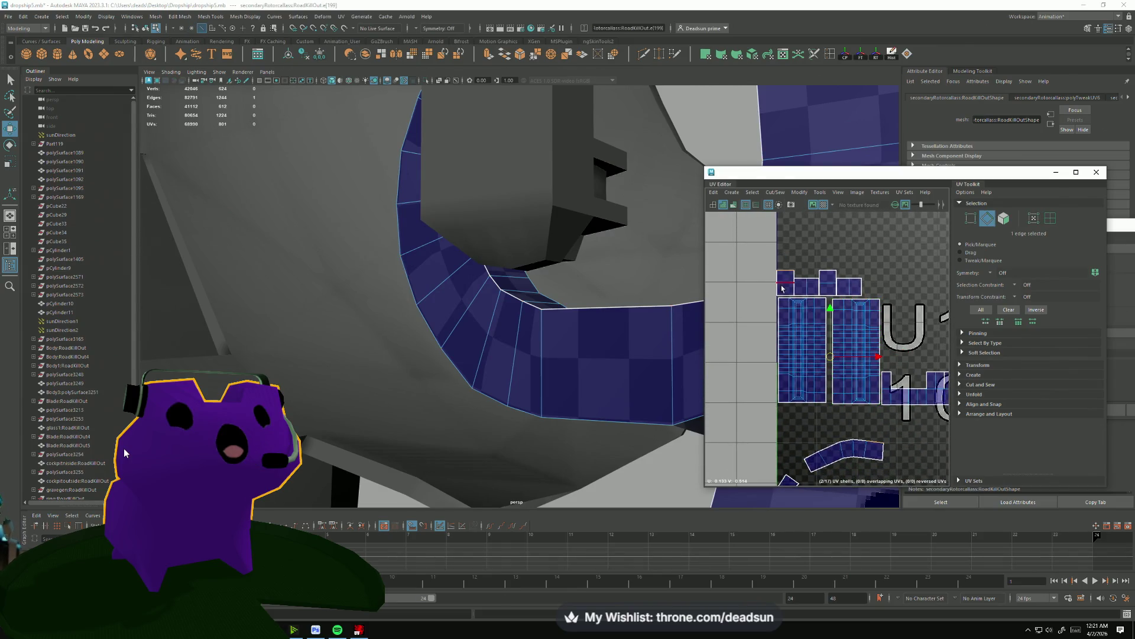
{"action": "key", "text": "f"}
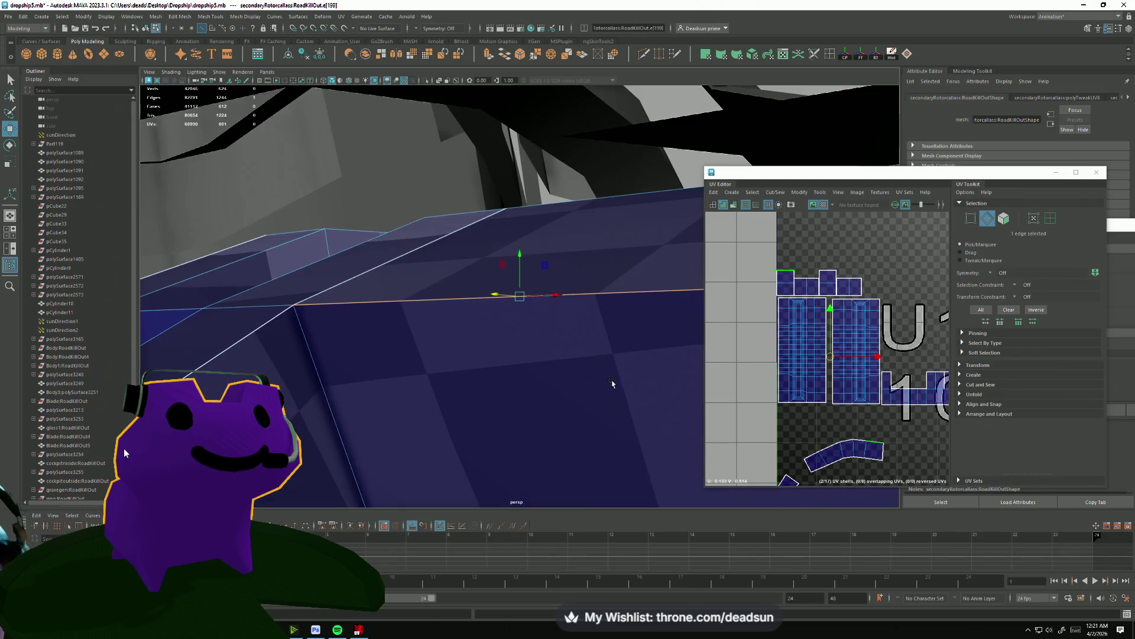
{"action": "left_click_drag", "start_coordinate": [652, 415], "coordinate": [475, 278]}
{"action": "left_click", "coordinate": [463, 220]}
{"action": "left_click_drag", "start_coordinate": [463, 220], "coordinate": [482, 282]}
{"action": "left_click", "coordinate": [467, 342]}
{"action": "left_click_drag", "start_coordinate": [467, 341], "coordinate": [574, 286]}
Add four more seam edges and Move and Sew them so the shells join.
{"action": "left_click", "coordinate": [440, 294]}
{"action": "left_click", "coordinate": [414, 253]}
{"action": "left_click", "coordinate": [595, 354]}
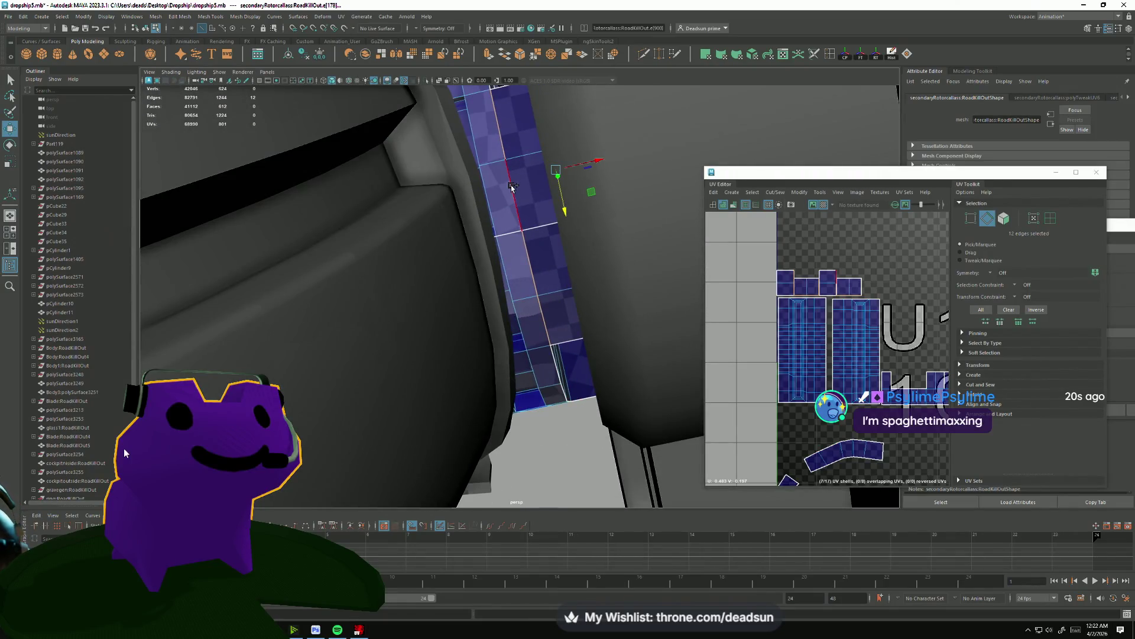
{"action": "left_click", "coordinate": [543, 223]}
{"action": "left_click_drag", "start_coordinate": [544, 223], "coordinate": [694, 396]}
{"action": "key", "text": "a"}
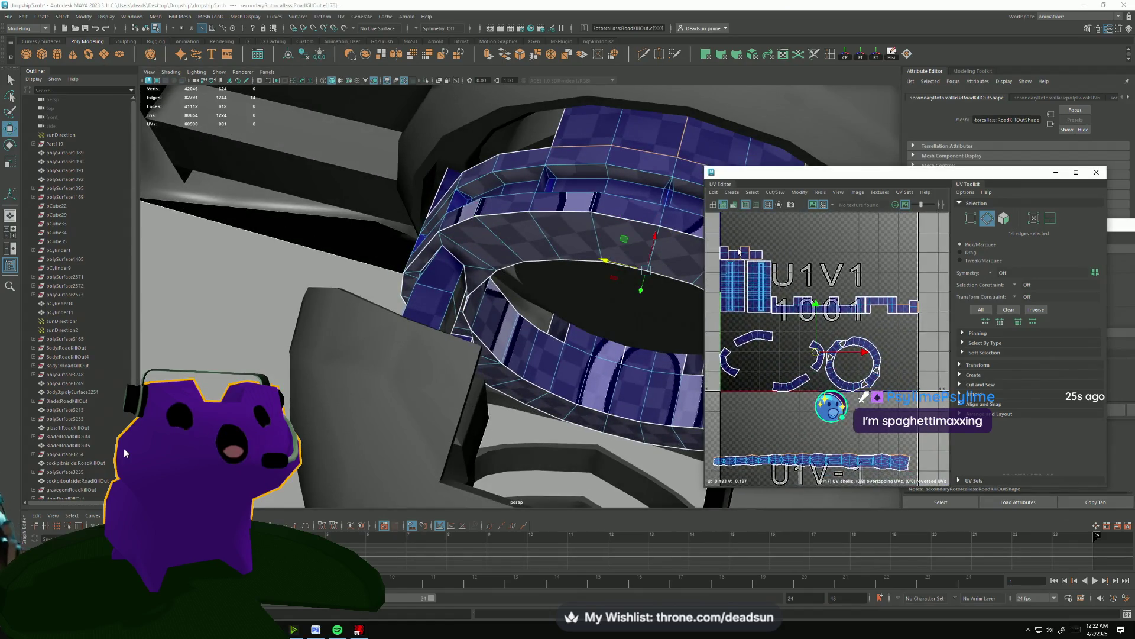
{"action": "left_click", "coordinate": [774, 193]}
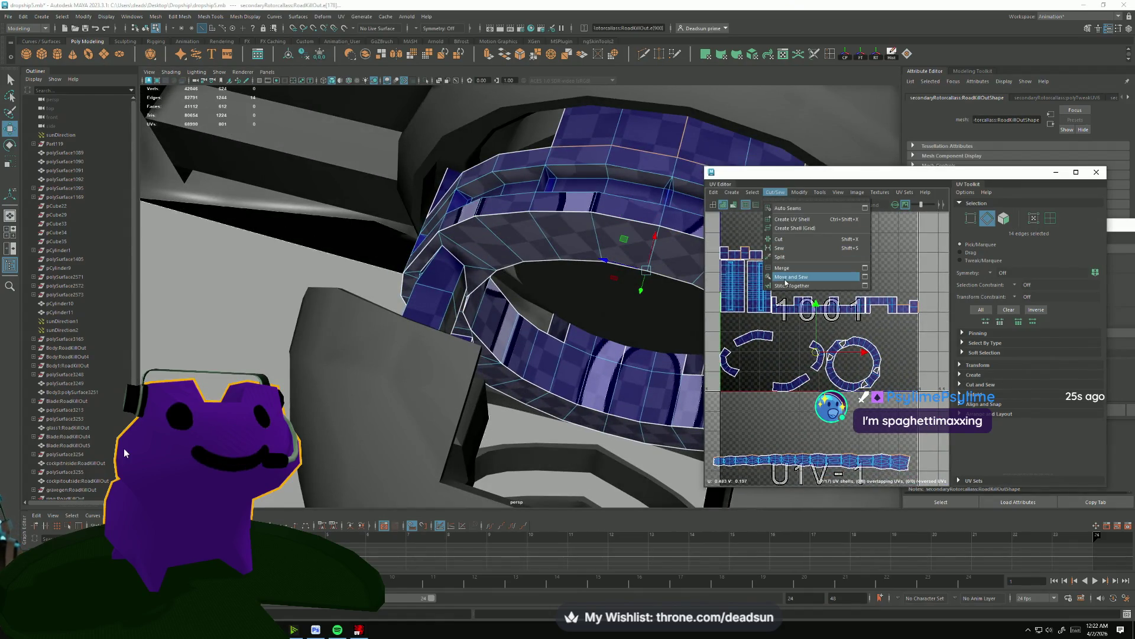
{"action": "left_click", "coordinate": [785, 276]}
Switch to vertex mode and marquee the doubled vertices at the rim's top edge.
{"action": "scroll", "scroll_direction": "up", "scroll_amount": 3}
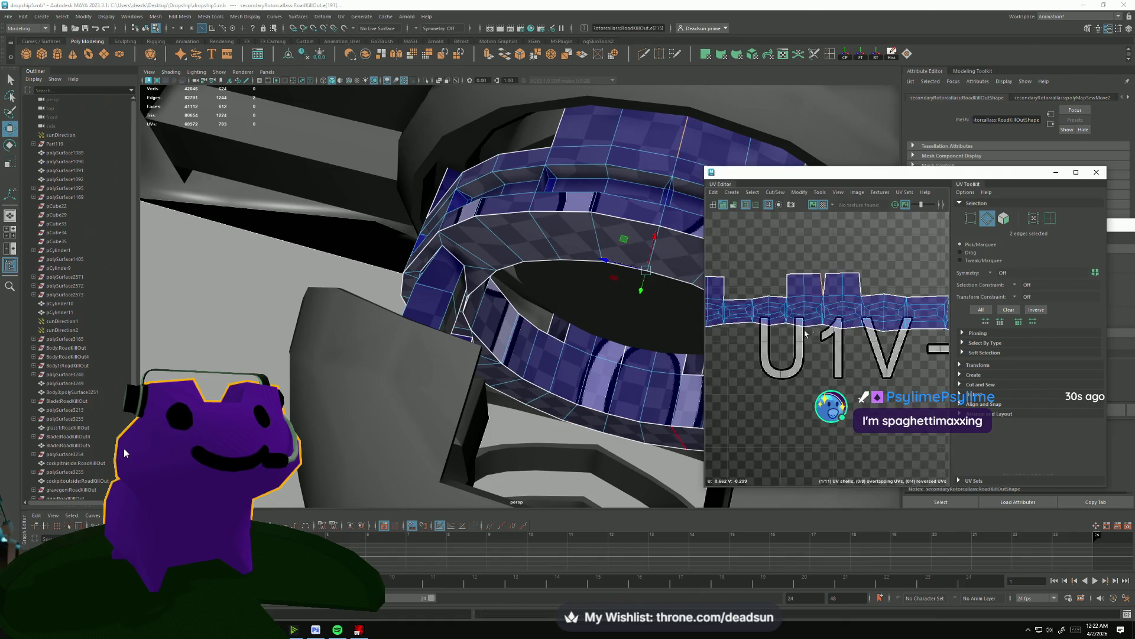
{"action": "left_click_drag", "start_coordinate": [645, 331], "coordinate": [670, 310]}
{"action": "left_click_drag", "start_coordinate": [611, 245], "coordinate": [577, 230]}
{"action": "left_click_drag", "start_coordinate": [577, 231], "coordinate": [576, 230]}
{"action": "left_click_drag", "start_coordinate": [576, 229], "coordinate": [536, 176]}
{"action": "left_click_drag", "start_coordinate": [597, 261], "coordinate": [598, 262]}
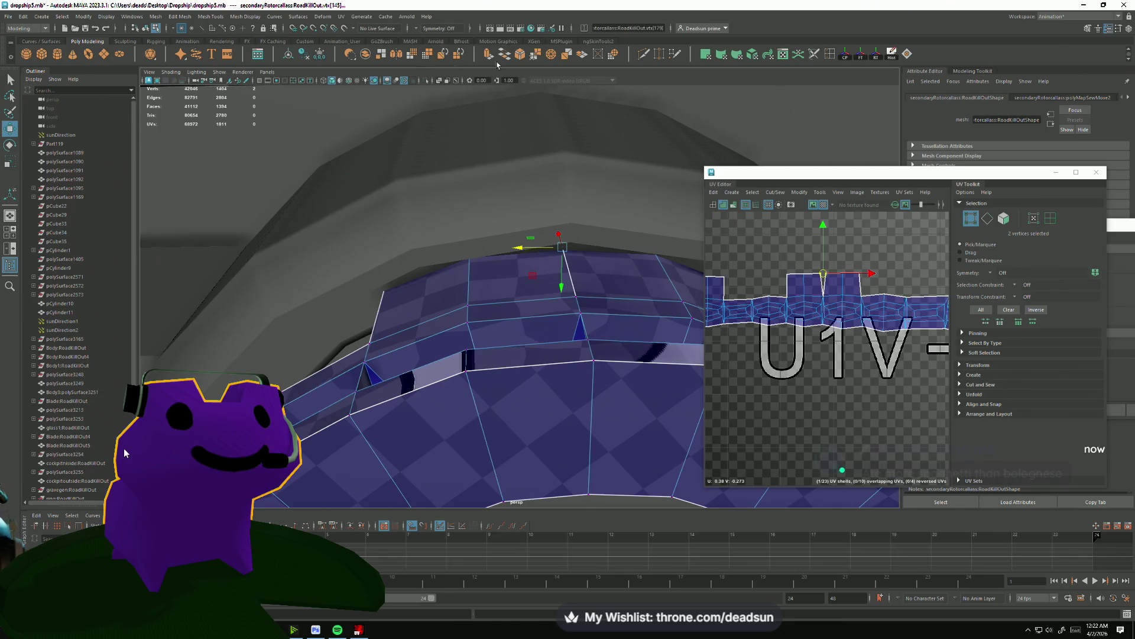
Merge the two rim vertices and Move and Sew the open UV edge there.
{"action": "left_click_drag", "start_coordinate": [639, 176], "coordinate": [815, 289]}
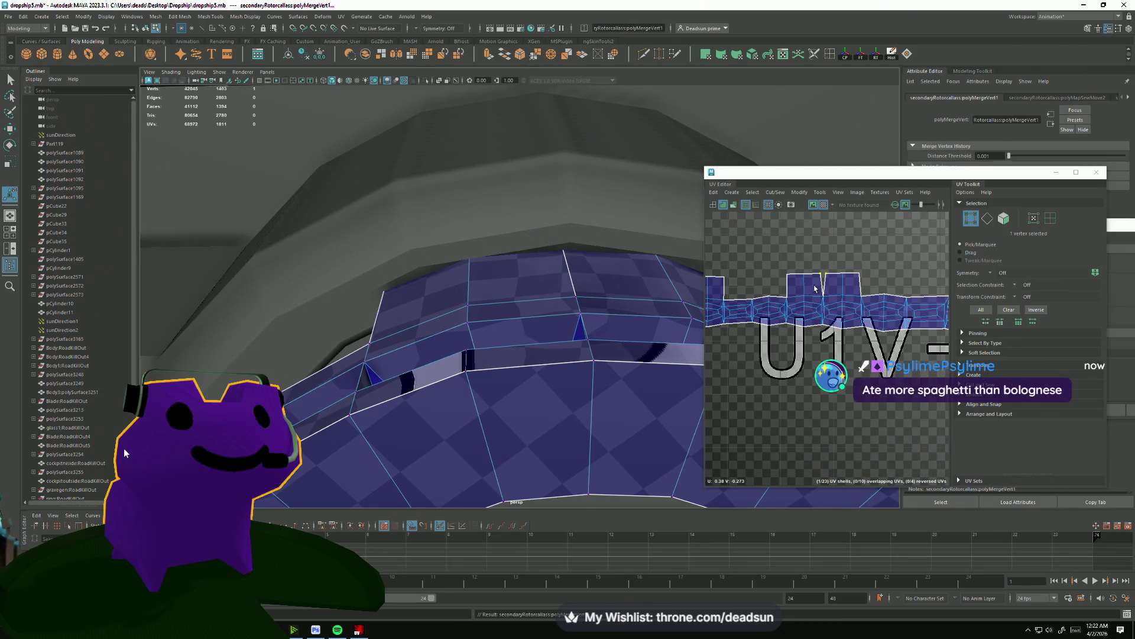
{"action": "key", "text": "F10"}
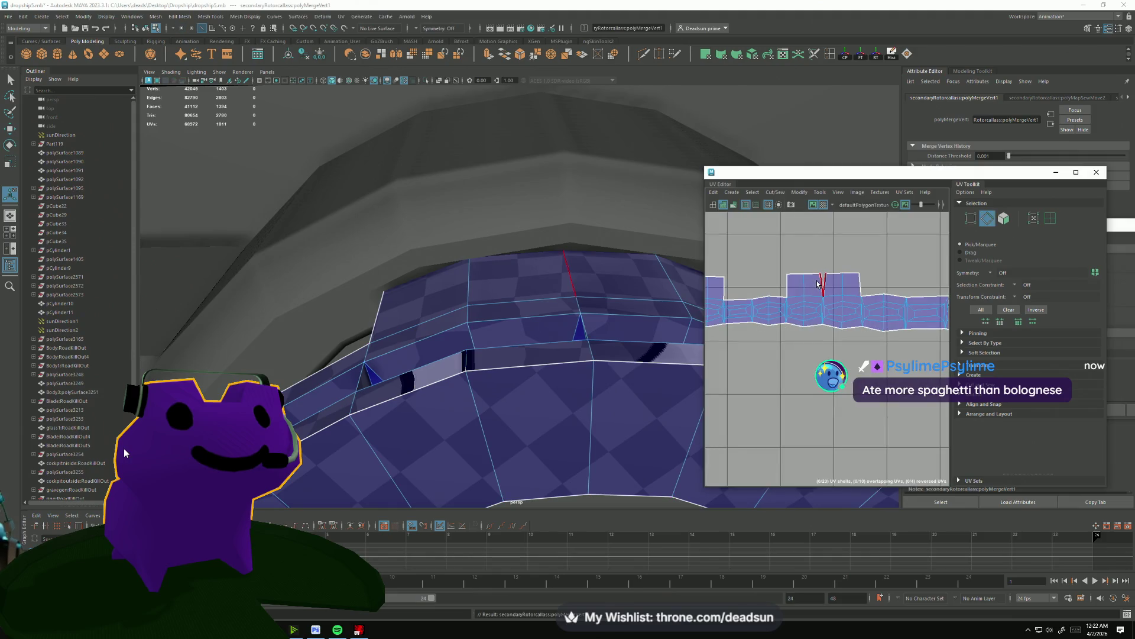
{"action": "left_click", "coordinate": [820, 285]}
{"action": "left_click_drag", "start_coordinate": [816, 237], "coordinate": [815, 270]}
{"action": "scroll", "scroll_direction": "down", "scroll_amount": 3}
{"action": "left_click_drag", "start_coordinate": [828, 331], "coordinate": [730, 347]}
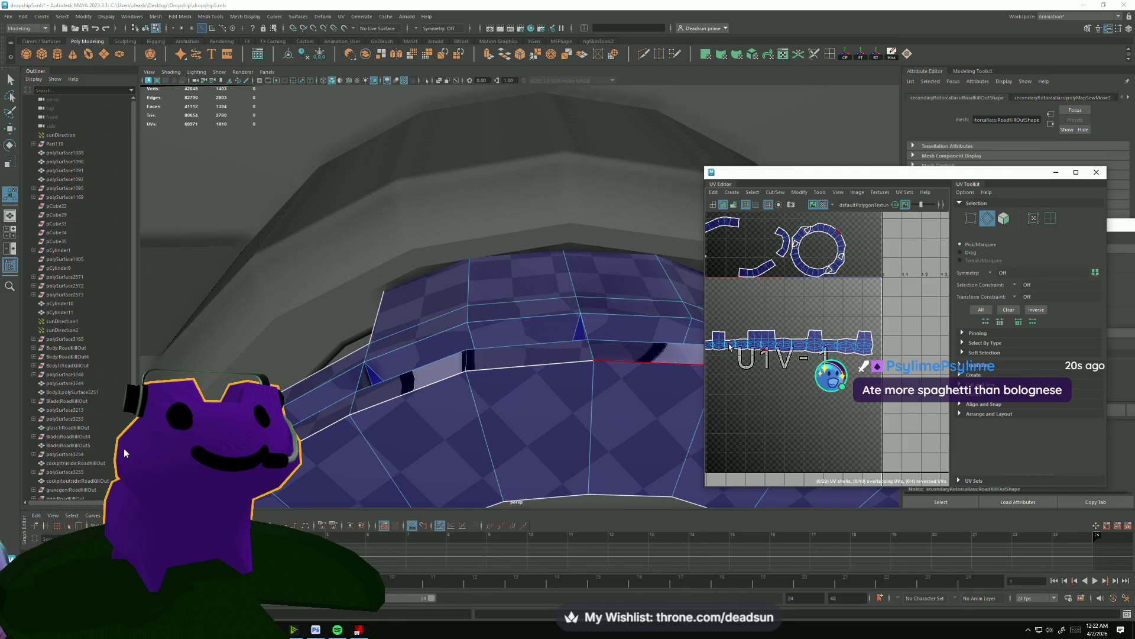
Inspect the ring assembly from other angles and select a face on the collar ring.
{"action": "left_click_drag", "start_coordinate": [651, 343], "coordinate": [639, 414]}
{"action": "scroll", "scroll_direction": "up", "scroll_amount": 3}
{"action": "left_click_drag", "start_coordinate": [612, 355], "coordinate": [620, 448]}
{"action": "left_click_drag", "start_coordinate": [620, 449], "coordinate": [583, 475]}
{"action": "left_click_drag", "start_coordinate": [593, 488], "coordinate": [577, 271]}
{"action": "left_click_drag", "start_coordinate": [578, 271], "coordinate": [580, 245]}
{"action": "left_click", "coordinate": [580, 245]}
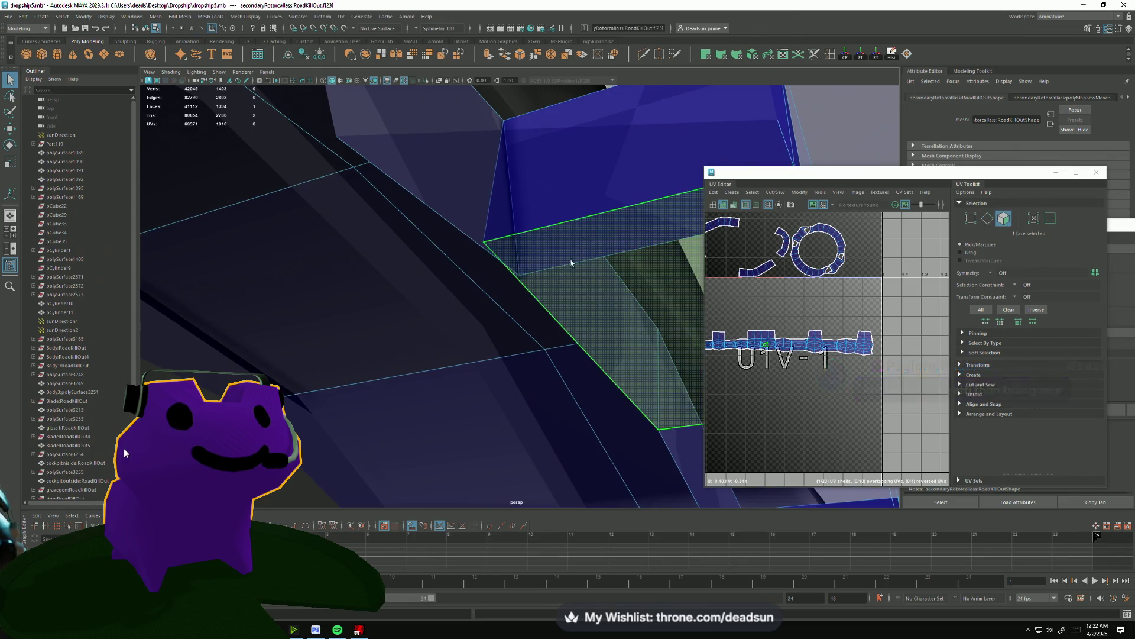
Switch to Edge mode with F10 and select the first four seam edges around the ring.
{"action": "left_click_drag", "start_coordinate": [590, 296], "coordinate": [484, 386]}
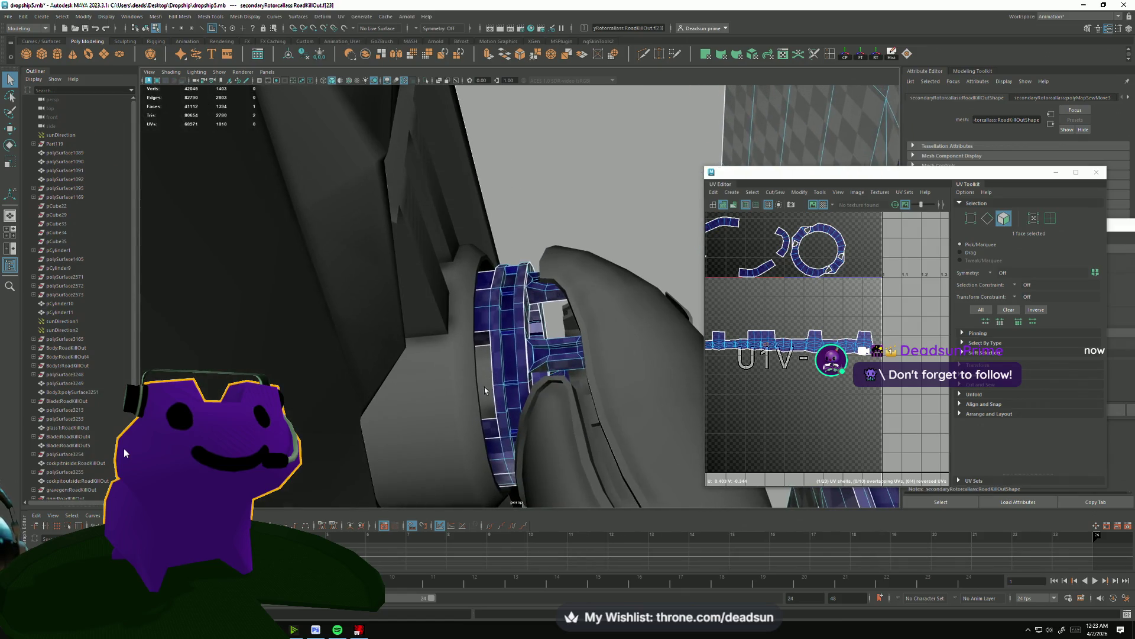
{"action": "scroll", "scroll_direction": "up", "scroll_amount": 3}
{"action": "key", "text": "F10"}
{"action": "left_click", "coordinate": [490, 299]}
{"action": "left_click_drag", "start_coordinate": [491, 299], "coordinate": [459, 410]}
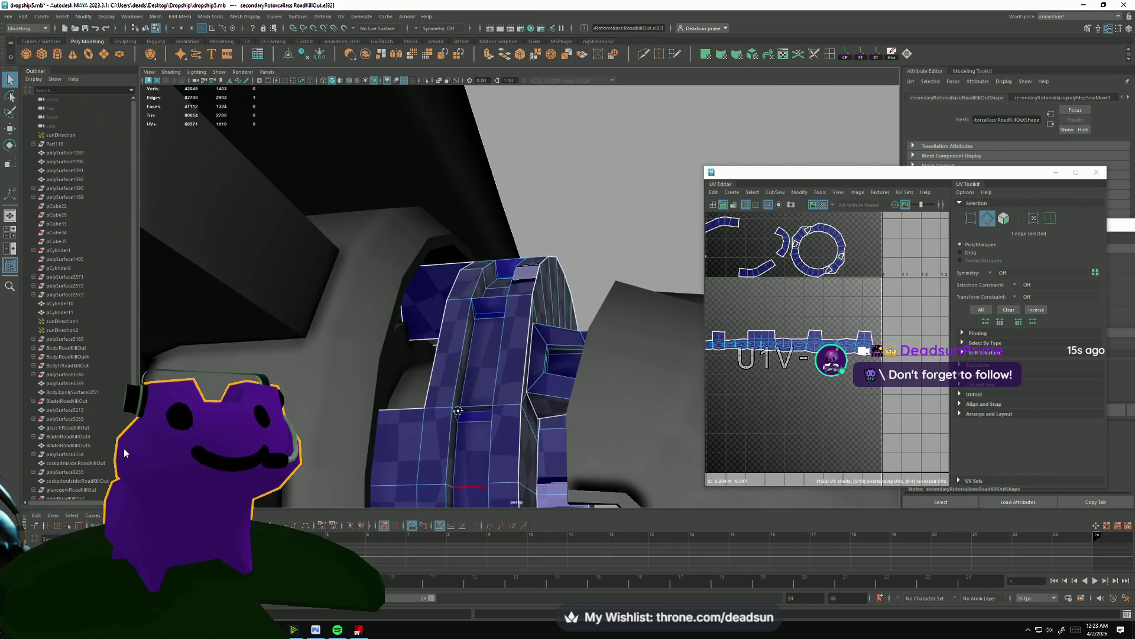
{"action": "left_click_drag", "start_coordinate": [491, 323], "coordinate": [478, 399]}
{"action": "left_click", "coordinate": [506, 353]}
{"action": "left_click_drag", "start_coordinate": [529, 306], "coordinate": [600, 354]}
{"action": "left_click", "coordinate": [602, 291]}
{"action": "left_click", "coordinate": [600, 354]}
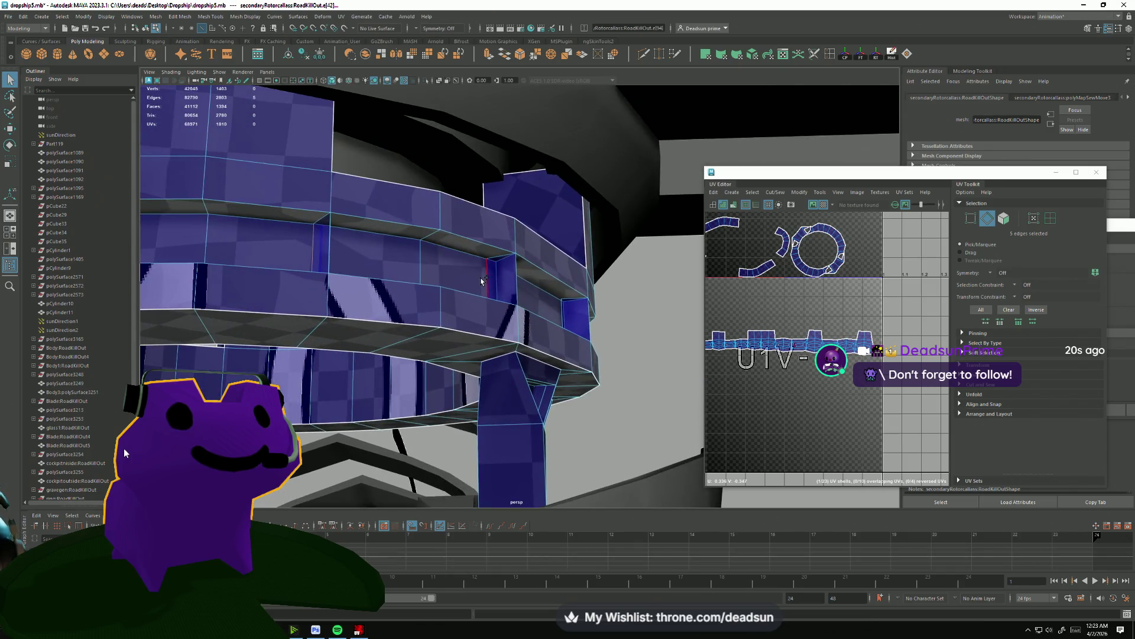
Add four more seam edges around the ring and center the selection to check it.
{"action": "left_click", "coordinate": [563, 316]}
{"action": "left_click_drag", "start_coordinate": [562, 317], "coordinate": [507, 427]}
{"action": "left_click", "coordinate": [428, 367]}
{"action": "left_click_drag", "start_coordinate": [428, 367], "coordinate": [475, 331]}
{"action": "left_click", "coordinate": [464, 372]}
{"action": "left_click_drag", "start_coordinate": [464, 372], "coordinate": [410, 419]}
{"action": "left_click", "coordinate": [555, 377]}
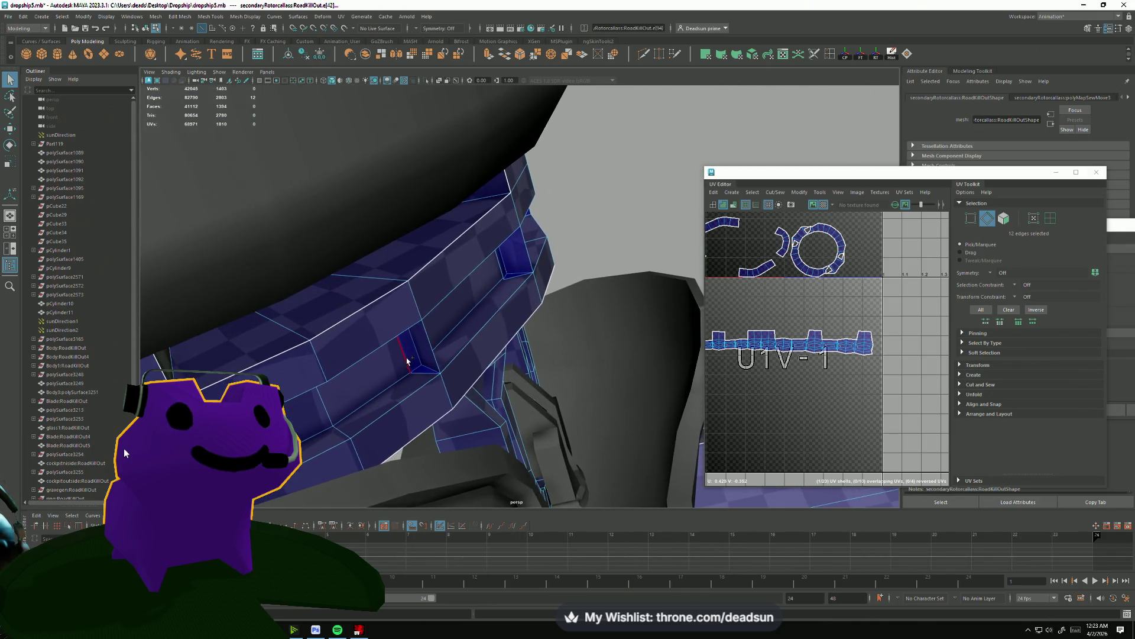
{"action": "left_click_drag", "start_coordinate": [543, 298], "coordinate": [523, 415]}
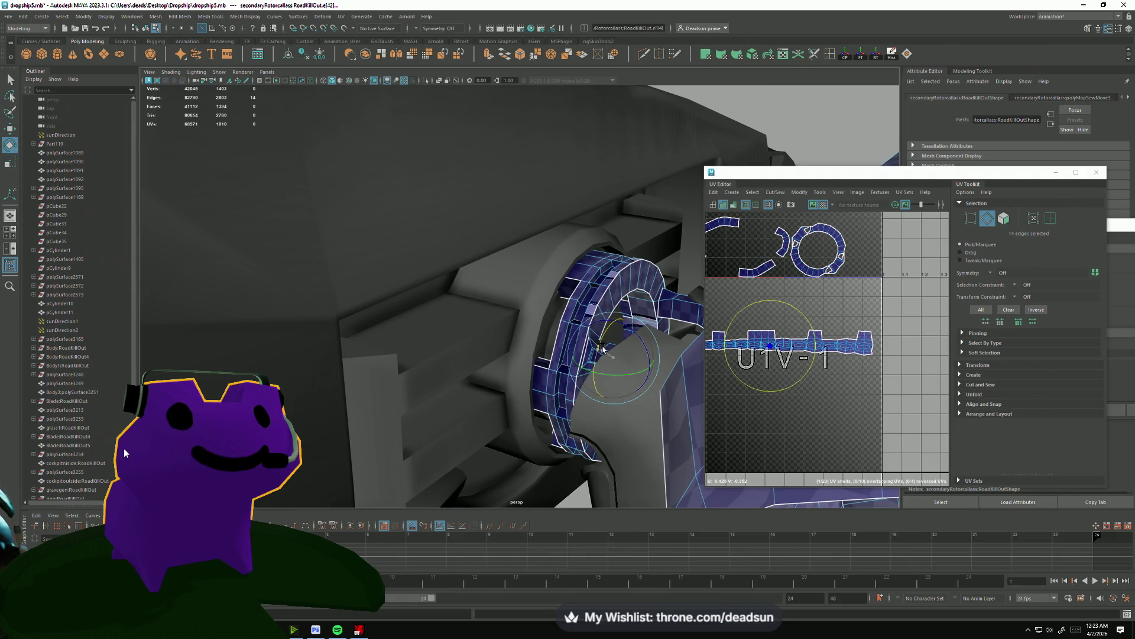
{"action": "left_click_drag", "start_coordinate": [603, 349], "coordinate": [502, 362]}
{"action": "scroll", "scroll_direction": "up", "scroll_amount": 3}
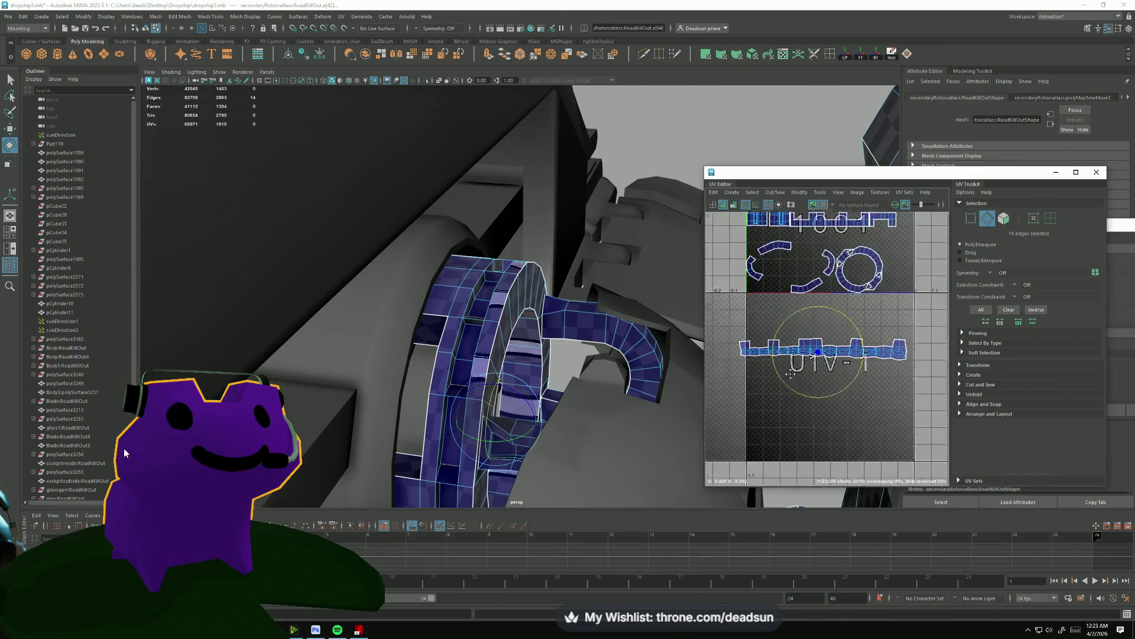
Start a fresh seam-edge selection on the wheel, picking its first few edges.
{"action": "left_click_drag", "start_coordinate": [730, 379], "coordinate": [738, 389]}
{"action": "scroll", "scroll_direction": "up", "scroll_amount": 3}
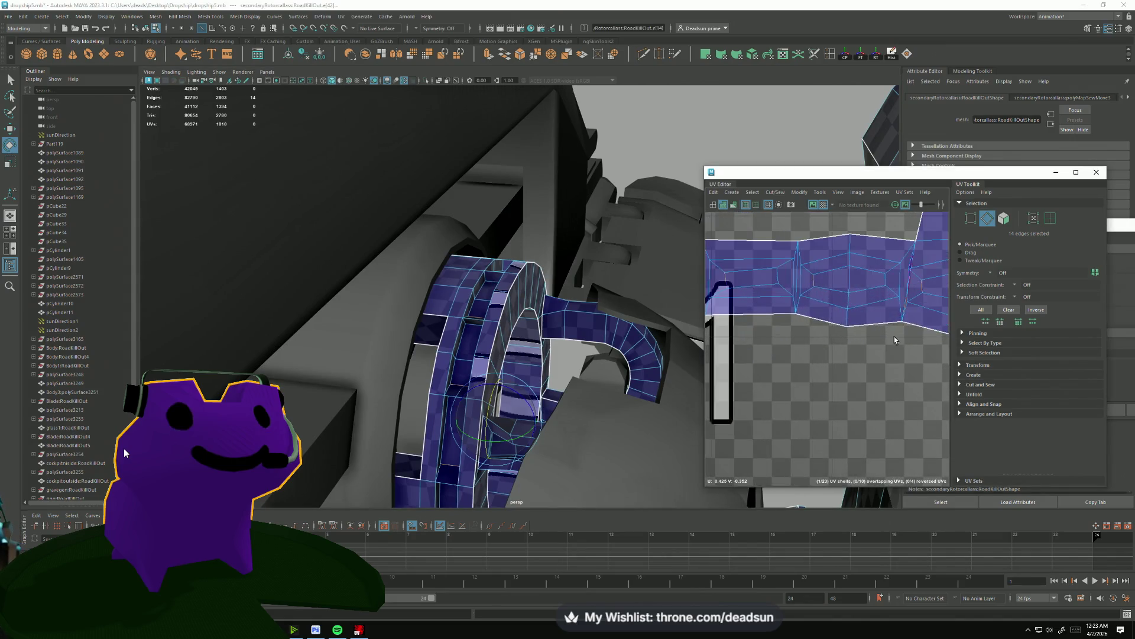
{"action": "scroll", "scroll_direction": "down", "scroll_amount": 3}
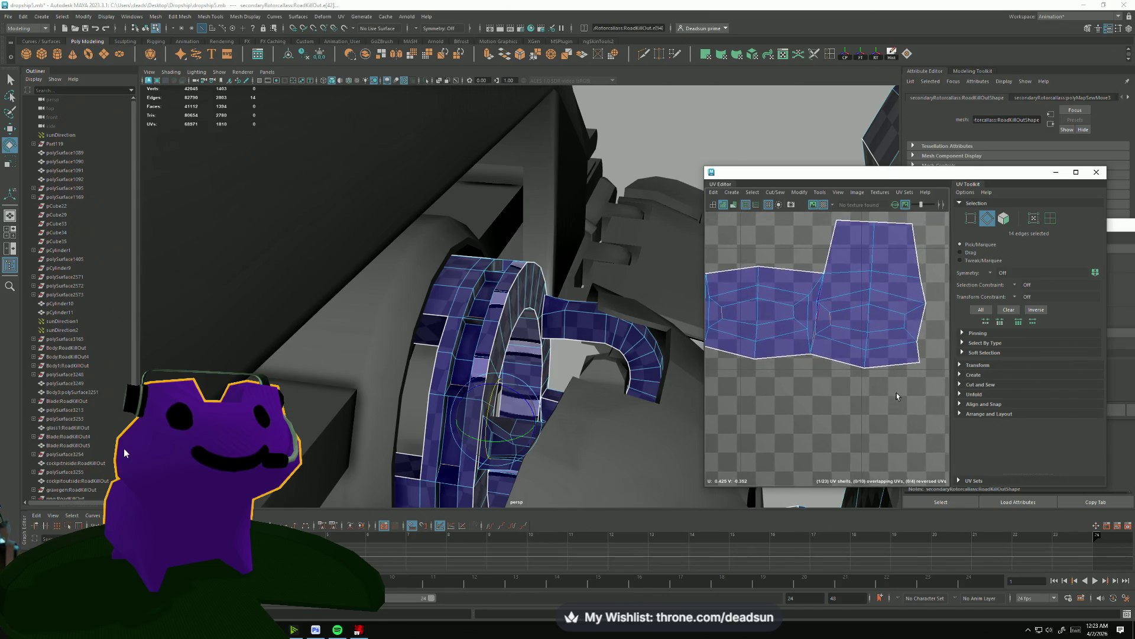
{"action": "left_click_drag", "start_coordinate": [881, 379], "coordinate": [921, 352]}
{"action": "scroll", "scroll_direction": "down", "scroll_amount": 3}
{"action": "left_click_drag", "start_coordinate": [722, 367], "coordinate": [790, 363]}
{"action": "left_click_drag", "start_coordinate": [478, 409], "coordinate": [460, 366]}
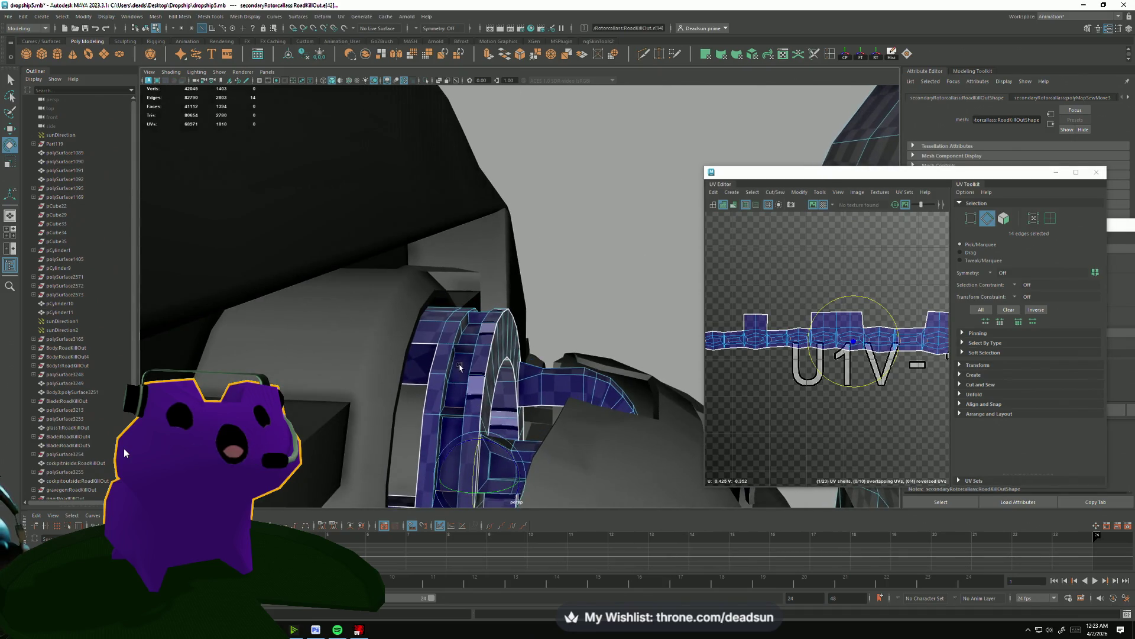
{"action": "left_click", "coordinate": [467, 355]}
{"action": "left_click_drag", "start_coordinate": [465, 356], "coordinate": [467, 361]}
{"action": "left_click_drag", "start_coordinate": [467, 361], "coordinate": [518, 414]}
{"action": "left_click_drag", "start_coordinate": [488, 360], "coordinate": [507, 355]}
{"action": "left_click", "coordinate": [493, 414]}
{"action": "left_click_drag", "start_coordinate": [493, 423], "coordinate": [490, 349]}
{"action": "left_click", "coordinate": [491, 346]}
{"action": "left_click_drag", "start_coordinate": [497, 448], "coordinate": [506, 479]}
{"action": "left_click", "coordinate": [491, 424]}
Add eight more seam edges around the ring and orbit to check the selection.
{"action": "left_click_drag", "start_coordinate": [490, 425], "coordinate": [580, 183]}
{"action": "left_click", "coordinate": [570, 331]}
{"action": "left_click", "coordinate": [579, 230]}
{"action": "left_click", "coordinate": [573, 236]}
{"action": "left_click_drag", "start_coordinate": [573, 236], "coordinate": [603, 258]}
{"action": "left_click", "coordinate": [624, 382]}
{"action": "left_click_drag", "start_coordinate": [627, 440], "coordinate": [617, 322]}
{"action": "left_click", "coordinate": [595, 247]}
{"action": "left_click_drag", "start_coordinate": [595, 246], "coordinate": [653, 208]}
{"action": "left_click", "coordinate": [640, 166]}
{"action": "left_click_drag", "start_coordinate": [640, 166], "coordinate": [621, 364]}
{"action": "left_click", "coordinate": [622, 172]}
{"action": "left_click_drag", "start_coordinate": [623, 172], "coordinate": [624, 377]}
{"action": "left_click", "coordinate": [624, 207]}
{"action": "left_click_drag", "start_coordinate": [624, 207], "coordinate": [597, 249]}
{"action": "left_click_drag", "start_coordinate": [621, 415], "coordinate": [662, 331]}
Slide two edges of the UV strip slightly left with the Move tool, then marquee the strip's UVs.
{"action": "scroll", "scroll_direction": "up", "scroll_amount": 3}
{"action": "left_click", "coordinate": [823, 308]}
{"action": "key", "text": "w"}
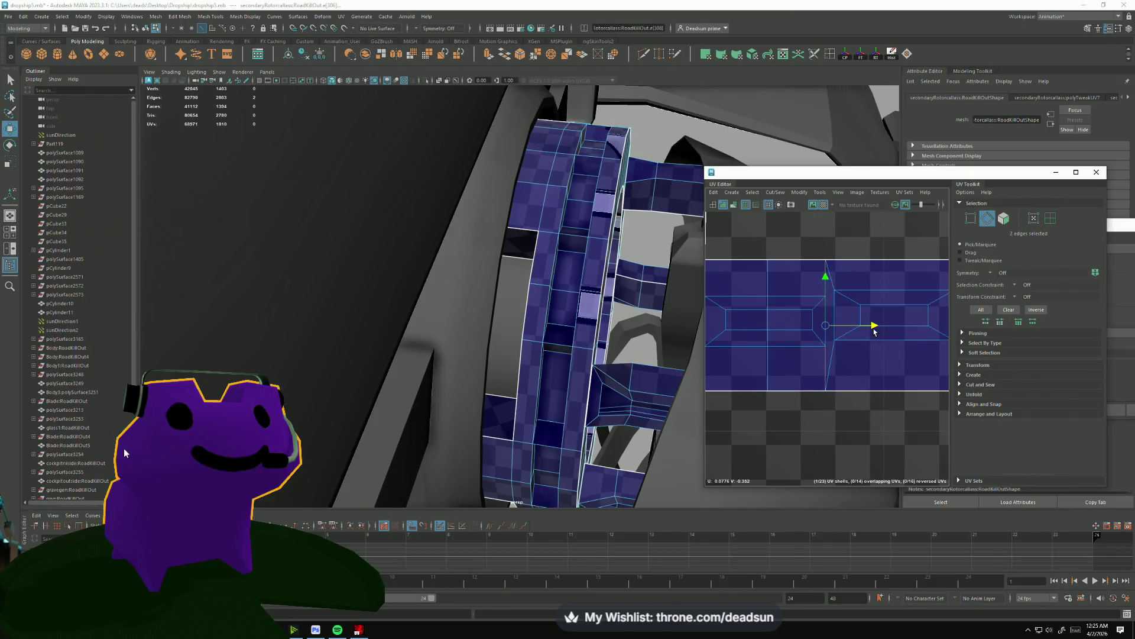
{"action": "scroll", "scroll_direction": "down", "scroll_amount": 3}
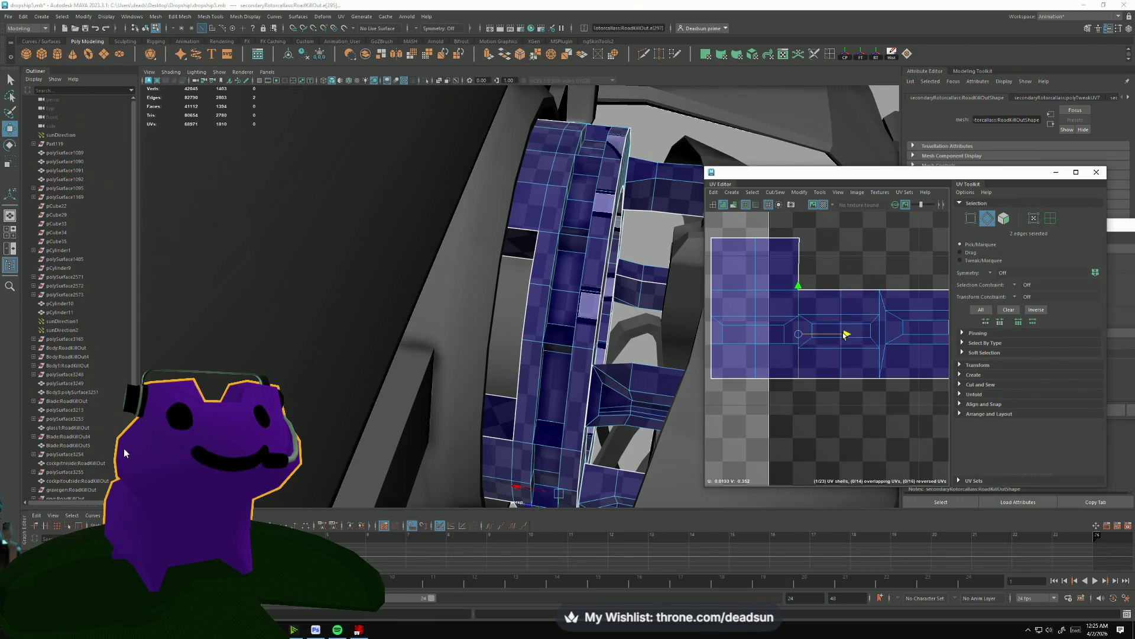
{"action": "left_click_drag", "start_coordinate": [850, 334], "coordinate": [841, 336]}
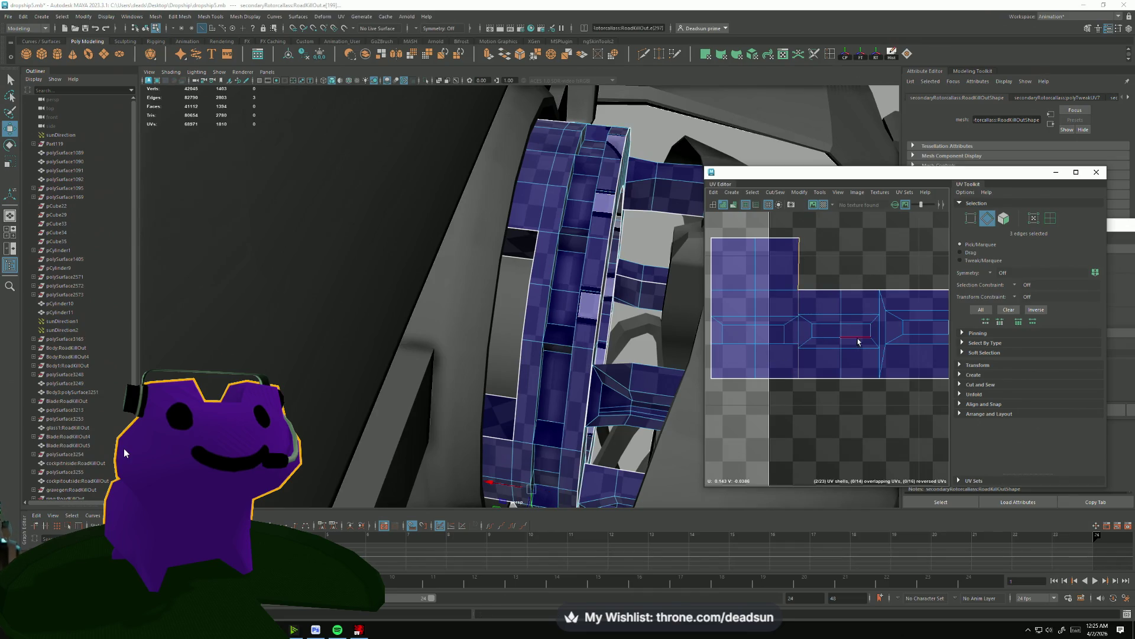
{"action": "scroll", "scroll_direction": "down", "scroll_amount": 3}
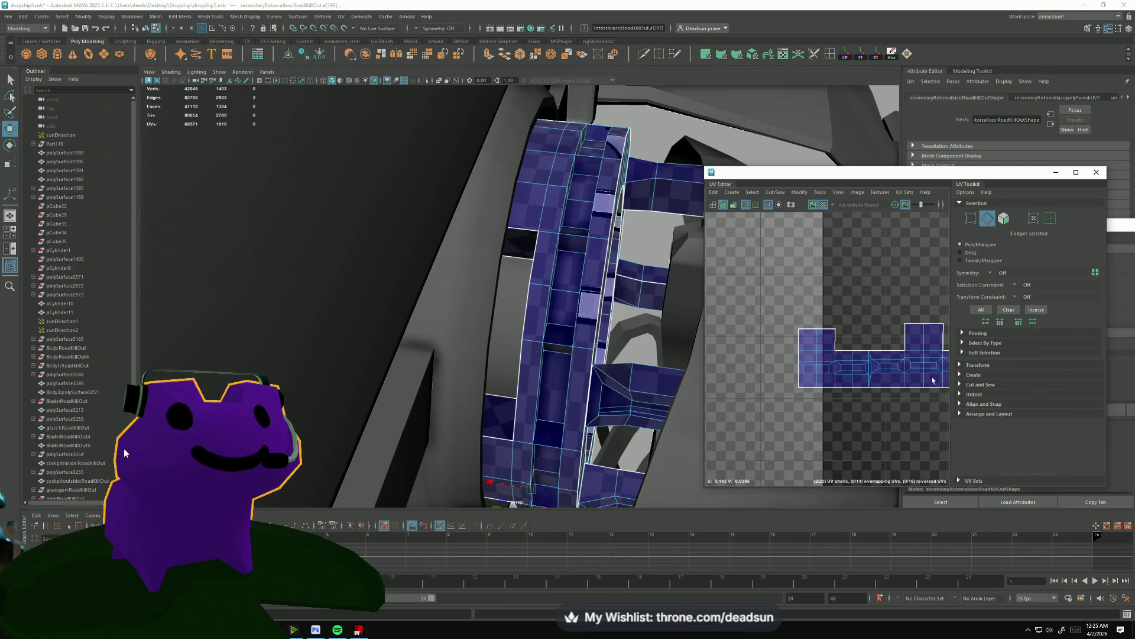
{"action": "scroll", "scroll_direction": "down", "scroll_amount": 3}
{"action": "left_click_drag", "start_coordinate": [830, 370], "coordinate": [778, 344]}
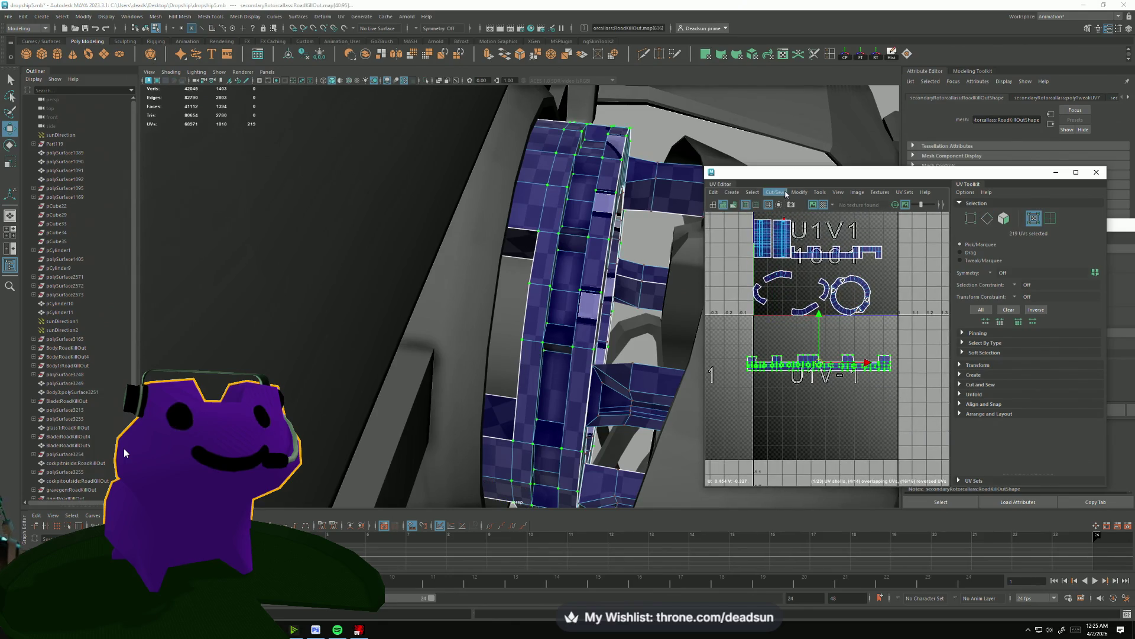
Normalize the selected collar UVs into 0–1 space and stretch the shells horizontally.
{"action": "left_click", "coordinate": [785, 195]}
{"action": "mouse_move", "coordinate": [795, 194]}
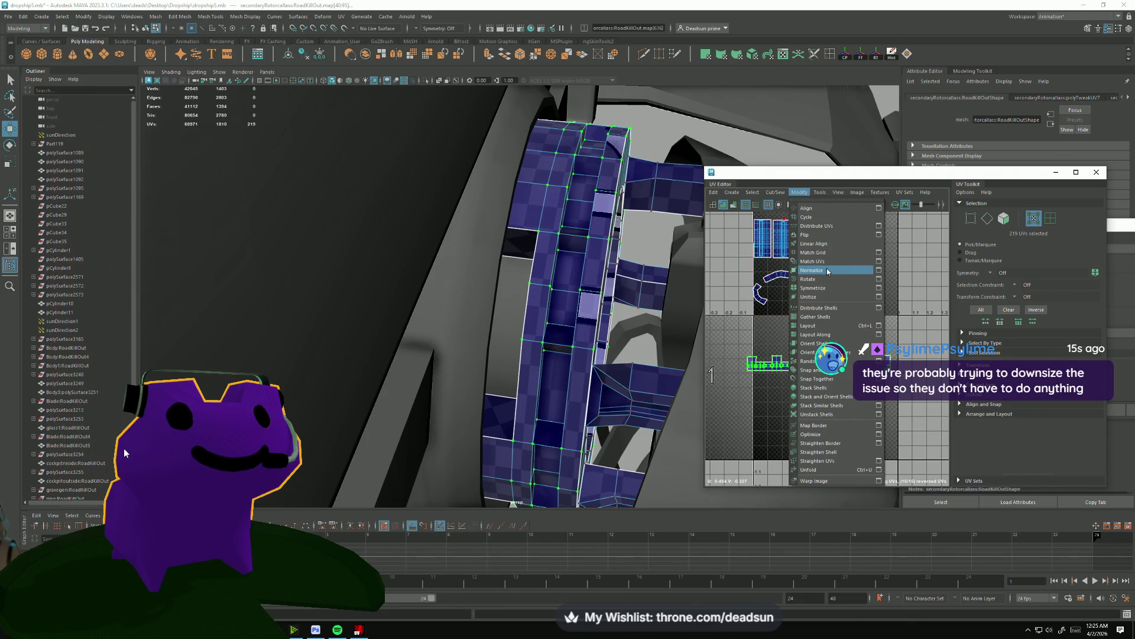
{"action": "left_click", "coordinate": [832, 270]}
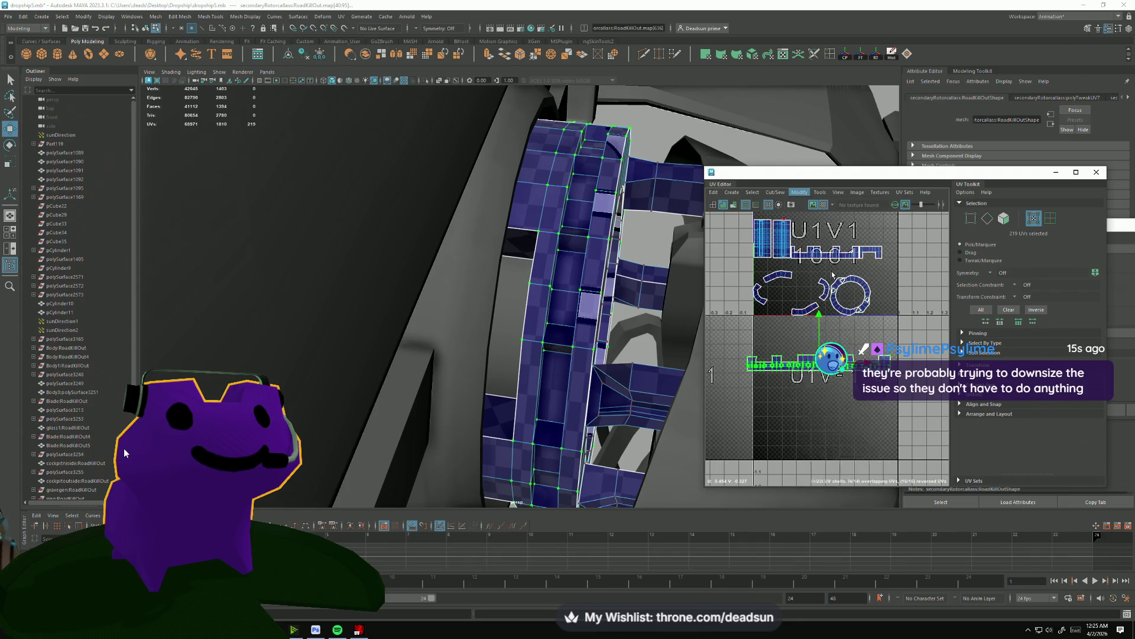
{"action": "scroll", "scroll_direction": "down", "scroll_amount": 3}
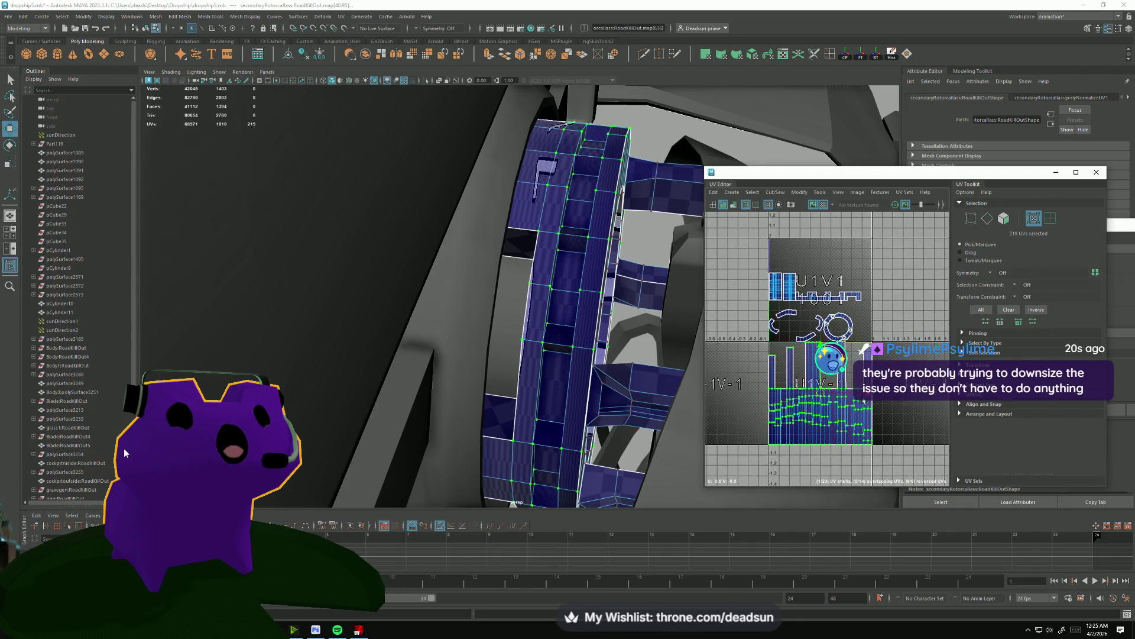
{"action": "left_click_drag", "start_coordinate": [820, 392], "coordinate": [1131, 384]}
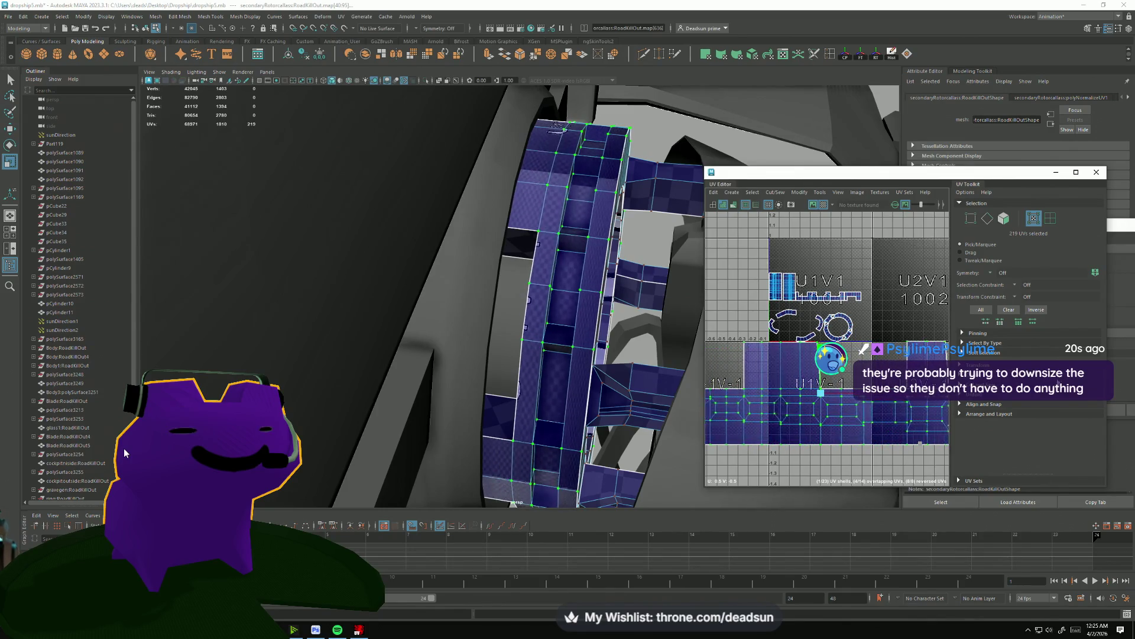
{"action": "key", "text": "f"}
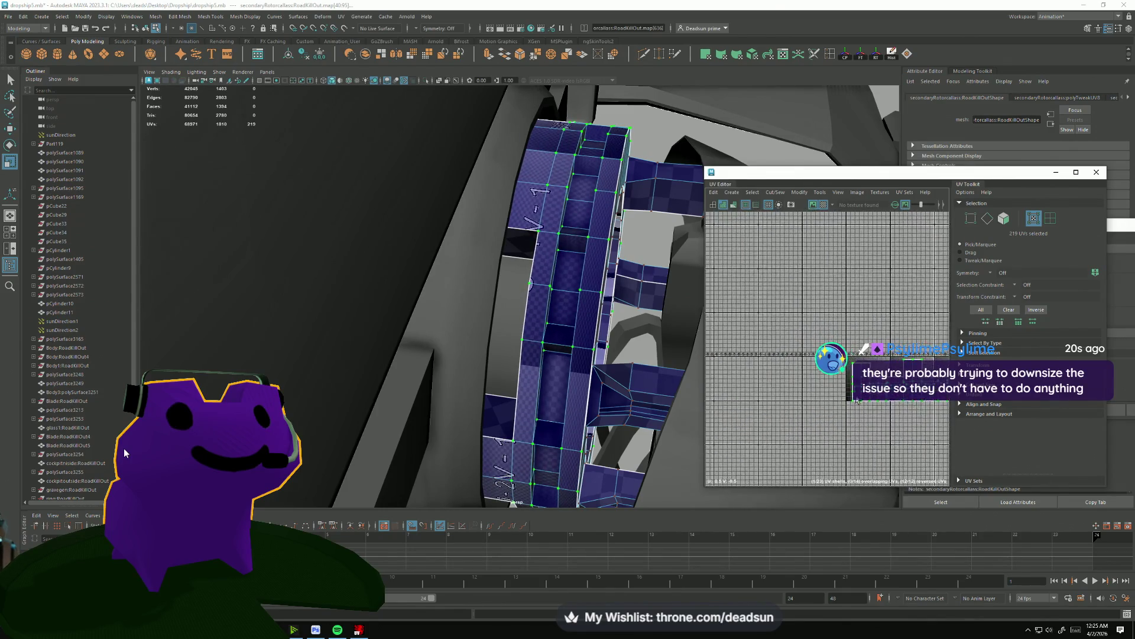
{"action": "scroll", "scroll_direction": "down", "scroll_amount": 3}
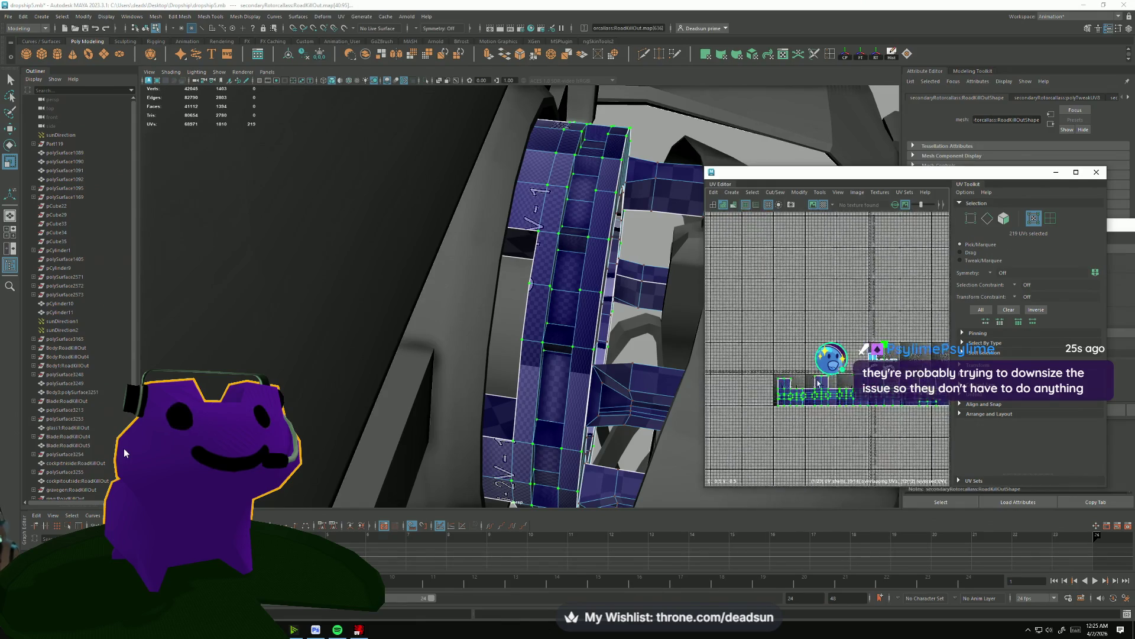
Unfold the selected collar UVs to reduce stretching.
{"action": "left_click", "coordinate": [801, 194]}
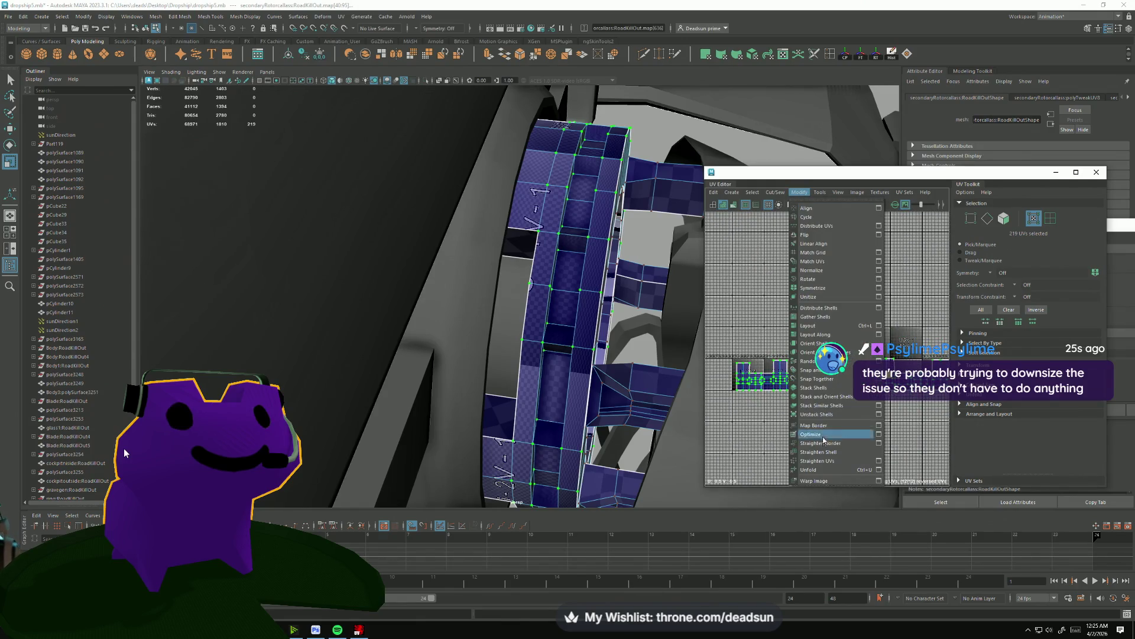
{"action": "left_click", "coordinate": [825, 470]}
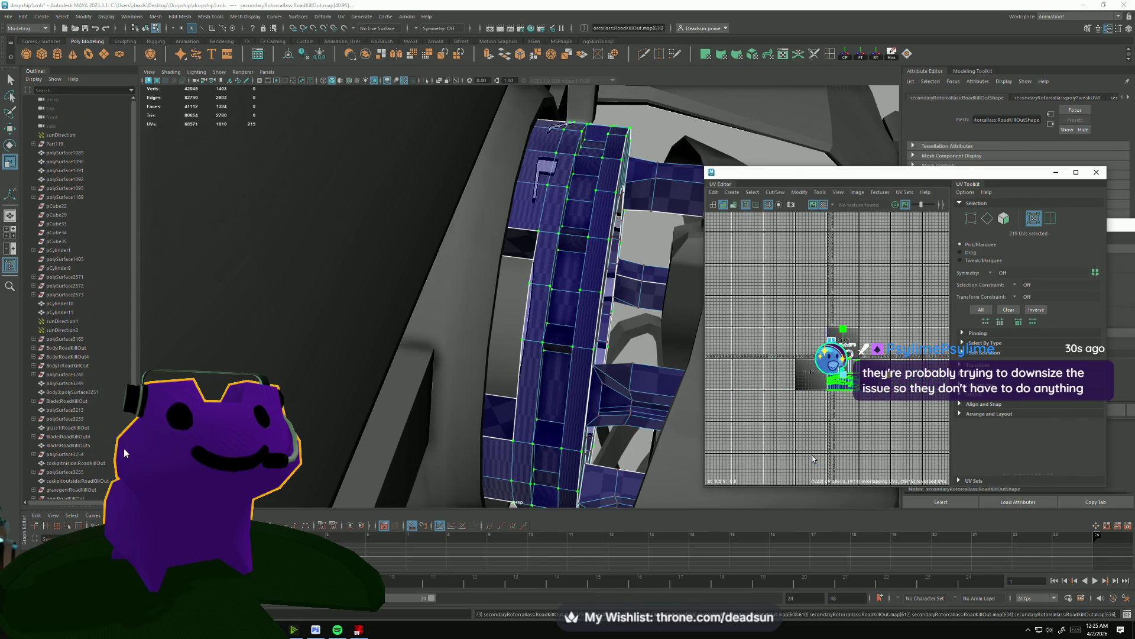
{"action": "scroll", "scroll_direction": "up", "scroll_amount": 3}
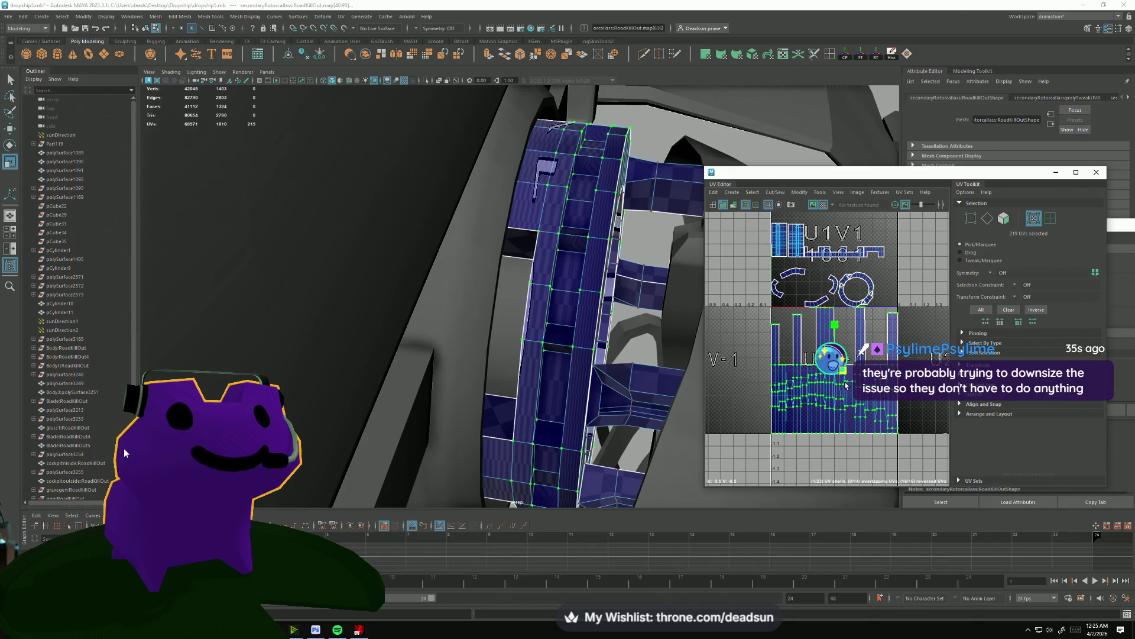
{"action": "scroll", "scroll_direction": "up", "scroll_amount": 3}
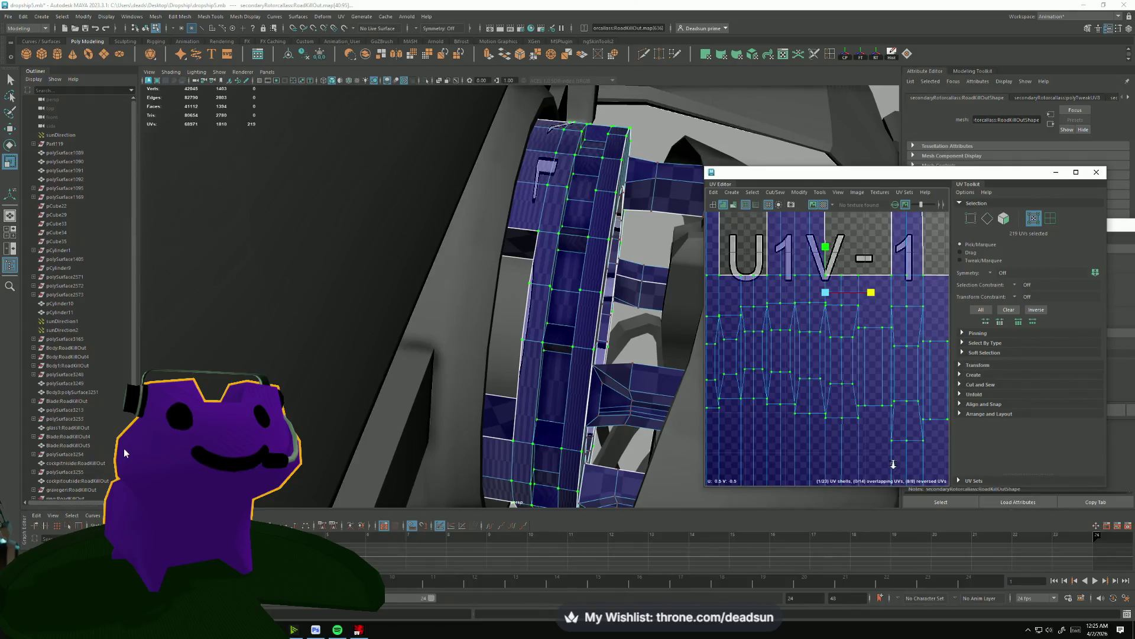
{"action": "scroll", "scroll_direction": "down", "scroll_amount": 3}
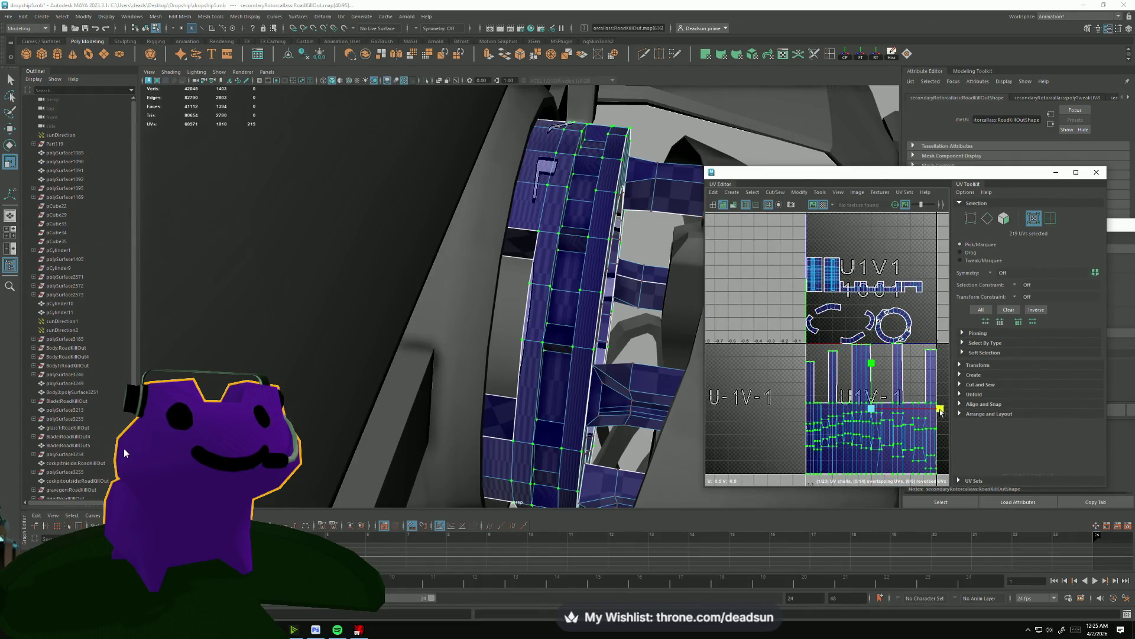
Restore the ring's 219-UV selection, switch to object selection and open the File menu.
{"action": "left_click", "coordinate": [769, 402]}
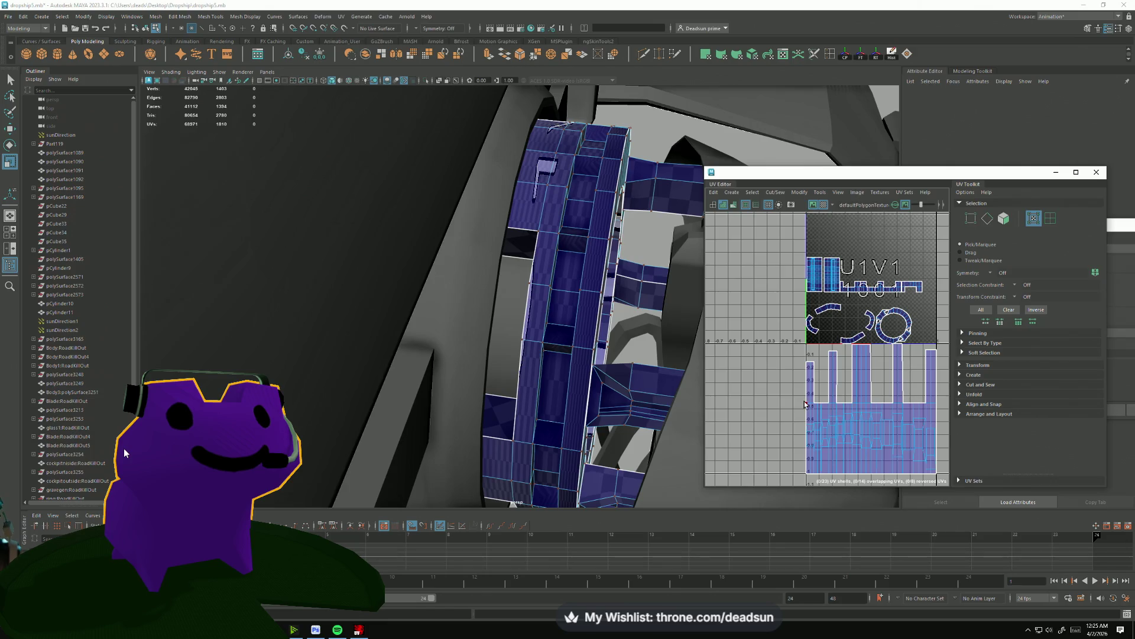
{"action": "key", "text": "ctrl+z"}
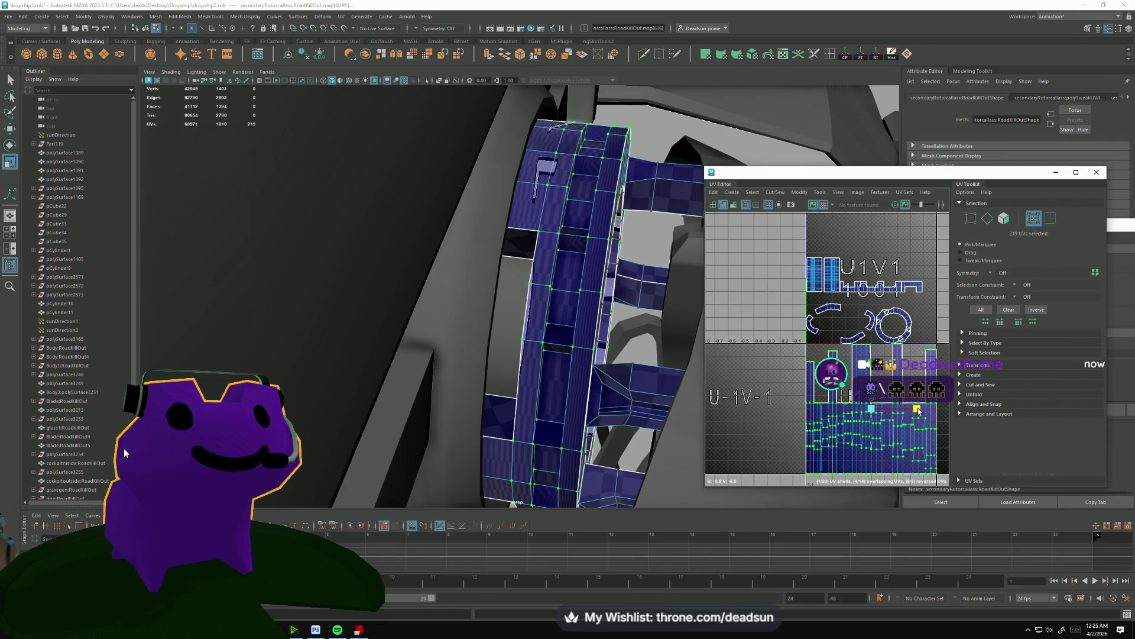
{"action": "left_click_drag", "start_coordinate": [560, 343], "coordinate": [585, 349]}
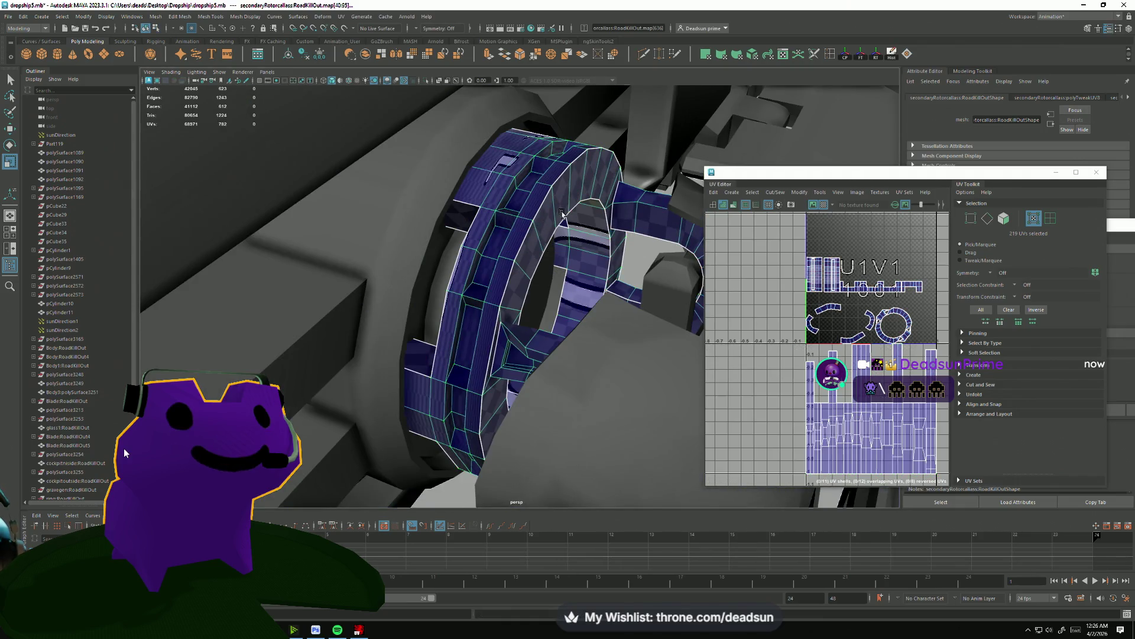
{"action": "key", "text": "F8"}
{"action": "key", "text": "F8"}
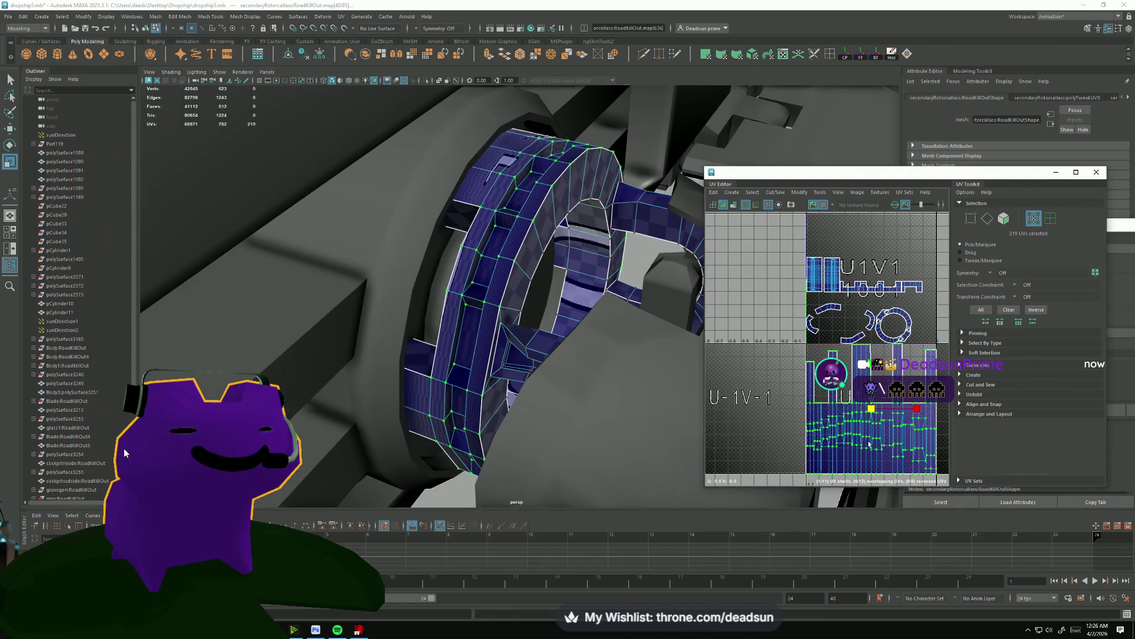
{"action": "scroll", "scroll_direction": "down", "scroll_amount": 3}
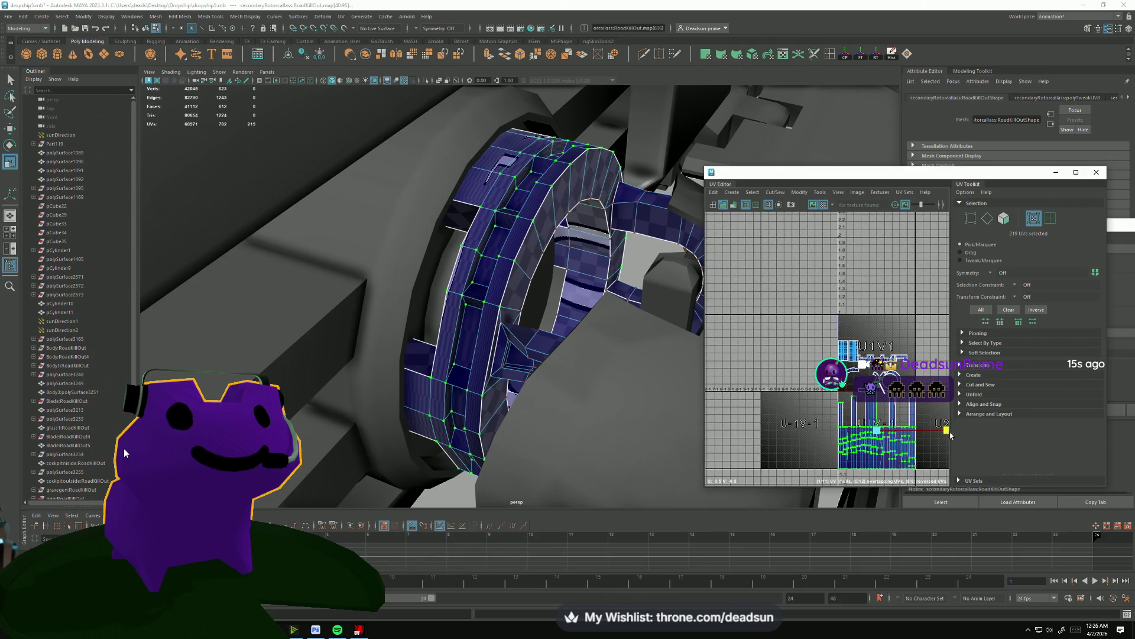
{"action": "left_click_drag", "start_coordinate": [852, 426], "coordinate": [855, 455]}
{"action": "left_click", "coordinate": [8, 16]}
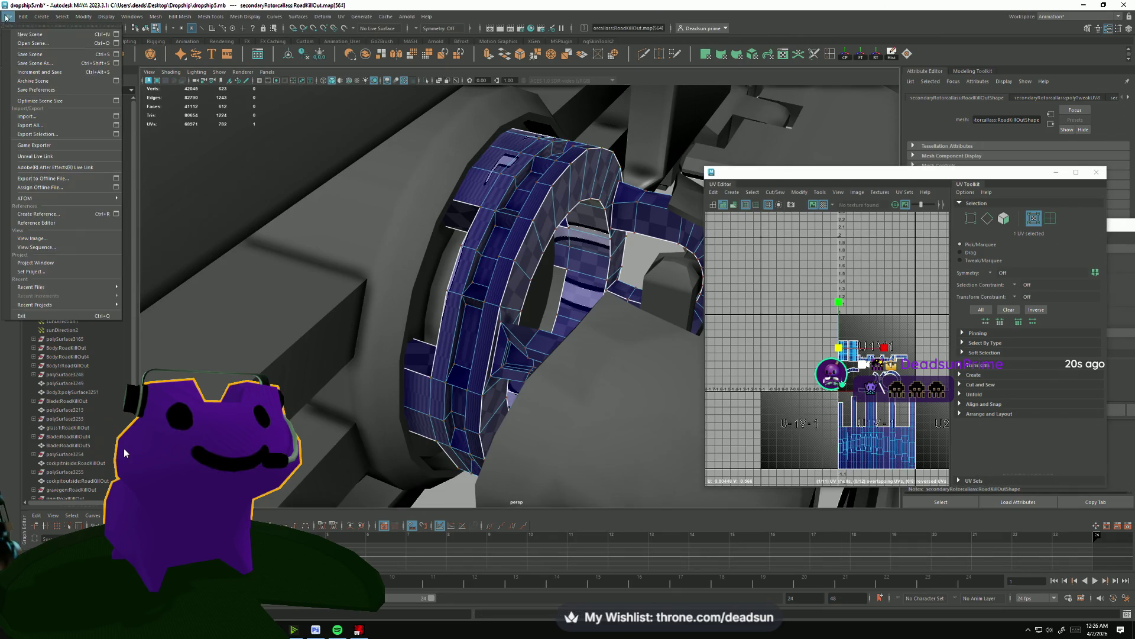
Save the dropship scene, close the UV Editor and return to Object Mode.
{"action": "left_click", "coordinate": [36, 47]}
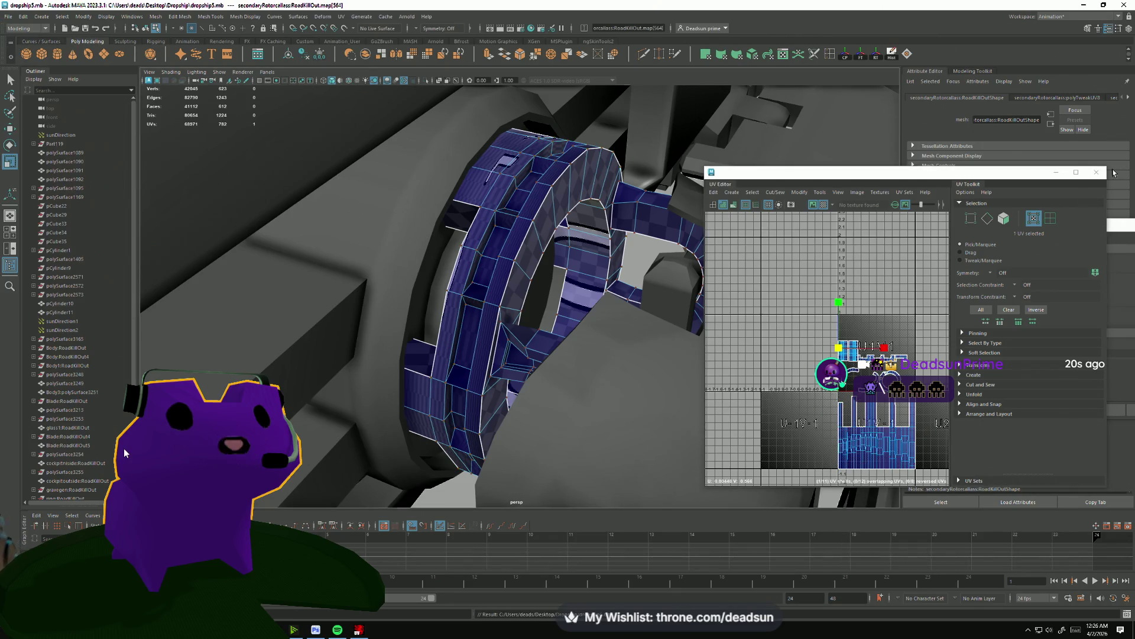
{"action": "left_click", "coordinate": [1097, 172]}
{"action": "left_click_drag", "start_coordinate": [414, 296], "coordinate": [516, 300]}
{"action": "left_click_drag", "start_coordinate": [516, 301], "coordinate": [554, 283]}
{"action": "left_click_drag", "start_coordinate": [554, 283], "coordinate": [798, 52]}
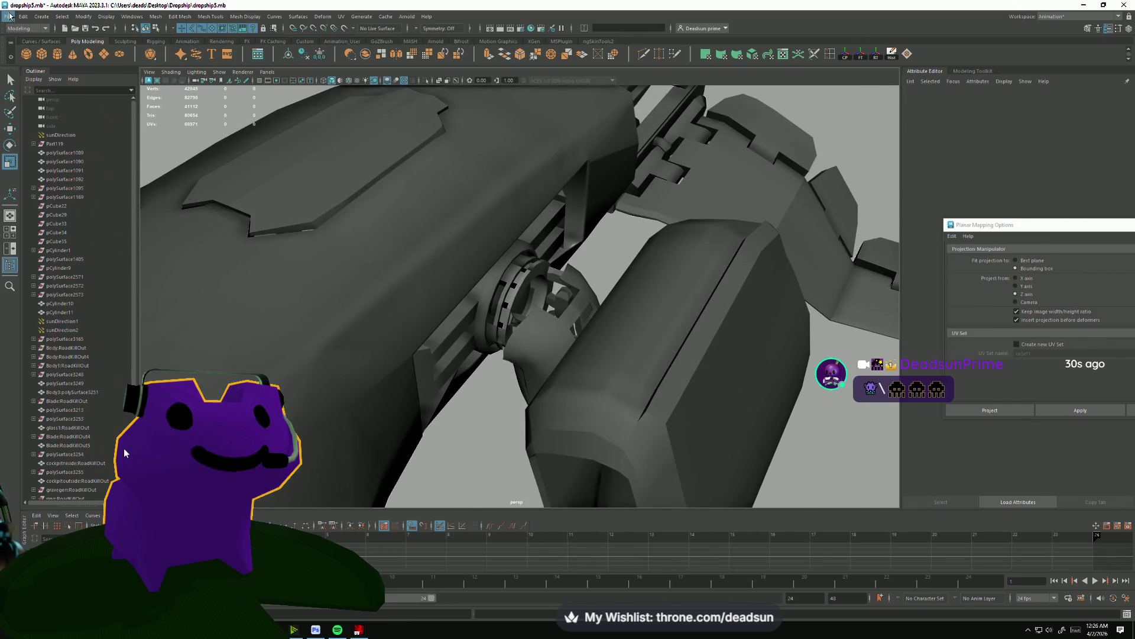
Close the dropship5 Maya window and search Windows for 'dropboxs'.
{"action": "left_click", "coordinate": [9, 16]}
{"action": "left_click", "coordinate": [35, 55]}
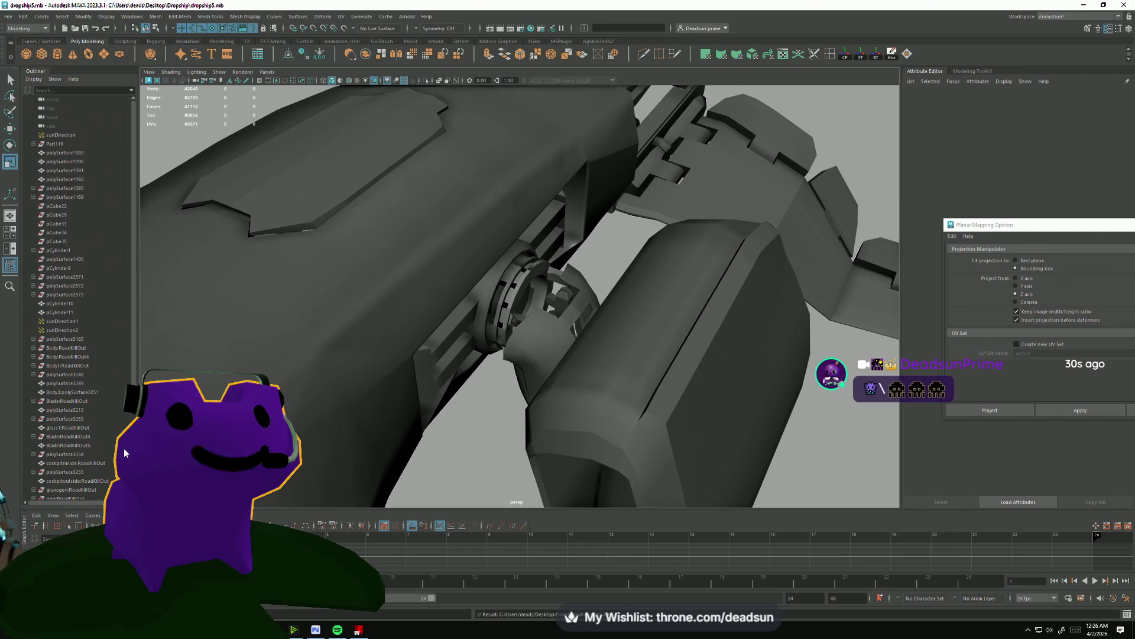
{"action": "left_click", "coordinate": [1125, 7]}
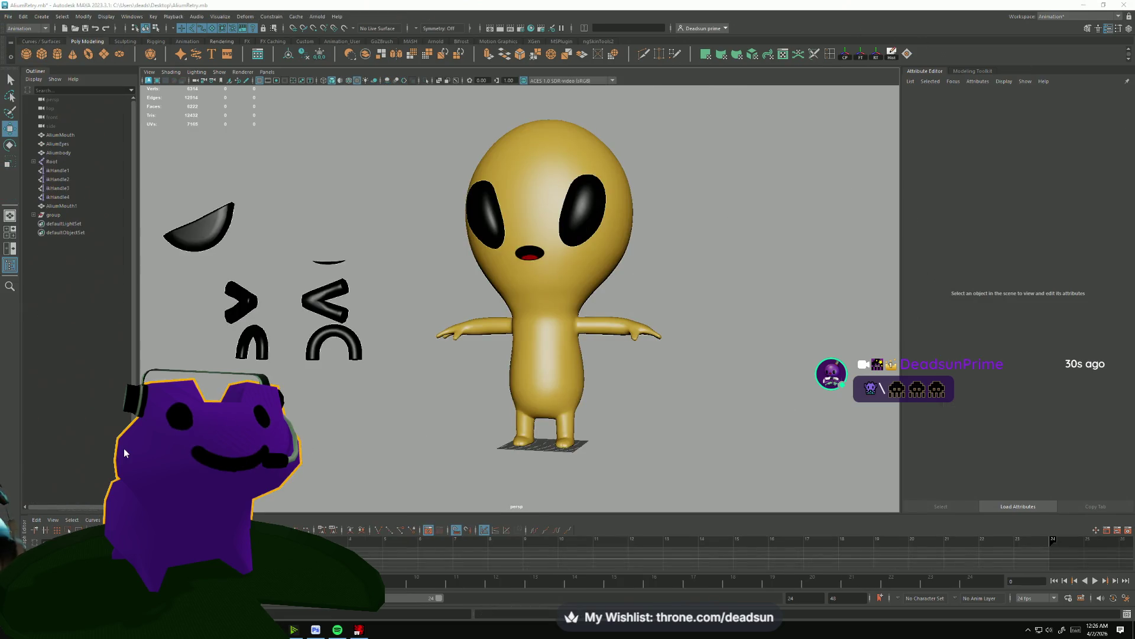
{"action": "key", "text": "super"}
{"action": "type", "text": "dropbox"}
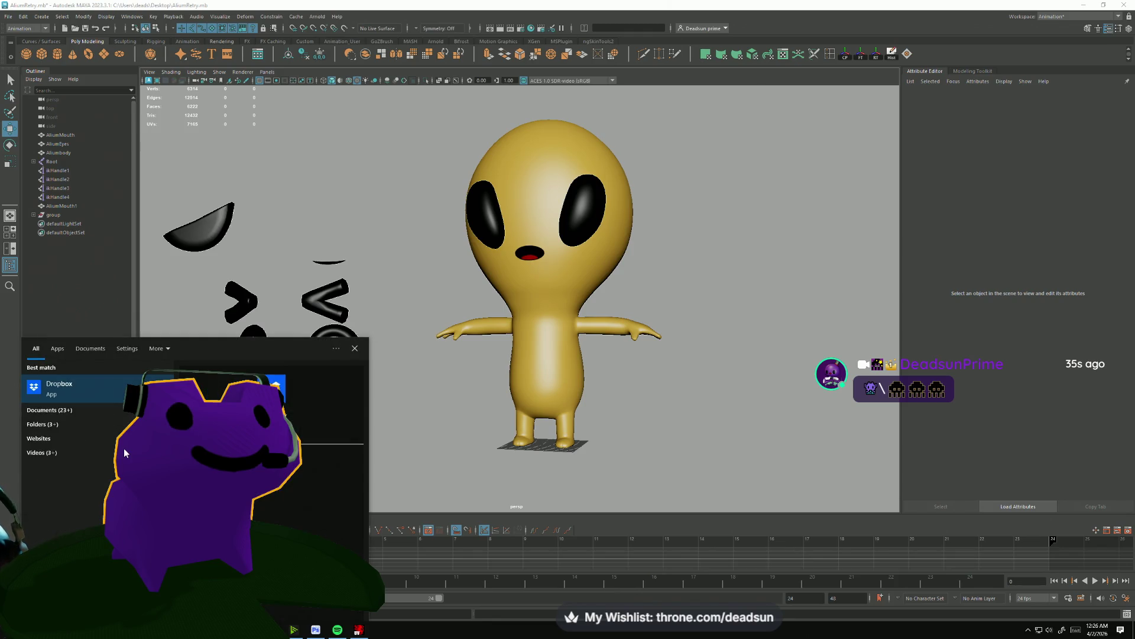
{"action": "type", "text": "s"}
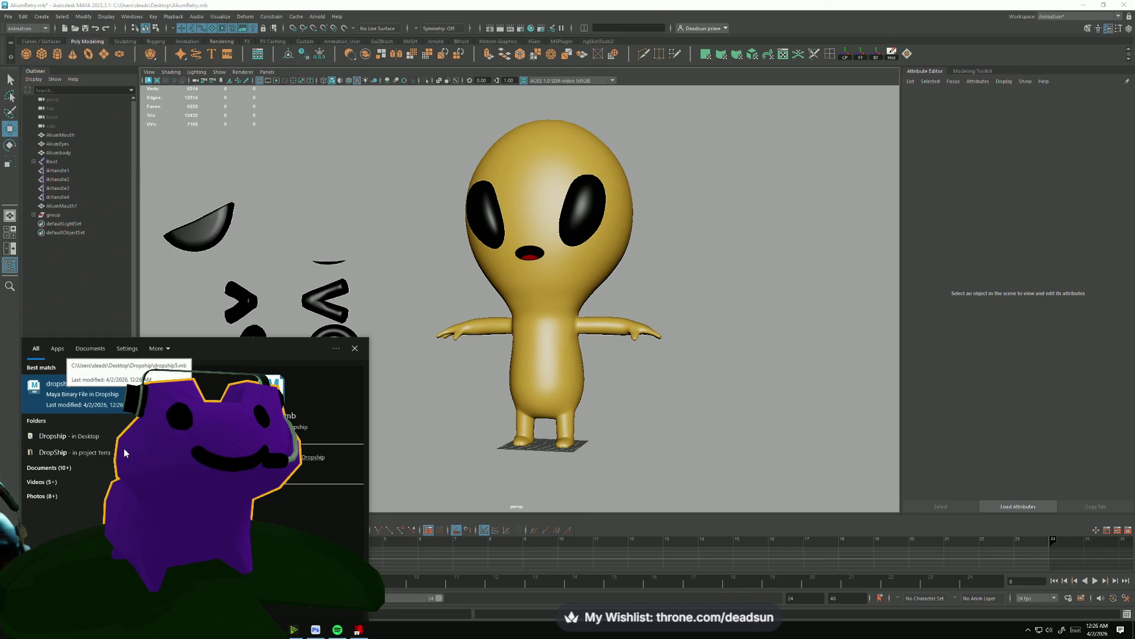
Open the matching dropship5.mb file from the search results.
{"action": "key", "text": "Escape"}
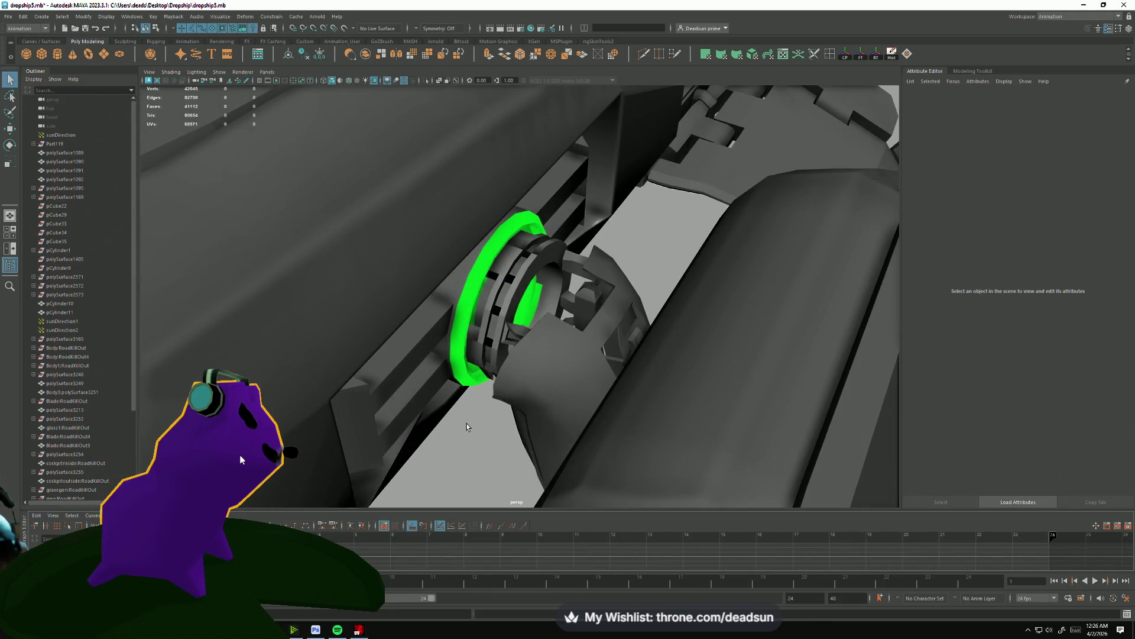
Assign a new lambert material to the green ring polySurface2650.
{"action": "scroll", "scroll_direction": "up", "scroll_amount": 3}
{"action": "scroll", "scroll_direction": "down", "scroll_amount": 3}
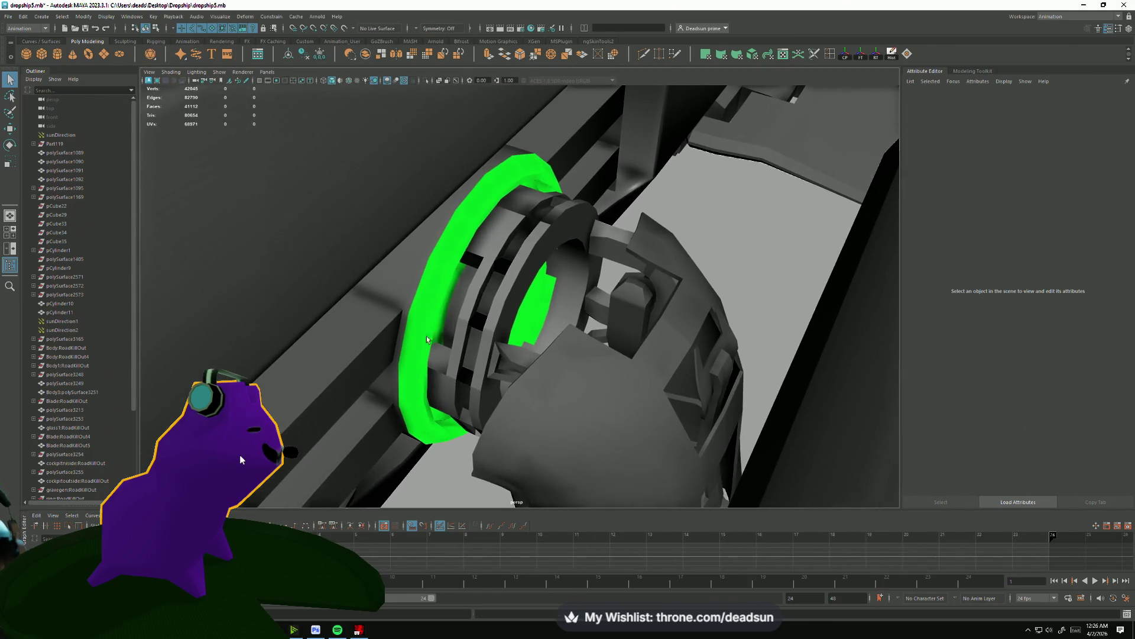
{"action": "left_click", "coordinate": [413, 324]}
{"action": "left_click_drag", "start_coordinate": [412, 324], "coordinate": [457, 361]}
{"action": "left_click_drag", "start_coordinate": [442, 273], "coordinate": [511, 514]}
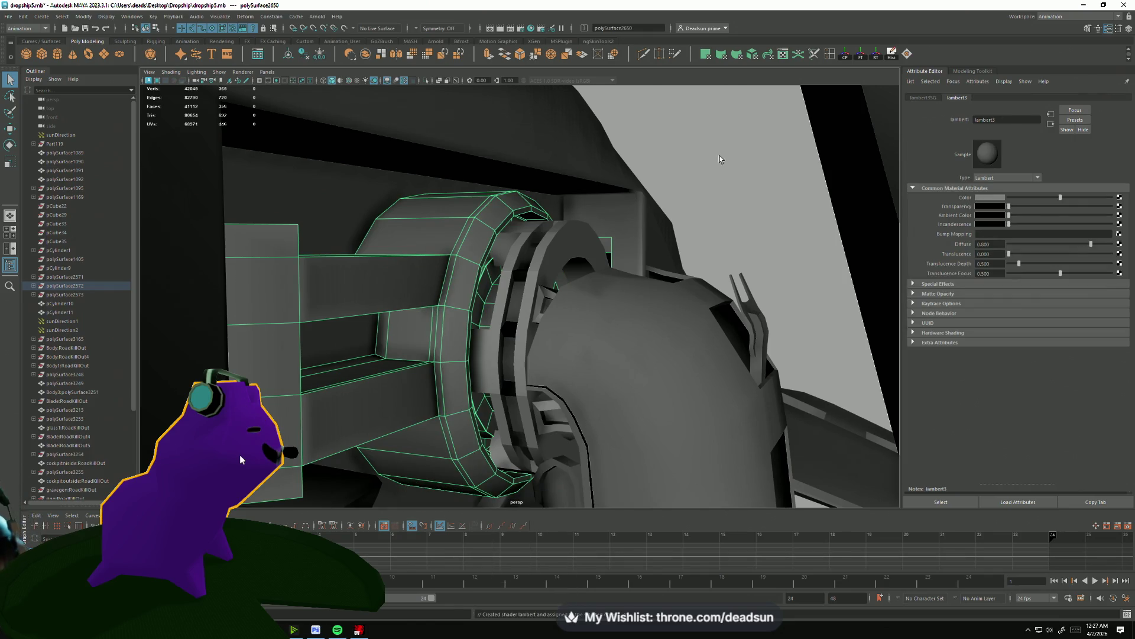
Open the rotor collar in the UV Editor from the Modeling menu set and select its lower UV shell.
{"action": "left_click", "coordinate": [641, 286]}
{"action": "key", "text": "f"}
{"action": "left_click_drag", "start_coordinate": [641, 286], "coordinate": [535, 348]}
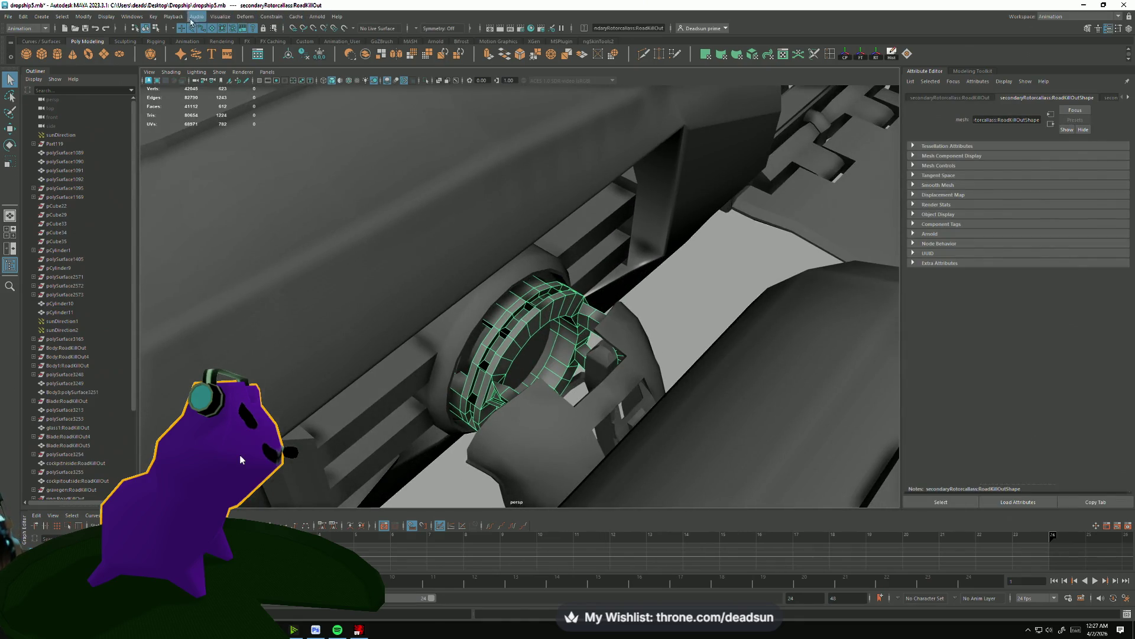
{"action": "left_click", "coordinate": [23, 29]}
{"action": "left_click", "coordinate": [19, 38]}
{"action": "left_click", "coordinate": [342, 17]}
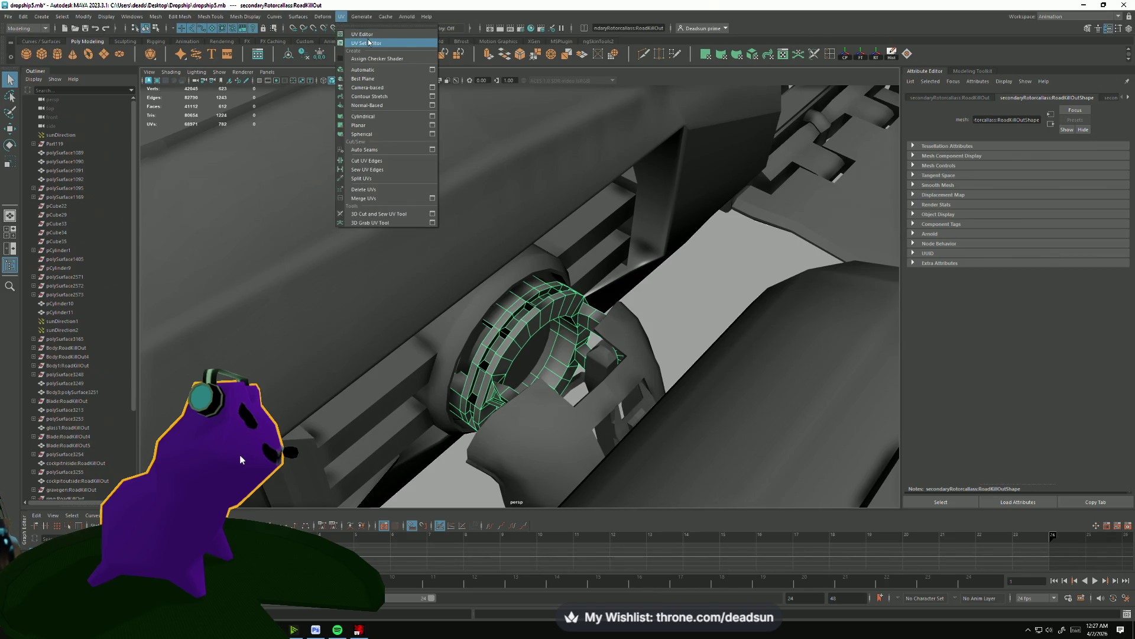
{"action": "left_click", "coordinate": [362, 34]}
{"action": "left_click_drag", "start_coordinate": [532, 385], "coordinate": [615, 414]}
{"action": "left_click_drag", "start_coordinate": [769, 426], "coordinate": [813, 408]}
{"action": "left_click", "coordinate": [850, 423]}
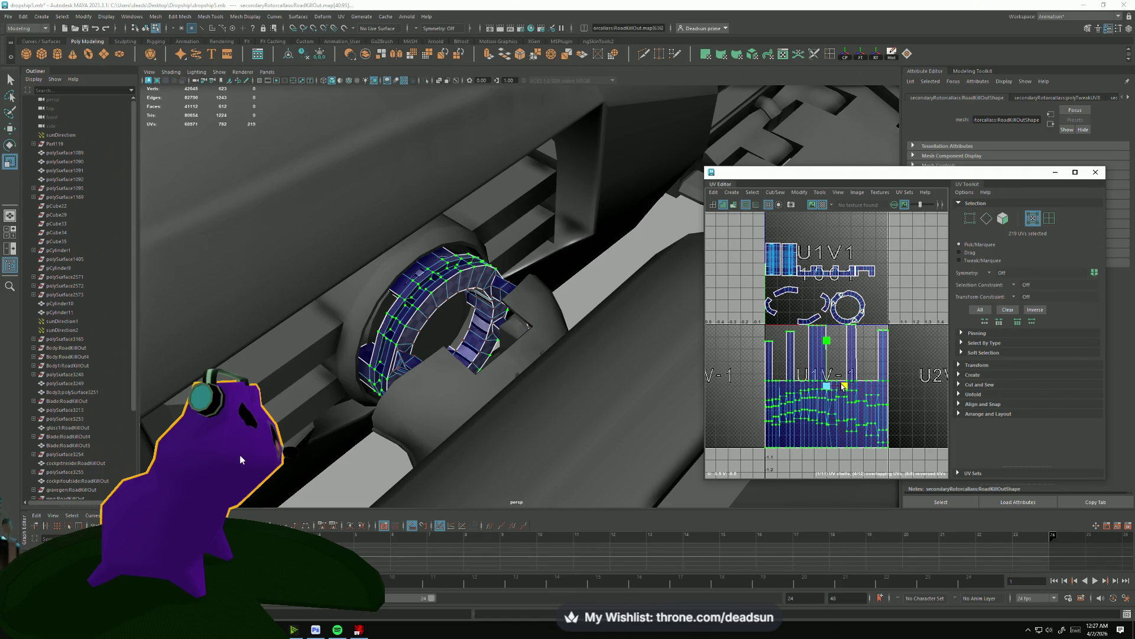
Unfold the ring's selected UV shells.
{"action": "scroll", "scroll_direction": "up", "scroll_amount": 3}
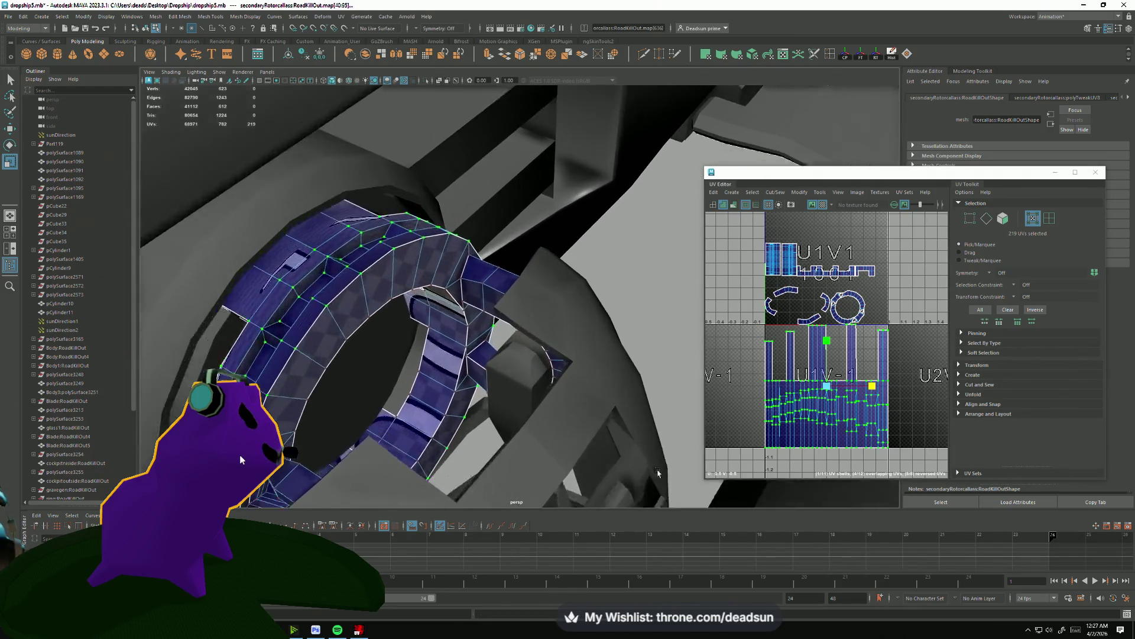
{"action": "left_click_drag", "start_coordinate": [421, 397], "coordinate": [568, 414]}
{"action": "left_click", "coordinate": [799, 192]}
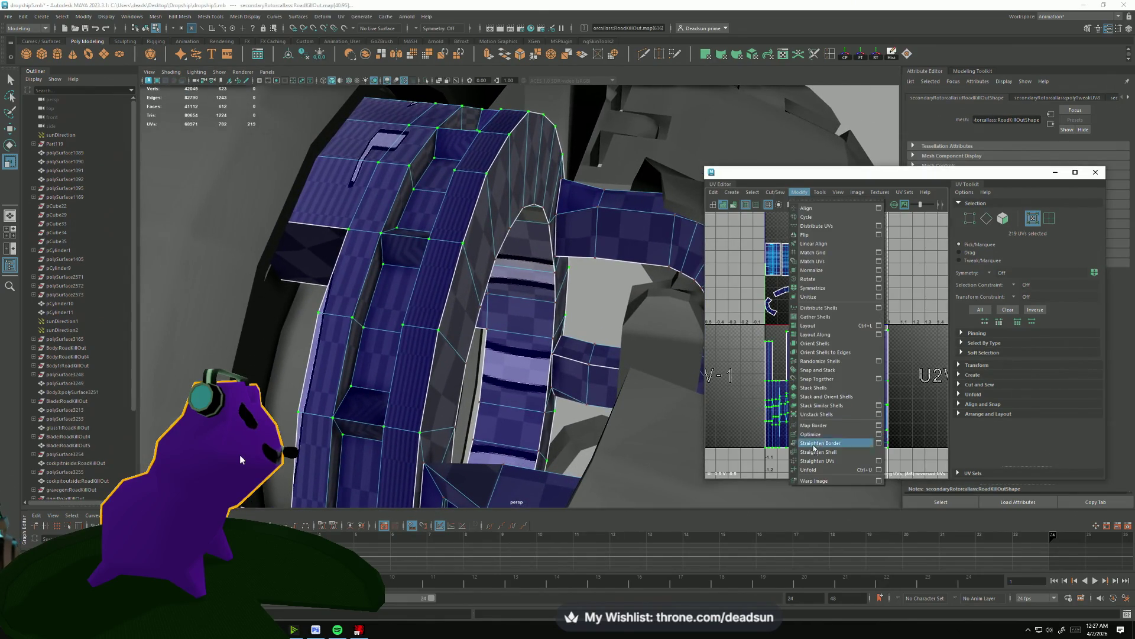
{"action": "left_click", "coordinate": [819, 470]}
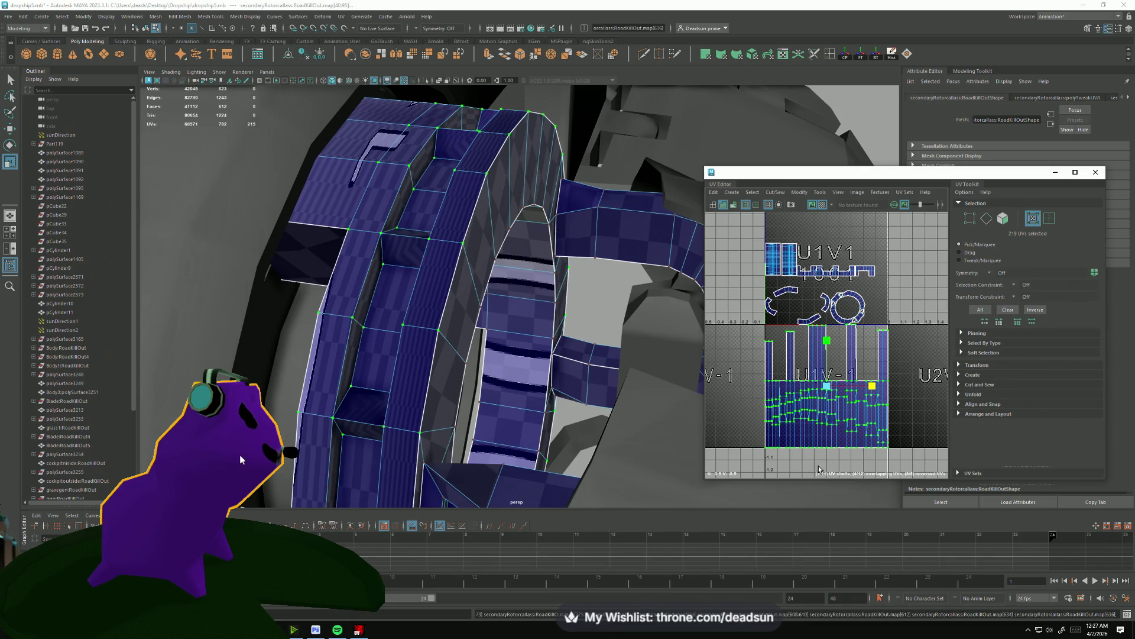
Zoom around the unfolded UV layout, then deselect the ring.
{"action": "scroll", "scroll_direction": "up", "scroll_amount": 3}
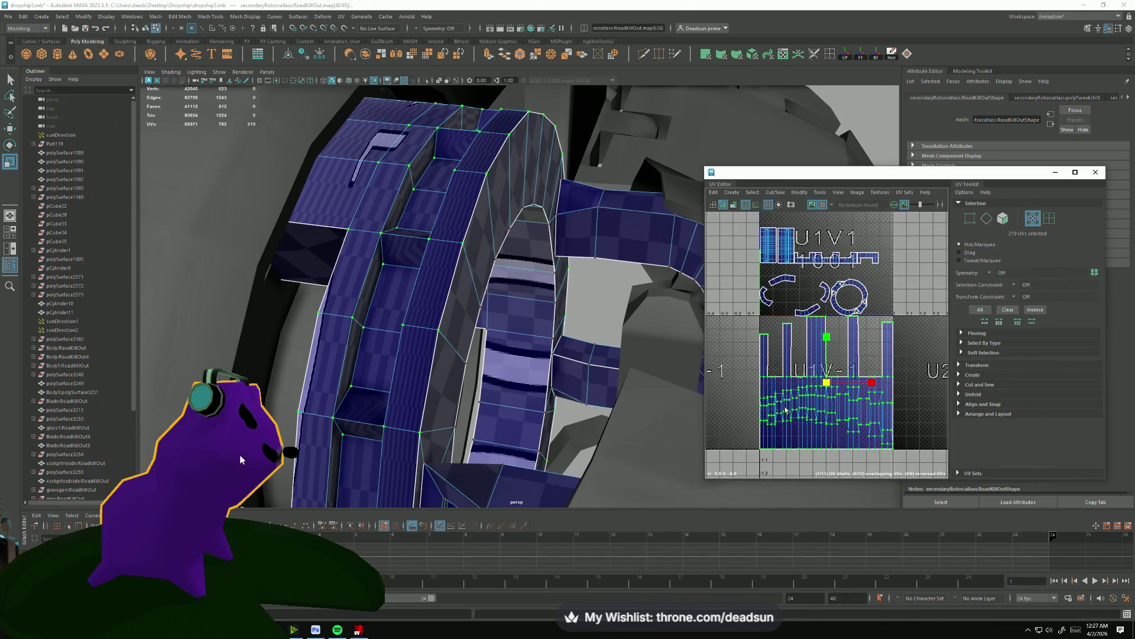
{"action": "scroll", "scroll_direction": "up", "scroll_amount": 3}
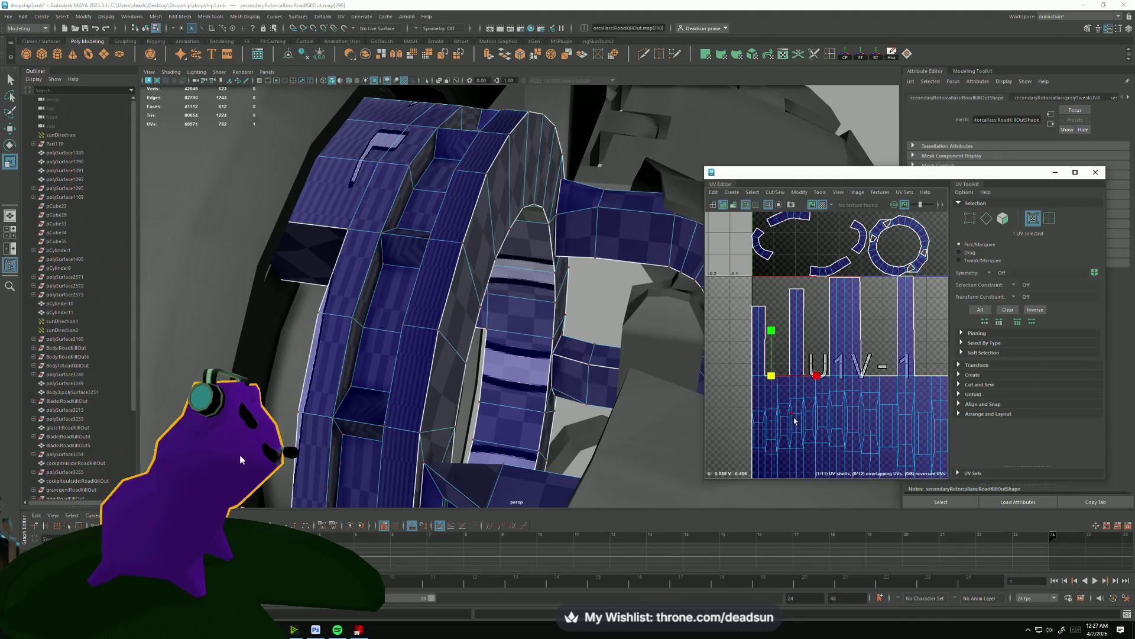
{"action": "scroll", "scroll_direction": "up", "scroll_amount": 3}
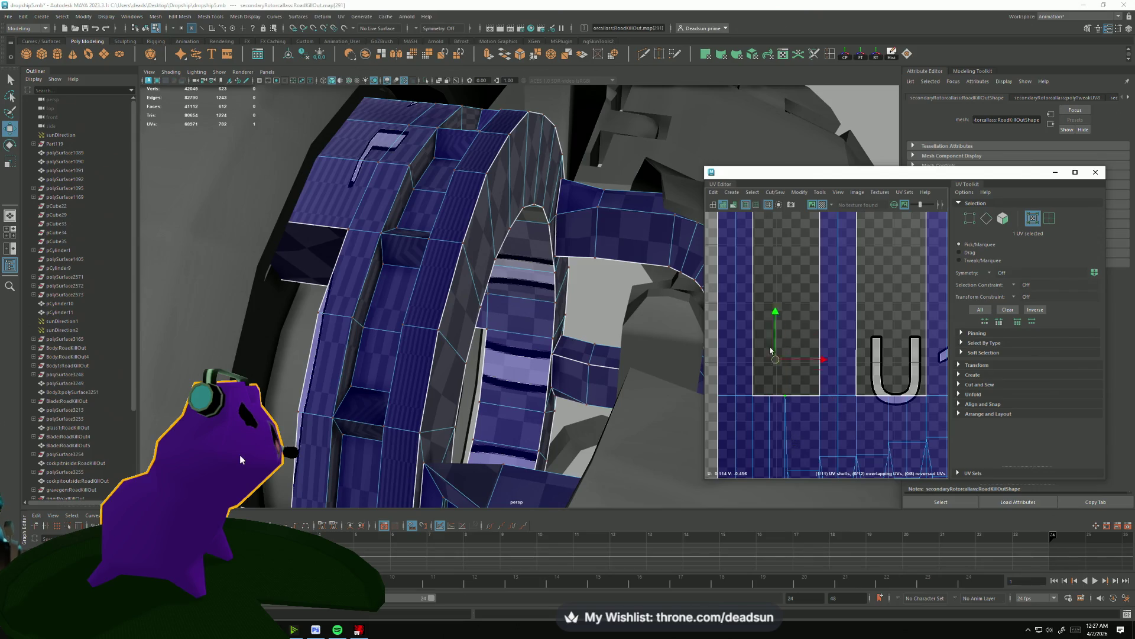
{"action": "scroll", "scroll_direction": "down", "scroll_amount": 3}
{"action": "scroll", "scroll_direction": "down", "scroll_amount": 3}
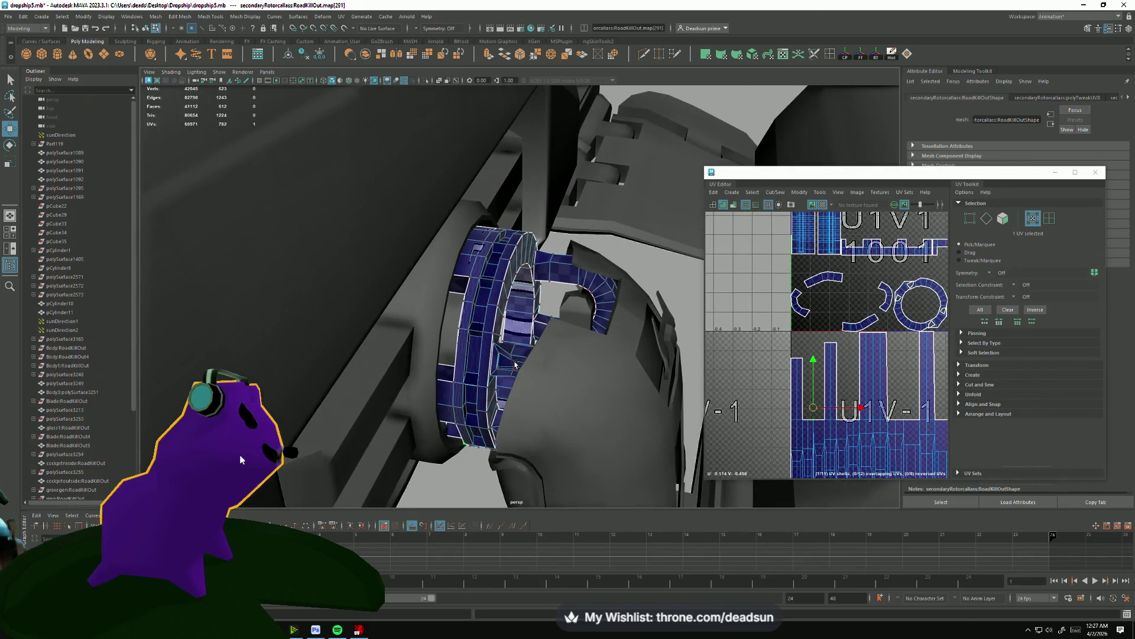
{"action": "left_click", "coordinate": [516, 383]}
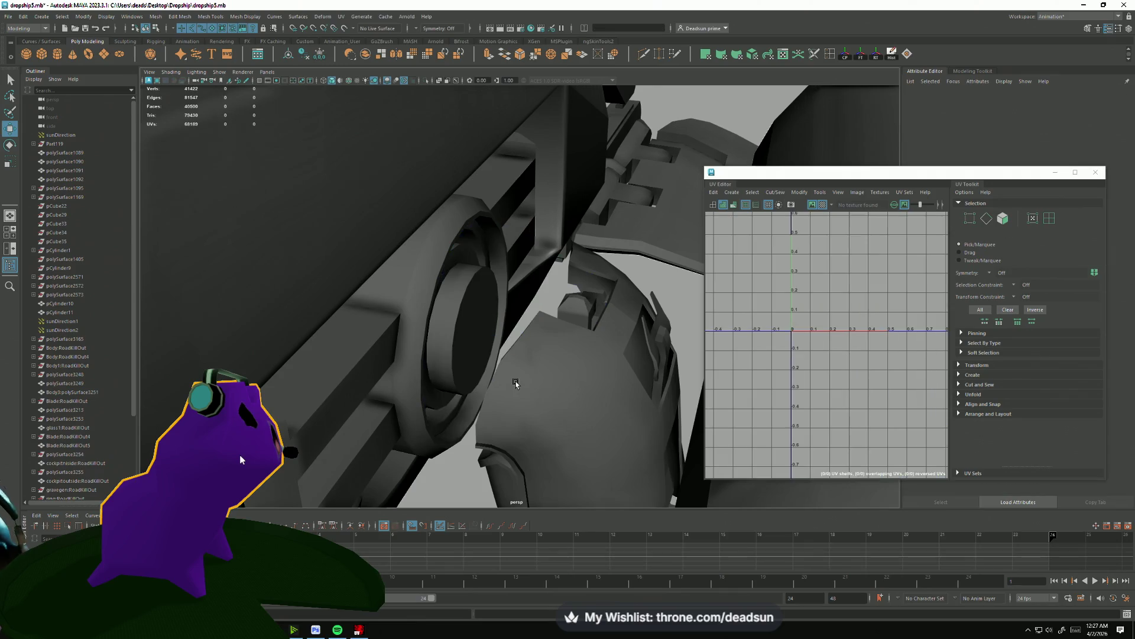
Import secondaryRotorcallass.obj from the Desktop\Dropship folder and select the new ring.
{"action": "left_click_drag", "start_coordinate": [570, 392], "coordinate": [450, 260]}
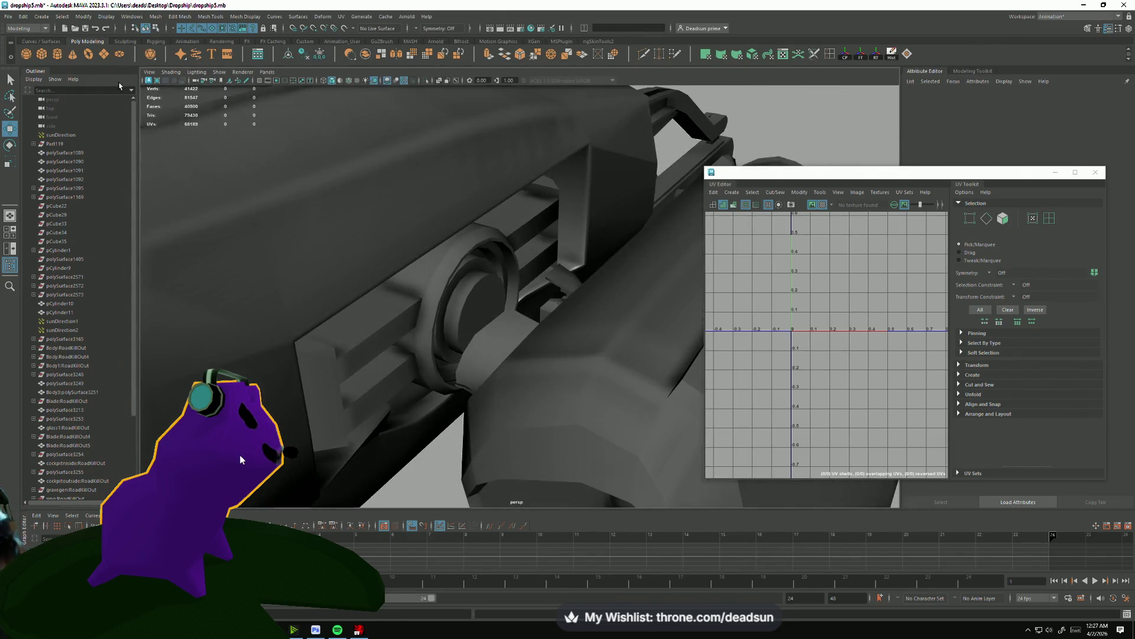
{"action": "left_click", "coordinate": [6, 16]}
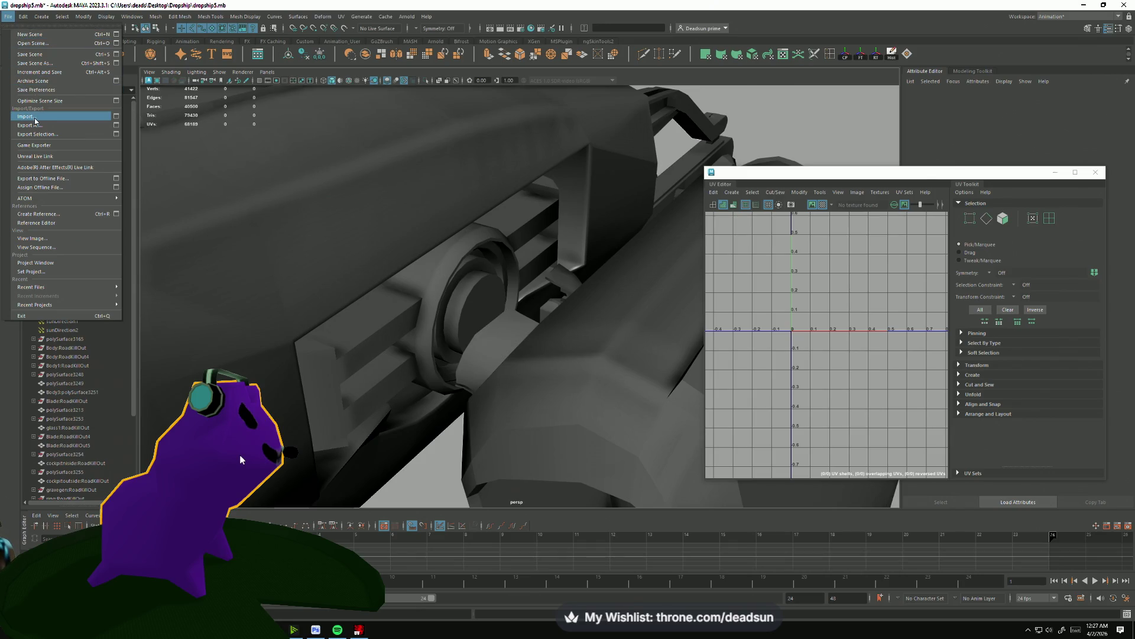
{"action": "left_click", "coordinate": [26, 116]}
{"action": "left_click", "coordinate": [220, 174]}
{"action": "left_click", "coordinate": [283, 260]}
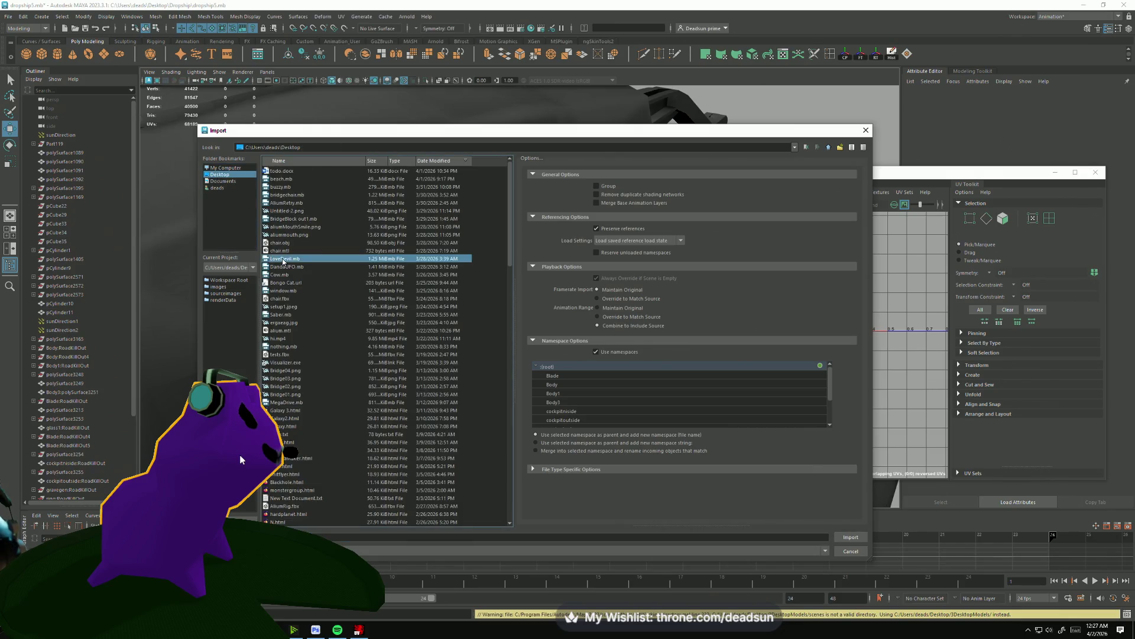
{"action": "type", "text": "dro"}
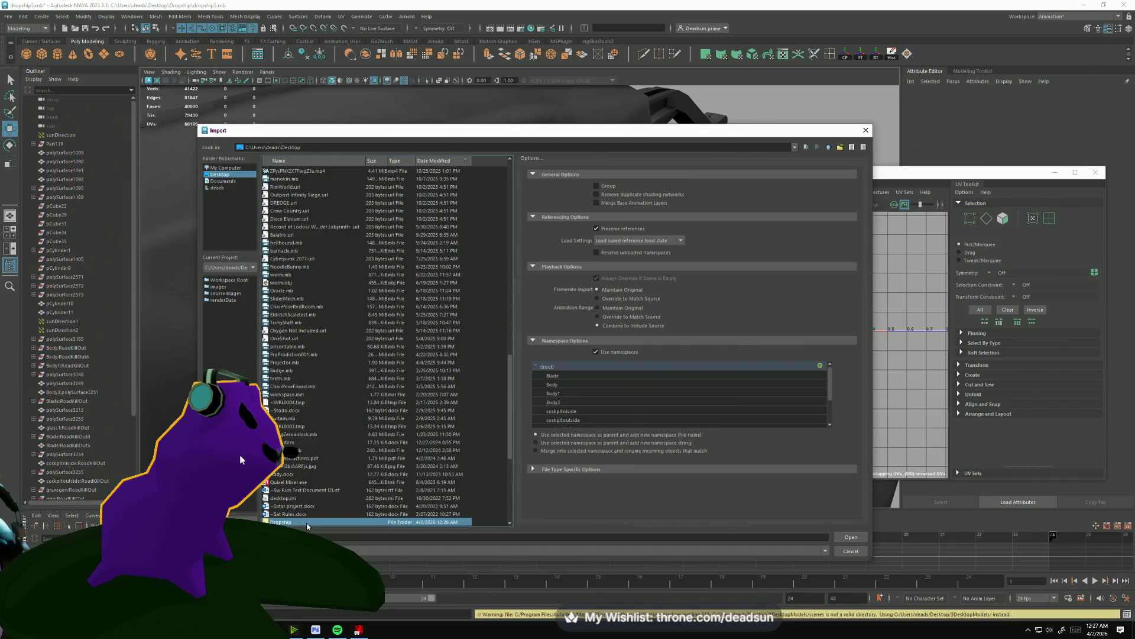
{"action": "double_click", "coordinate": [307, 523]}
{"action": "left_click", "coordinate": [308, 179]}
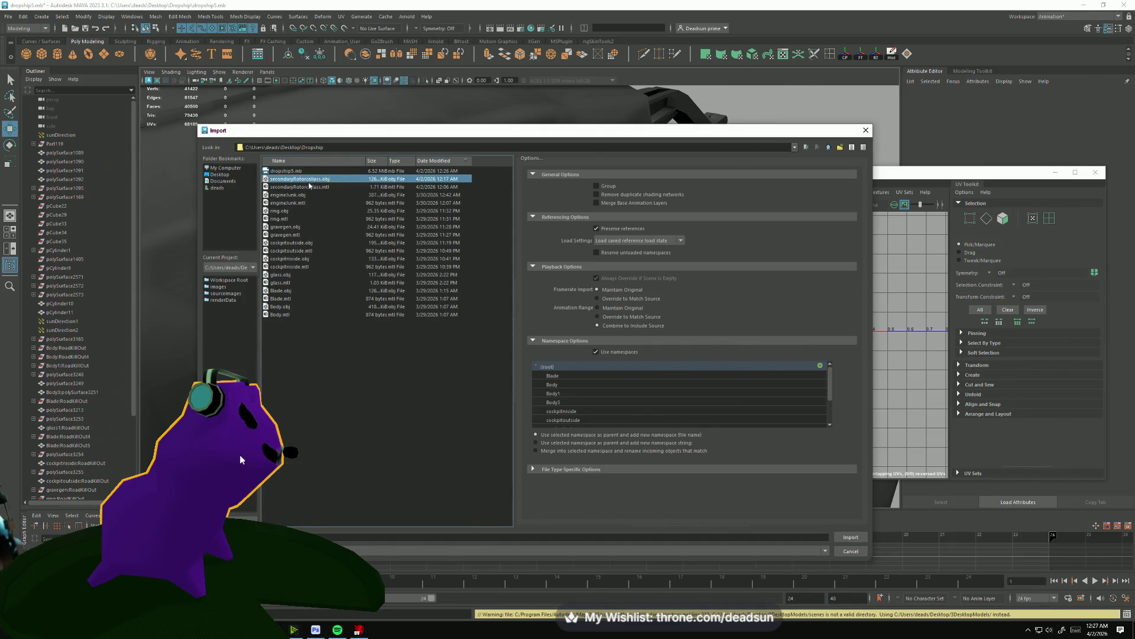
{"action": "left_click", "coordinate": [852, 536]}
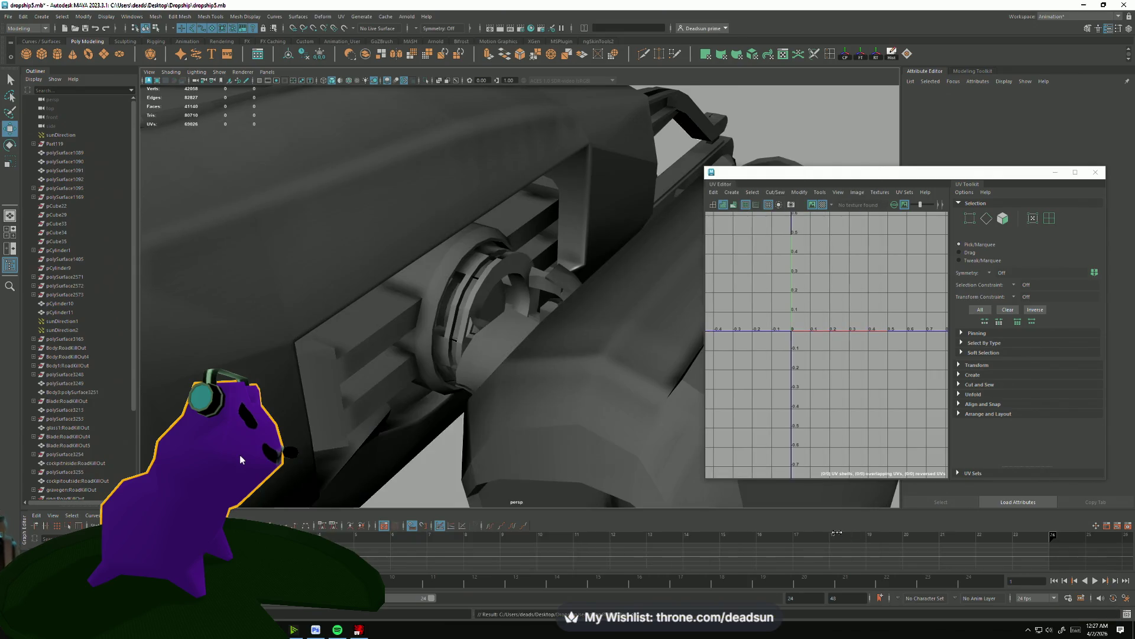
{"action": "left_click", "coordinate": [455, 371]}
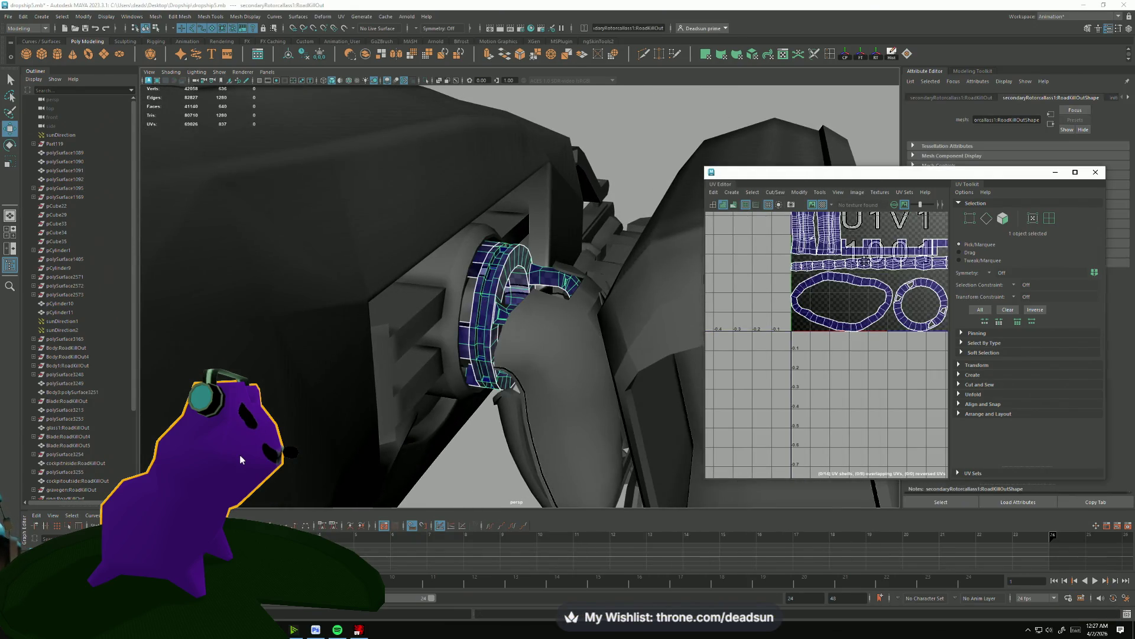
Inspect the hull area, selecting and framing the small ring part polySurface2572.
{"action": "scroll", "scroll_direction": "up", "scroll_amount": 3}
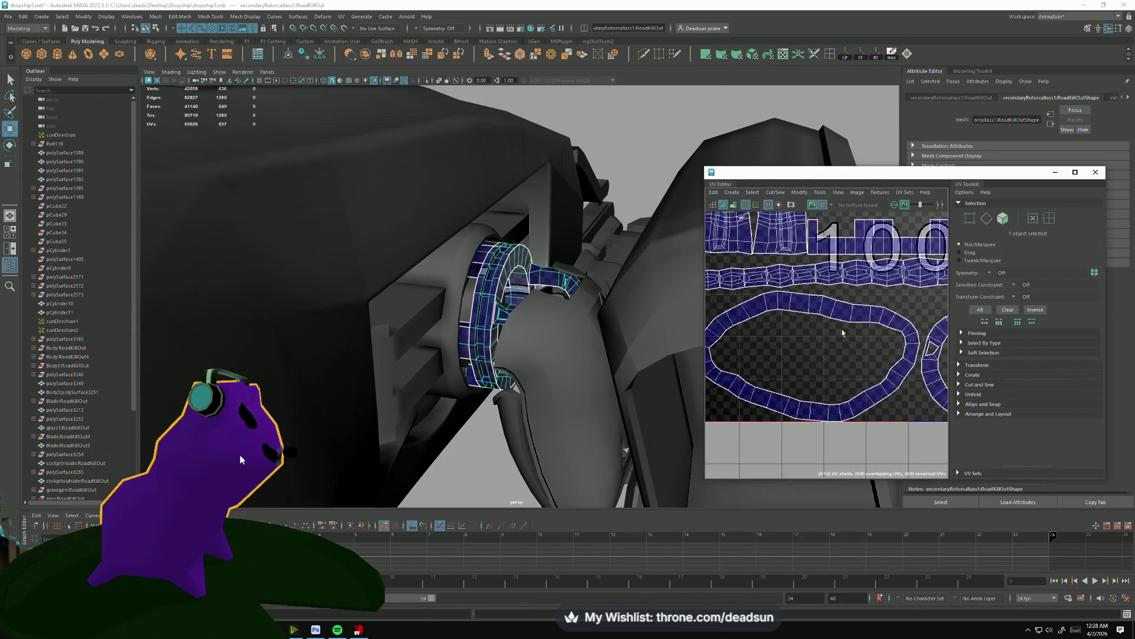
{"action": "left_click_drag", "start_coordinate": [618, 305], "coordinate": [510, 343]}
{"action": "scroll", "scroll_direction": "up", "scroll_amount": 3}
{"action": "left_click", "coordinate": [449, 258]}
{"action": "left_click", "coordinate": [367, 297]}
{"action": "left_click", "coordinate": [510, 343]}
{"action": "left_click", "coordinate": [516, 344]}
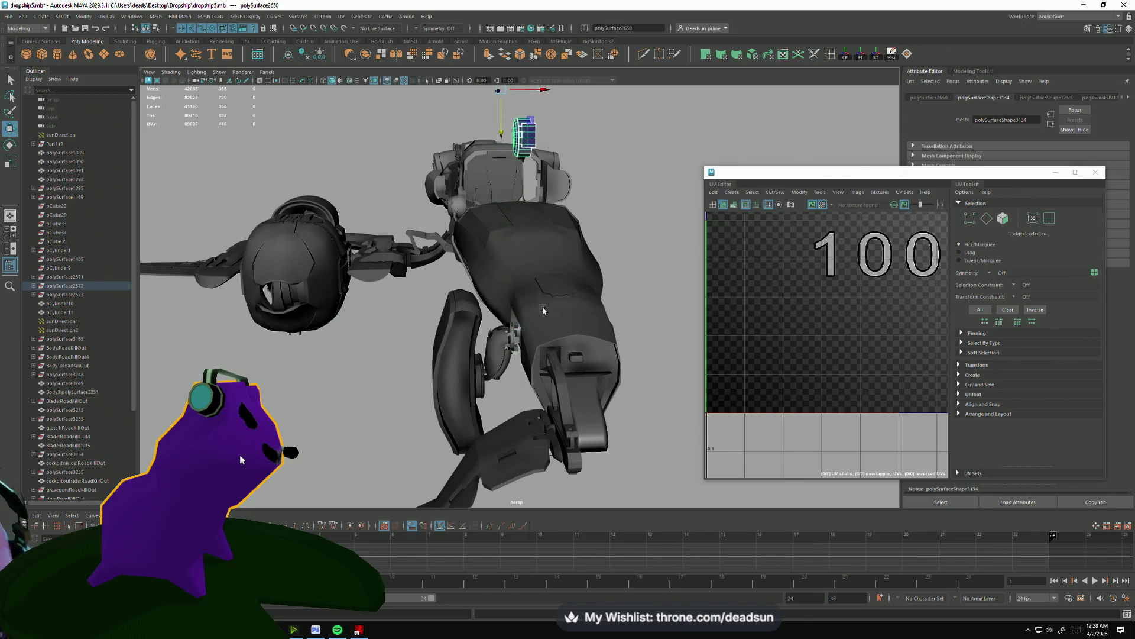
{"action": "key", "text": "f"}
{"action": "left_click_drag", "start_coordinate": [543, 310], "coordinate": [513, 399]}
Select secondaryRotorcallass1, lift it upward out of the hull and frame it.
{"action": "left_click", "coordinate": [513, 378]}
{"action": "left_click_drag", "start_coordinate": [473, 331], "coordinate": [435, 36]}
{"action": "left_click_drag", "start_coordinate": [437, 266], "coordinate": [426, 320]}
{"action": "key", "text": "f"}
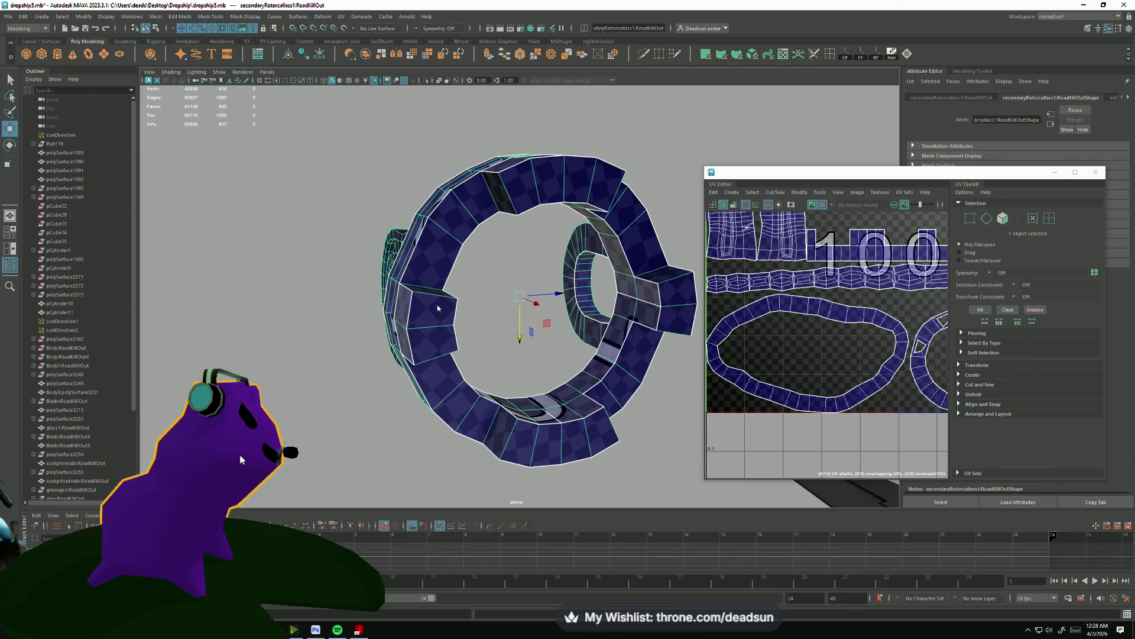
Select nine tab and rim faces around the rotor ring and delete them.
{"action": "left_click_drag", "start_coordinate": [435, 343], "coordinate": [436, 378]}
{"action": "left_click", "coordinate": [432, 311]}
{"action": "left_click", "coordinate": [456, 338]}
{"action": "left_click", "coordinate": [520, 181]}
{"action": "left_click", "coordinate": [551, 176]}
{"action": "left_click", "coordinate": [580, 175]}
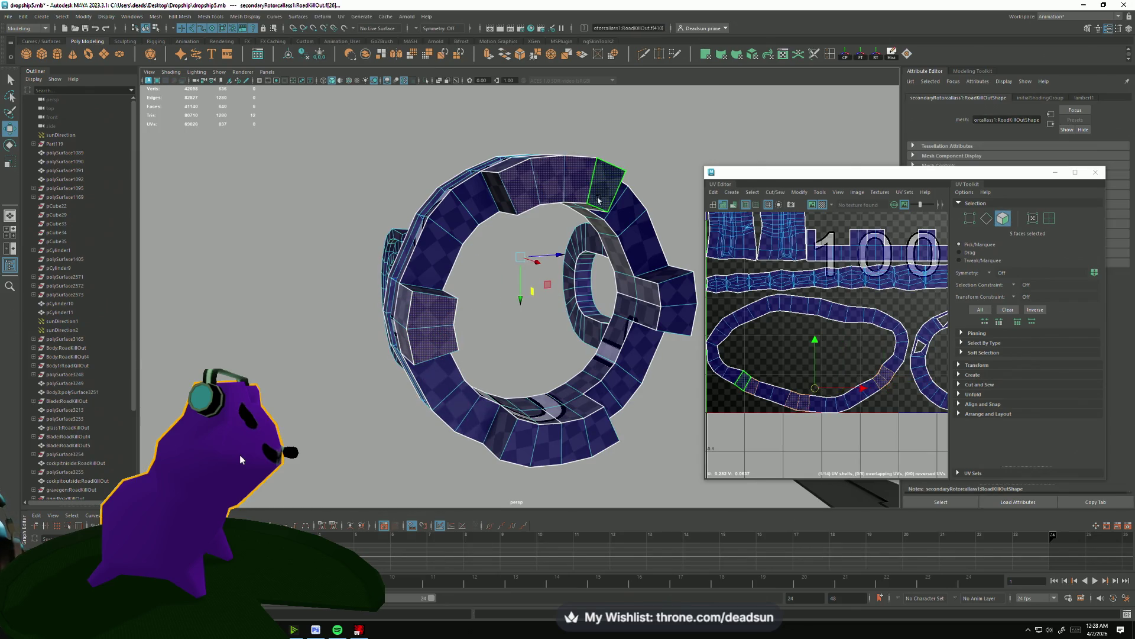
{"action": "left_click", "coordinate": [666, 316]}
{"action": "left_click", "coordinate": [610, 417]}
{"action": "left_click", "coordinate": [577, 441]}
{"action": "left_click", "coordinate": [548, 451]}
{"action": "key", "text": "Delete"}
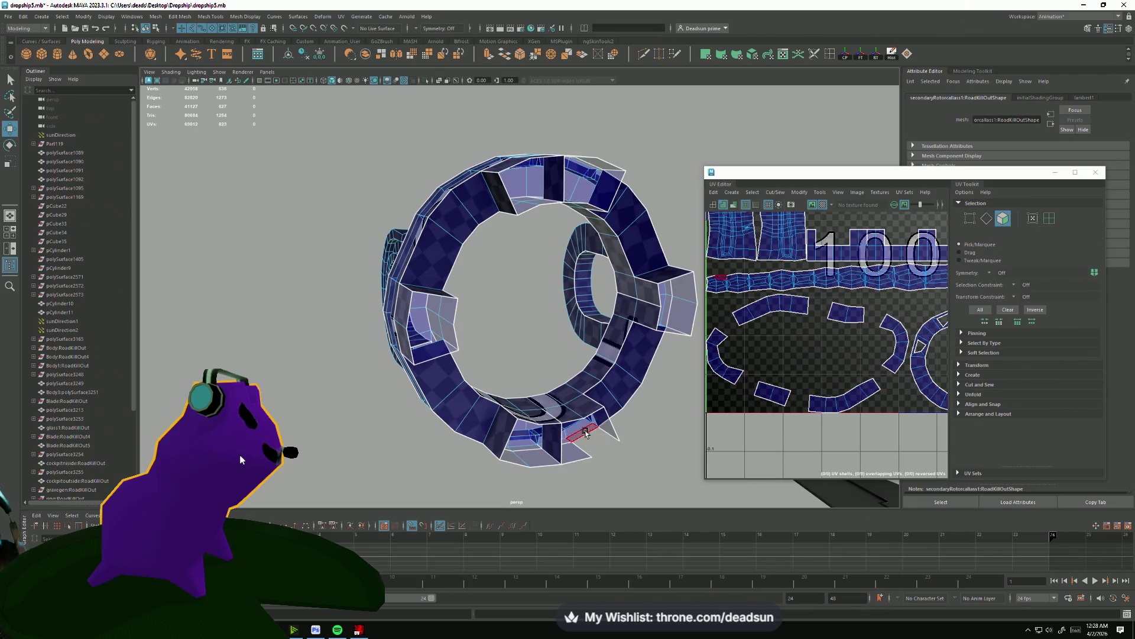
Undo, re-delete the tab faces, then remove a bottom face and another tab face.
{"action": "key", "text": "ctrl+z"}
{"action": "left_click_drag", "start_coordinate": [582, 447], "coordinate": [520, 459]}
{"action": "key", "text": "Delete"}
{"action": "left_click_drag", "start_coordinate": [490, 338], "coordinate": [570, 419]}
{"action": "left_click", "coordinate": [573, 417]}
{"action": "key", "text": "Delete"}
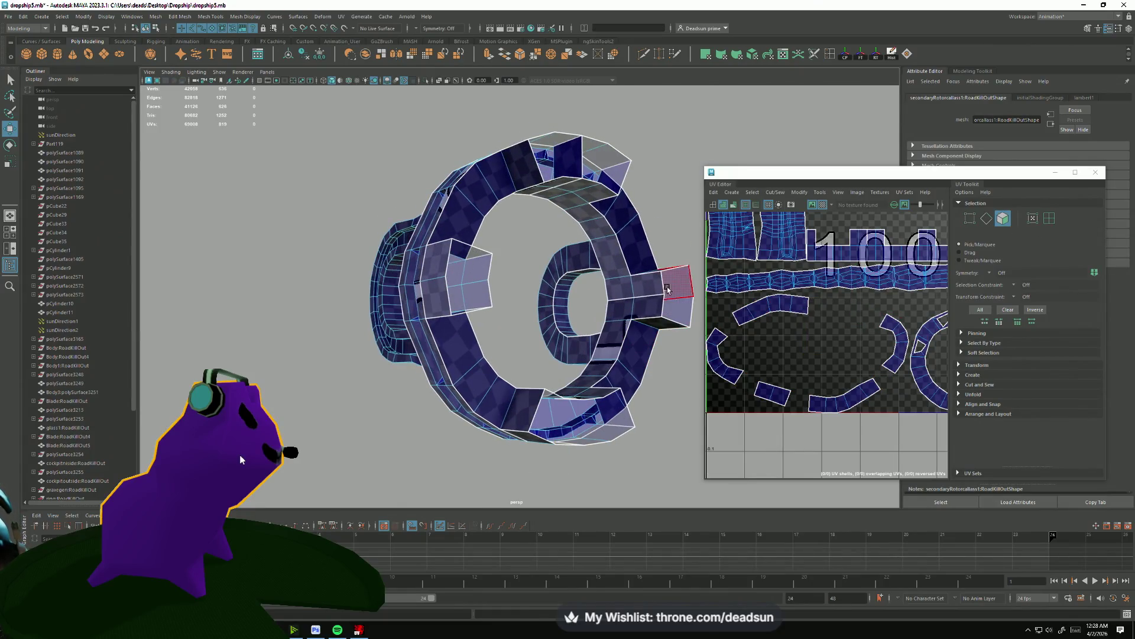
{"action": "left_click", "coordinate": [572, 171]}
{"action": "key", "text": "Delete"}
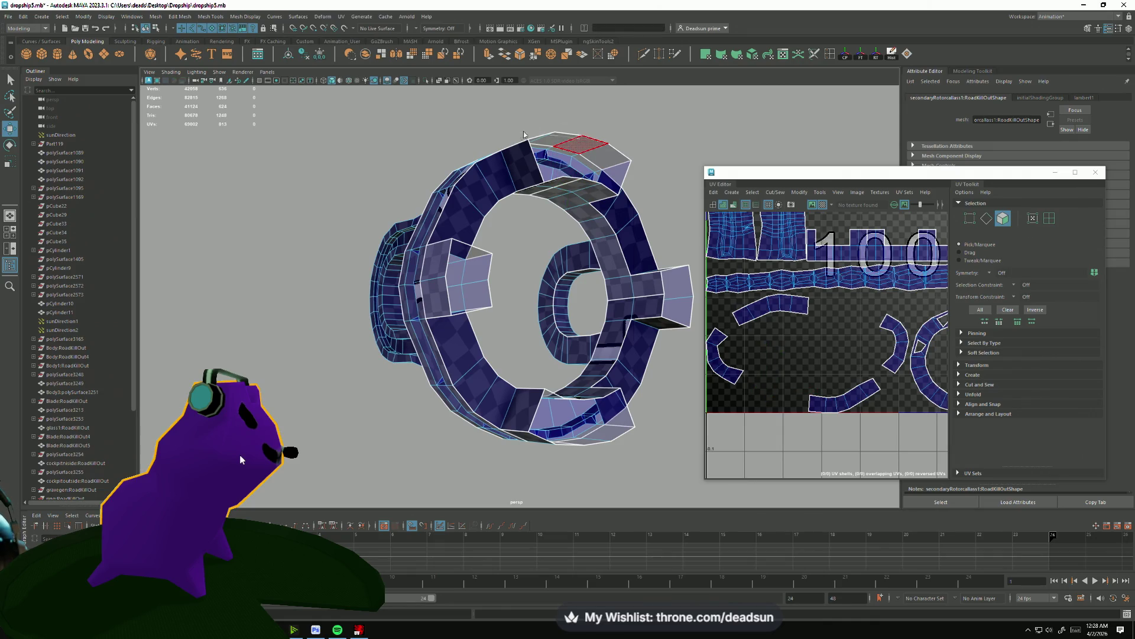
Target-weld two pairs of loose vertices on the ring.
{"action": "left_click_drag", "start_coordinate": [558, 267], "coordinate": [538, 225]}
{"action": "left_click_drag", "start_coordinate": [547, 175], "coordinate": [568, 159]}
{"action": "left_click_drag", "start_coordinate": [563, 292], "coordinate": [509, 230]}
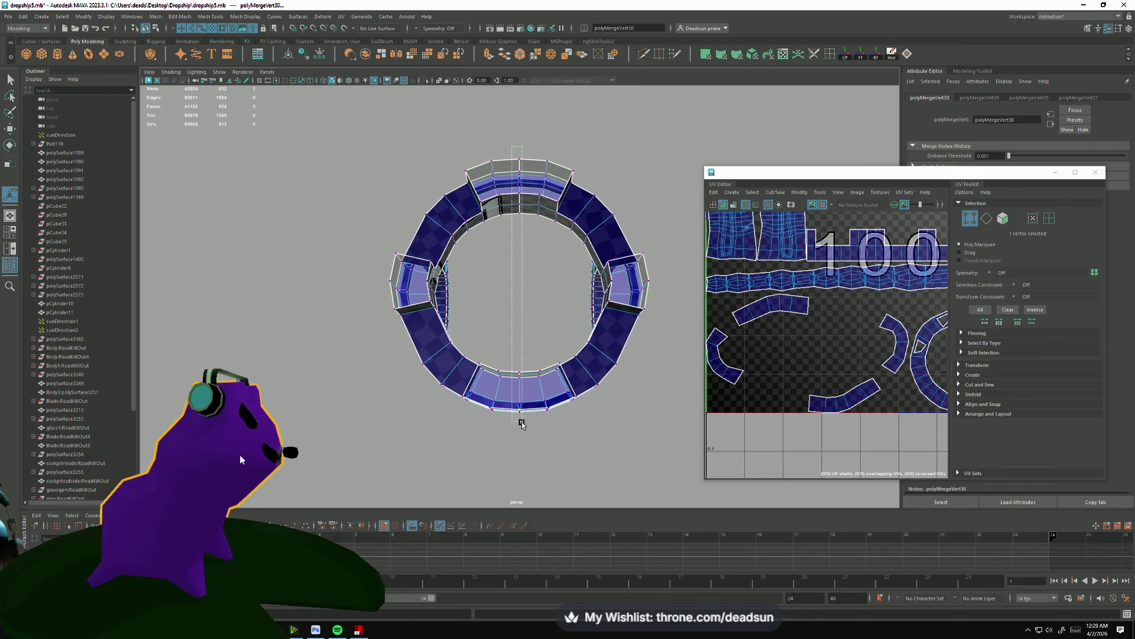
Select the strip shell's UVs in the UV Editor using UV component mode.
{"action": "left_click_drag", "start_coordinate": [525, 442], "coordinate": [557, 400]}
{"action": "left_click_drag", "start_coordinate": [533, 388], "coordinate": [573, 436]}
{"action": "left_click_drag", "start_coordinate": [520, 413], "coordinate": [432, 408]}
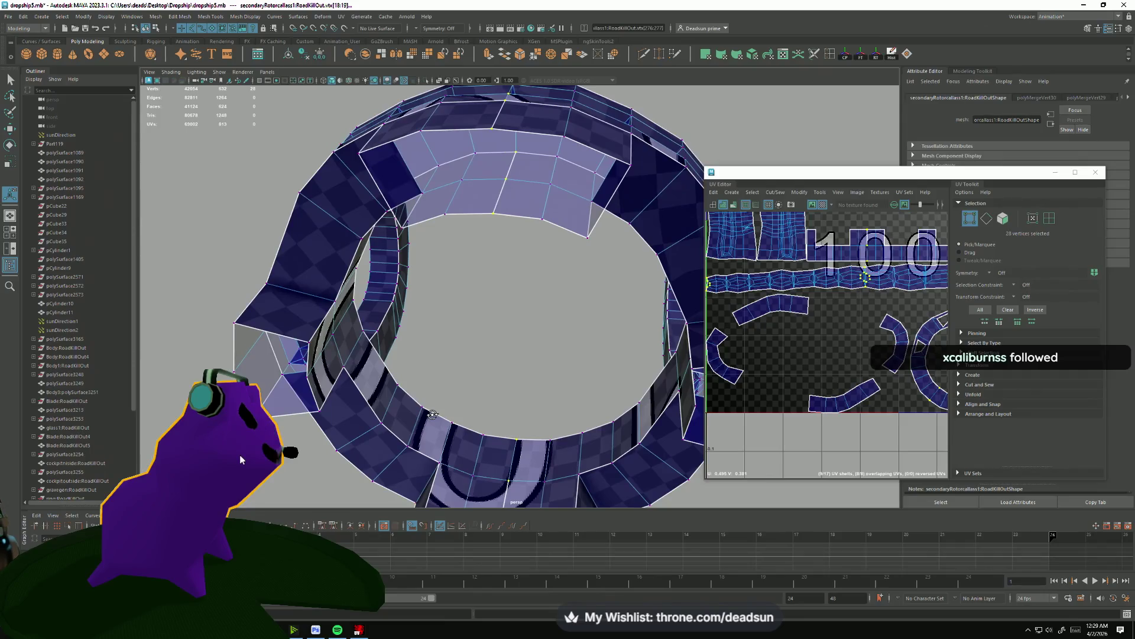
{"action": "left_click_drag", "start_coordinate": [432, 408], "coordinate": [426, 359]}
{"action": "scroll", "scroll_direction": "up", "scroll_amount": 3}
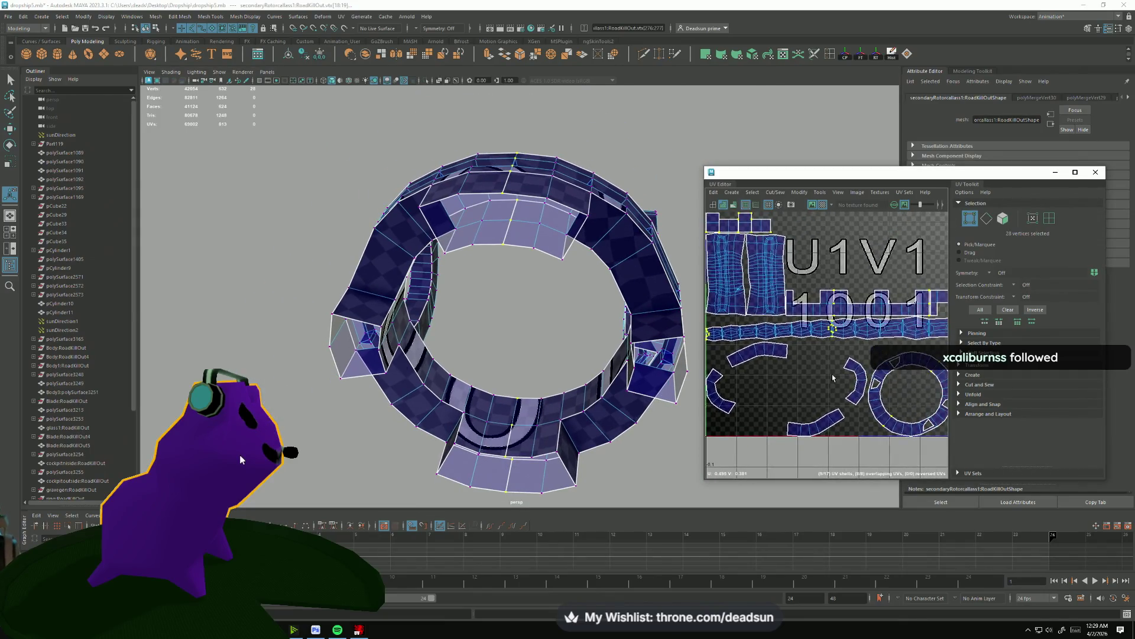
{"action": "left_click_drag", "start_coordinate": [869, 297], "coordinate": [794, 319]}
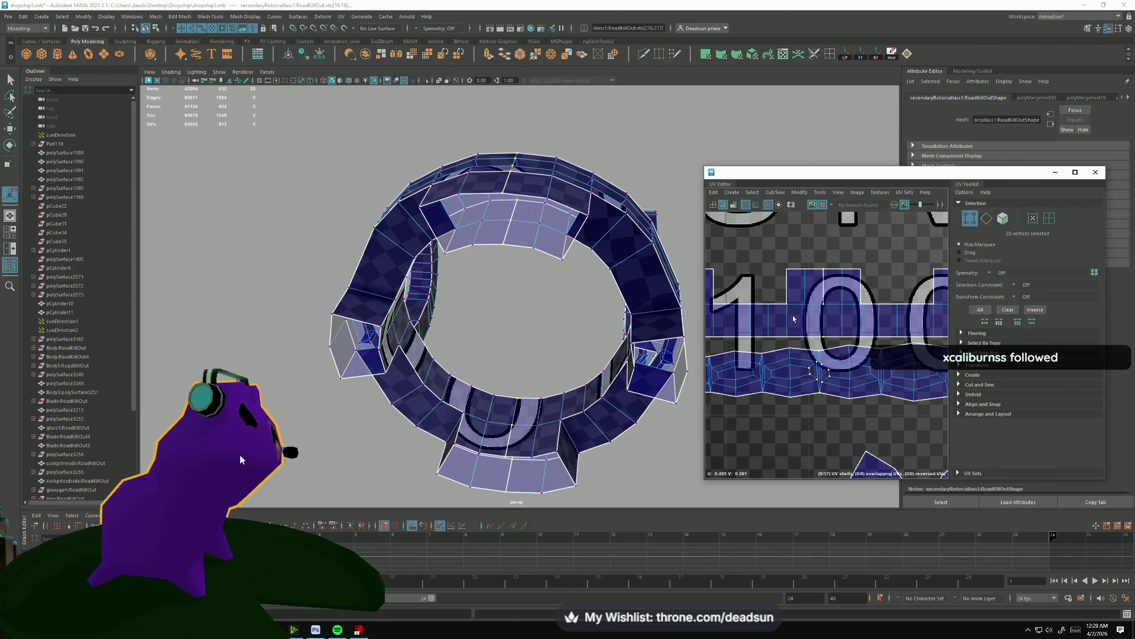
{"action": "left_click_drag", "start_coordinate": [822, 286], "coordinate": [821, 263]}
{"action": "left_click_drag", "start_coordinate": [822, 263], "coordinate": [800, 276]}
{"action": "scroll", "scroll_direction": "down", "scroll_amount": 3}
{"action": "scroll", "scroll_direction": "up", "scroll_amount": 3}
{"action": "left_click_drag", "start_coordinate": [770, 298], "coordinate": [773, 298]}
{"action": "left_click", "coordinate": [772, 298]}
Straighten the strip shell's UVs, then select a face beside the ring's hole.
{"action": "left_click", "coordinate": [794, 193]}
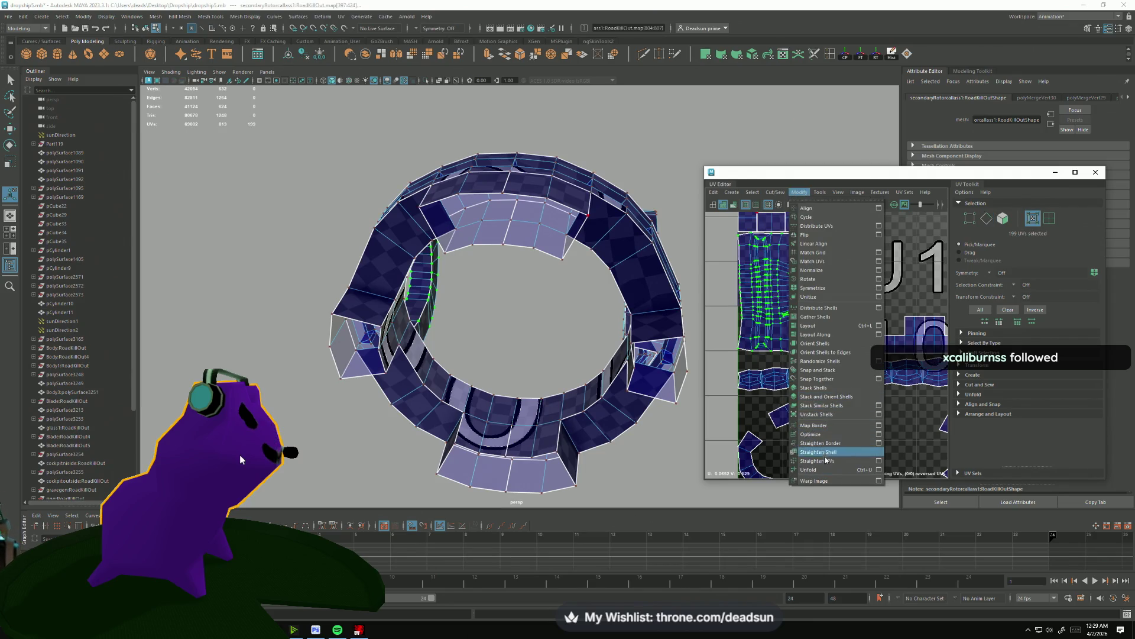
{"action": "left_click", "coordinate": [826, 460]}
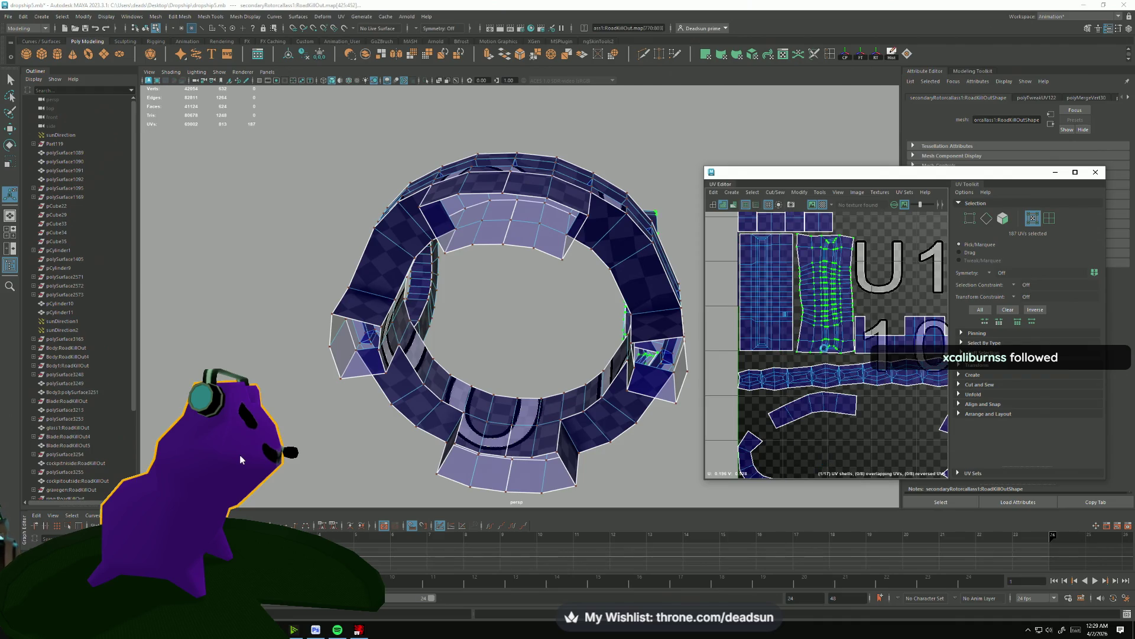
{"action": "left_click_drag", "start_coordinate": [573, 336], "coordinate": [438, 369]}
{"action": "left_click_drag", "start_coordinate": [438, 370], "coordinate": [396, 369]}
{"action": "left_click_drag", "start_coordinate": [396, 370], "coordinate": [381, 340]}
{"action": "left_click", "coordinate": [379, 340]}
{"action": "scroll", "scroll_direction": "up", "scroll_amount": 3}
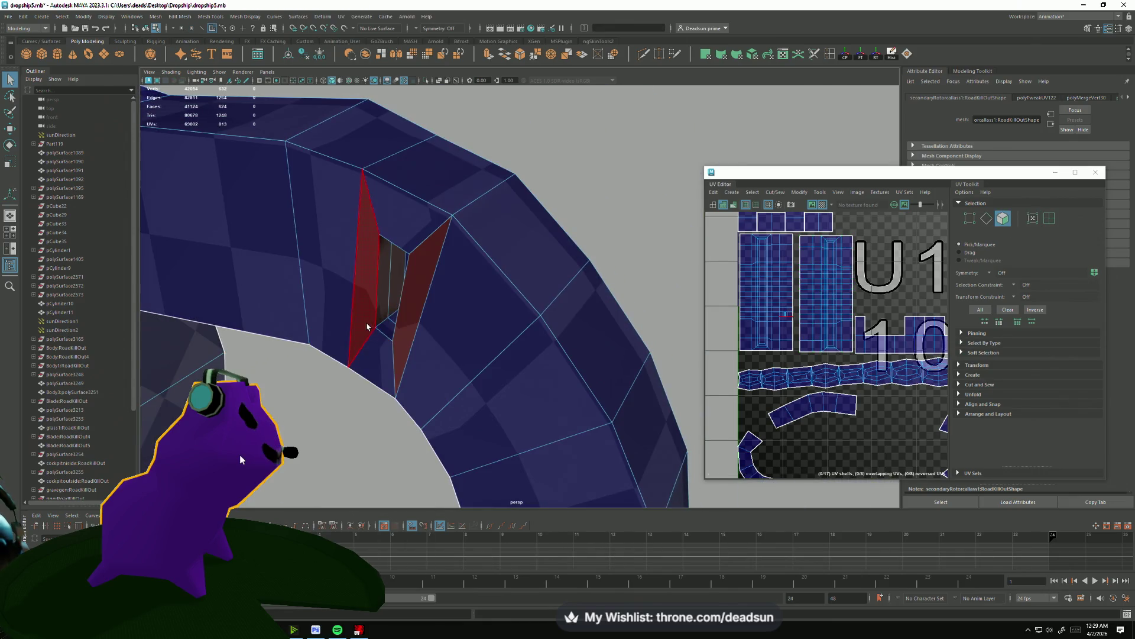
Delete the face loop and inner faces around the ring's hole.
{"action": "double_click", "coordinate": [399, 336]}
{"action": "left_click", "coordinate": [384, 282]}
{"action": "left_click_drag", "start_coordinate": [385, 282], "coordinate": [245, 318]}
{"action": "left_click", "coordinate": [406, 359]}
{"action": "left_click", "coordinate": [475, 166]}
{"action": "key", "text": "Delete"}
{"action": "left_click_drag", "start_coordinate": [185, 330], "coordinate": [227, 376]}
{"action": "scroll", "scroll_direction": "up", "scroll_amount": 3}
{"action": "scroll", "scroll_direction": "up", "scroll_amount": 3}
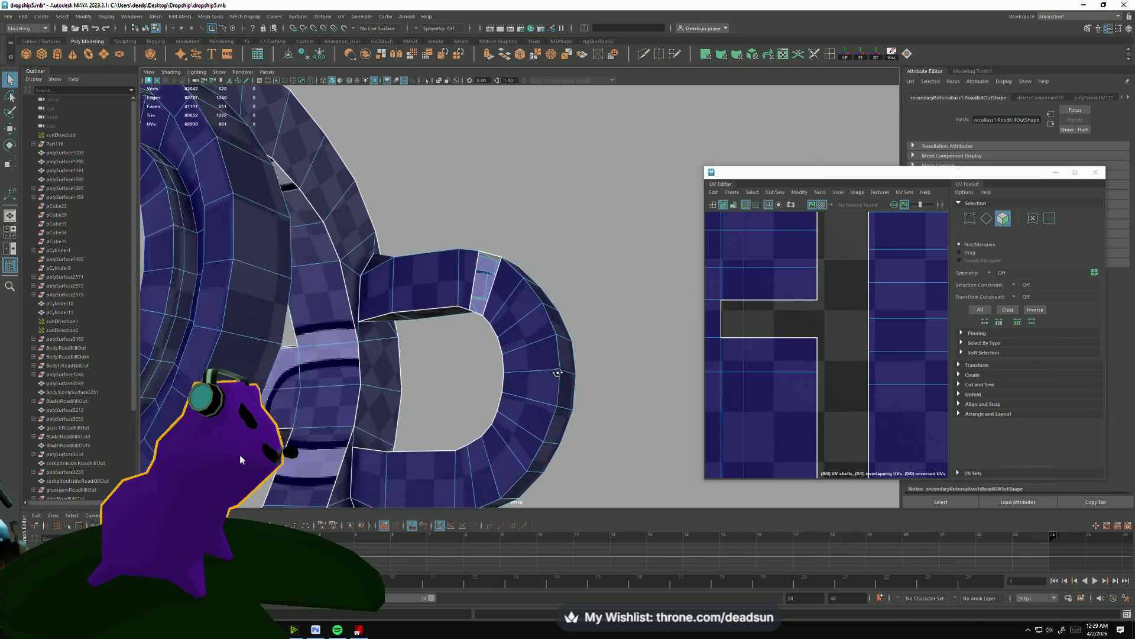
Select the edge run along the gap and open the Edit Mesh menu toward Bridge.
{"action": "left_click", "coordinate": [498, 286]}
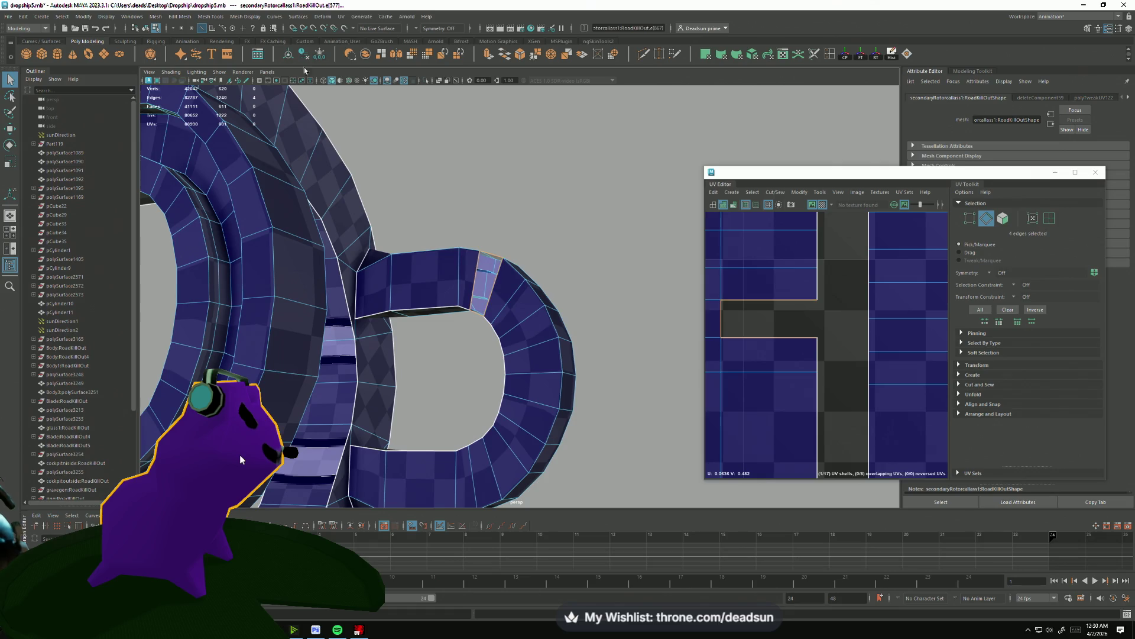
{"action": "left_click", "coordinate": [180, 16]}
{"action": "left_click", "coordinate": [181, 16]}
{"action": "left_click", "coordinate": [181, 16]}
{"action": "mouse_move", "coordinate": [206, 15]}
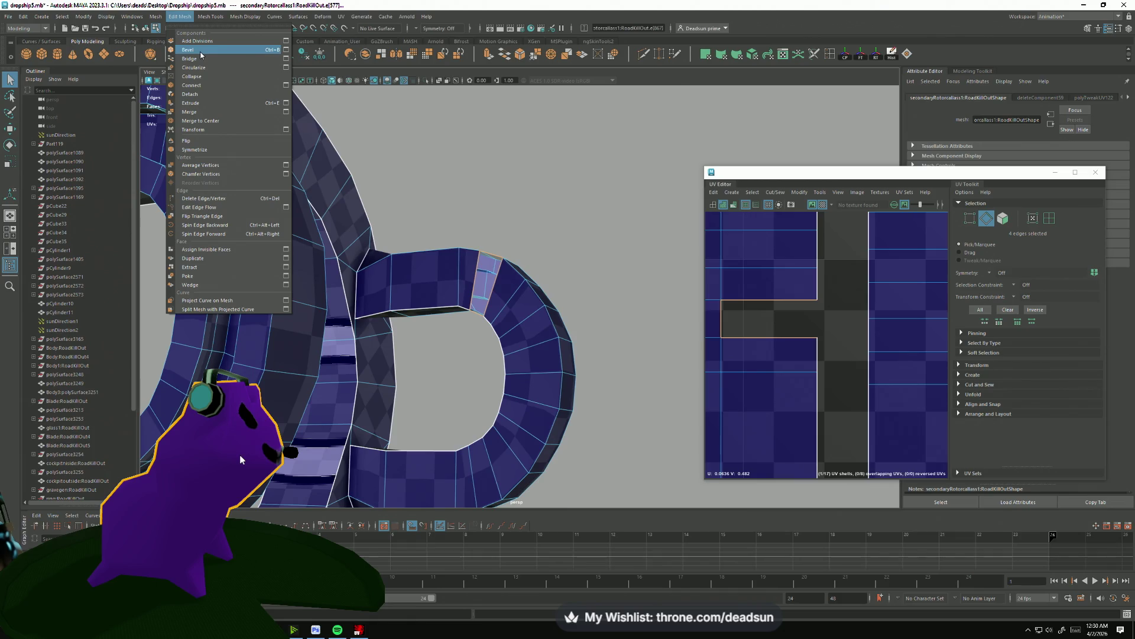
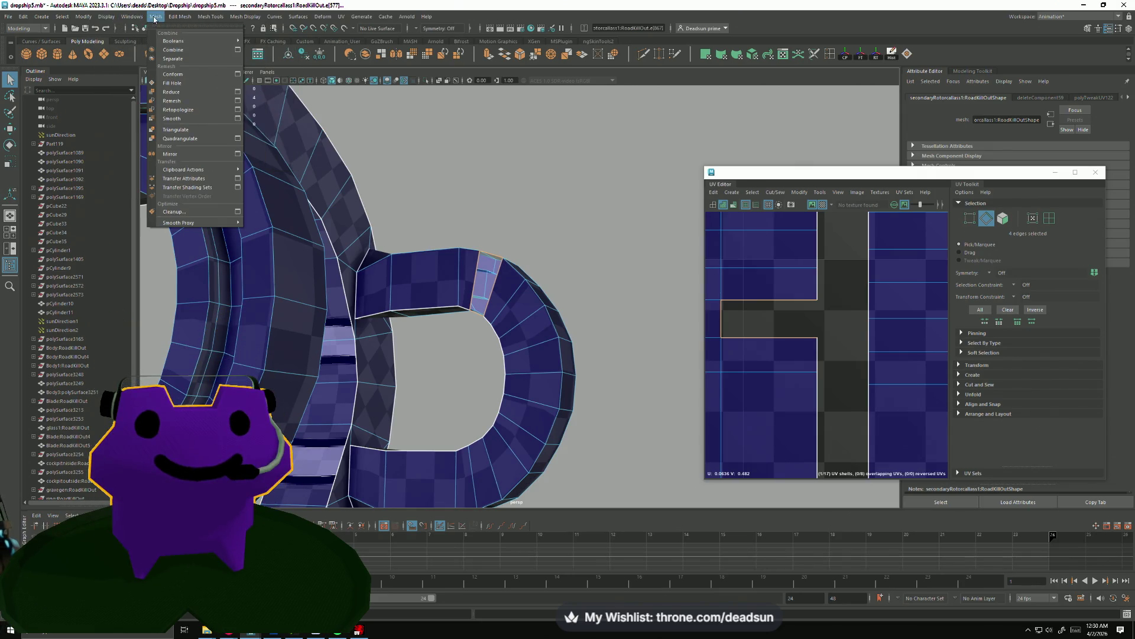
Fill the gap in the D-shaped letter's band with a new face and select that face.
{"action": "left_click", "coordinate": [165, 84]}
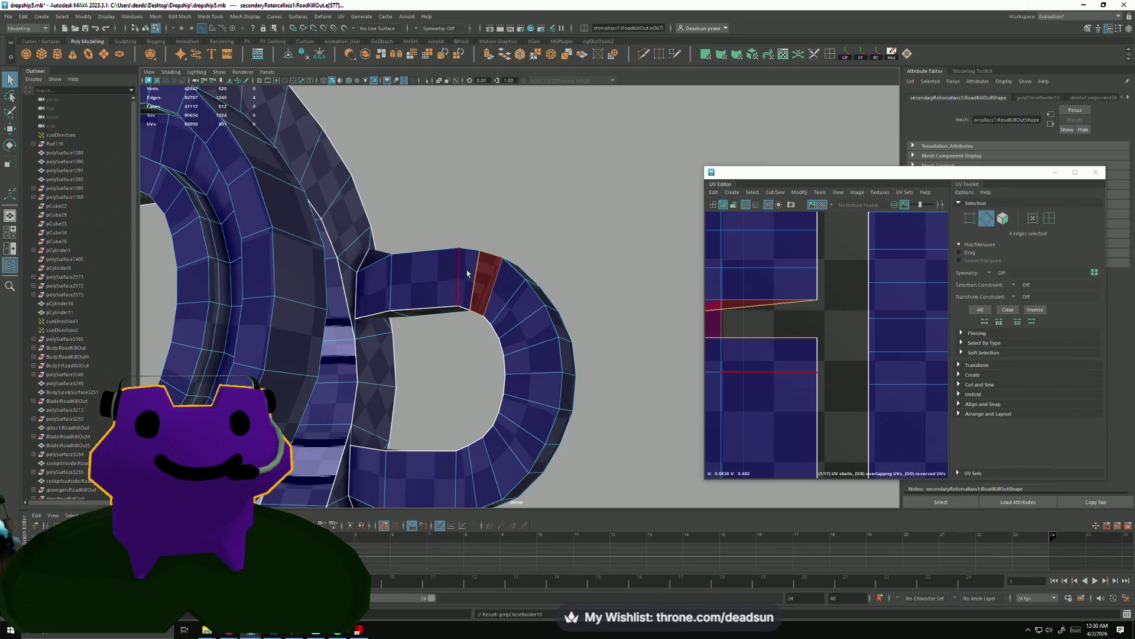
{"action": "left_click_drag", "start_coordinate": [737, 327], "coordinate": [875, 322]}
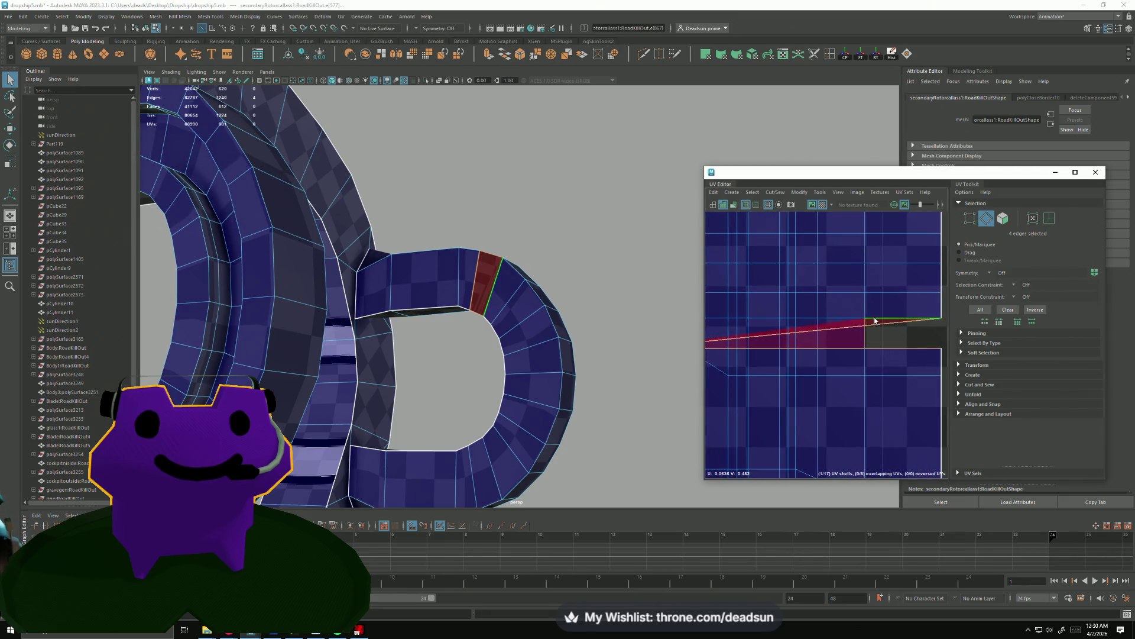
{"action": "left_click_drag", "start_coordinate": [875, 327], "coordinate": [874, 334]}
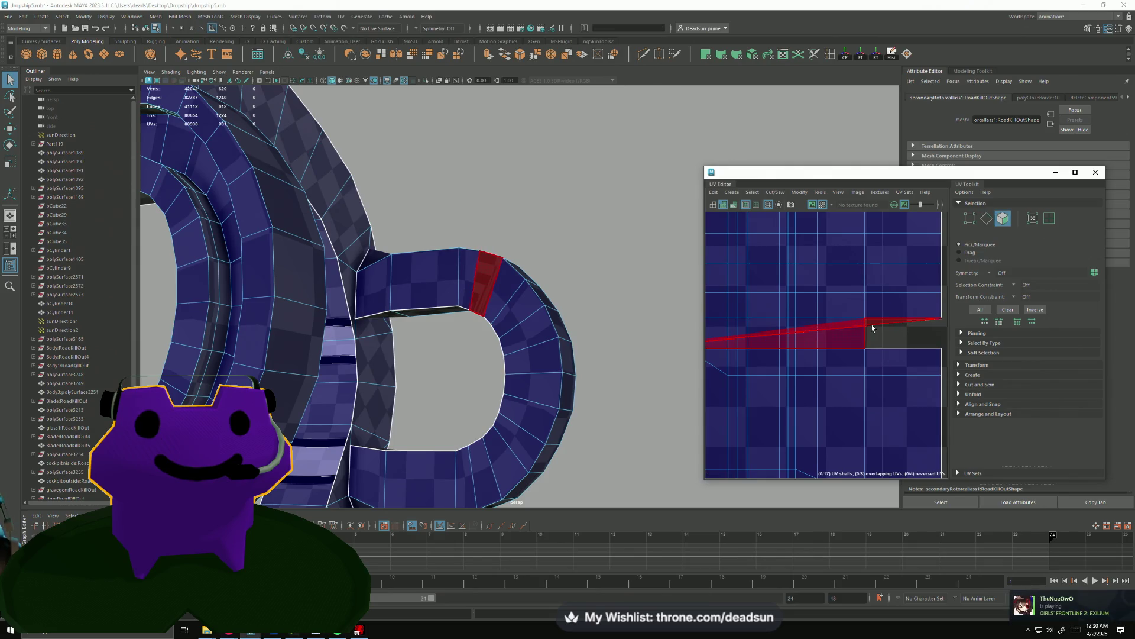
{"action": "left_click", "coordinate": [755, 192]}
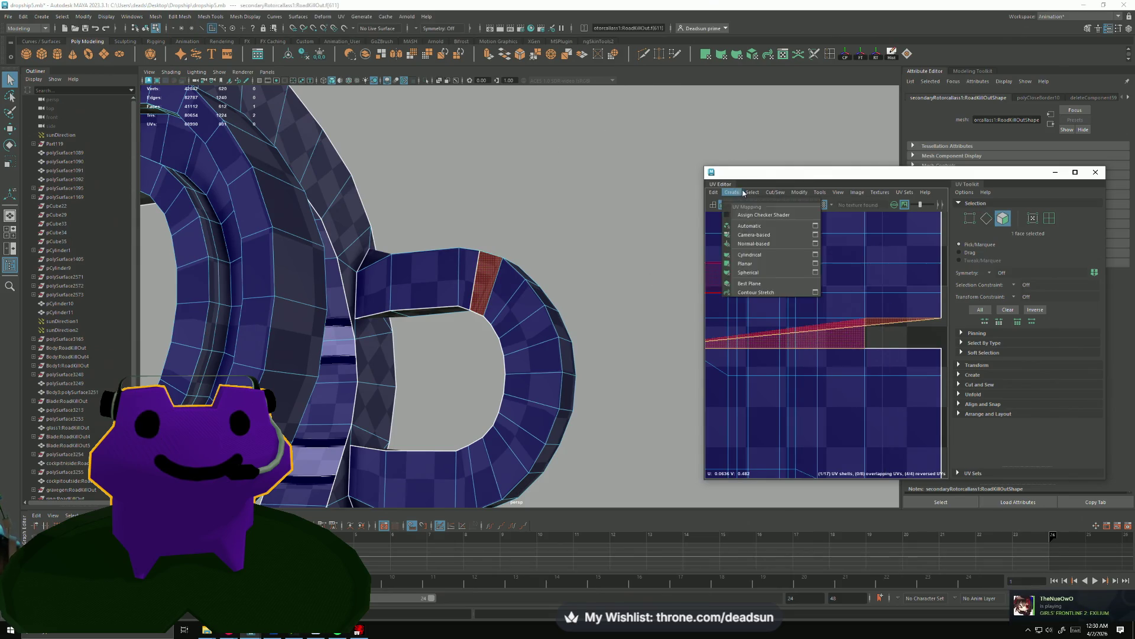
{"action": "mouse_move", "coordinate": [782, 194]}
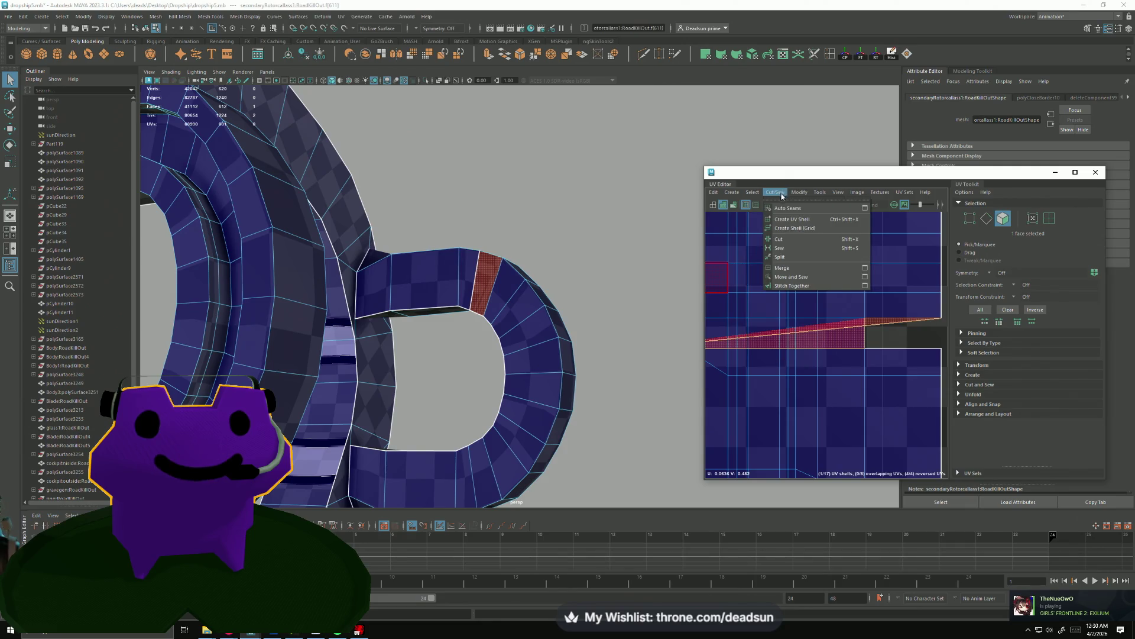
Project planar UVs onto the new face.
{"action": "mouse_move", "coordinate": [732, 192]}
{"action": "left_click", "coordinate": [815, 264]}
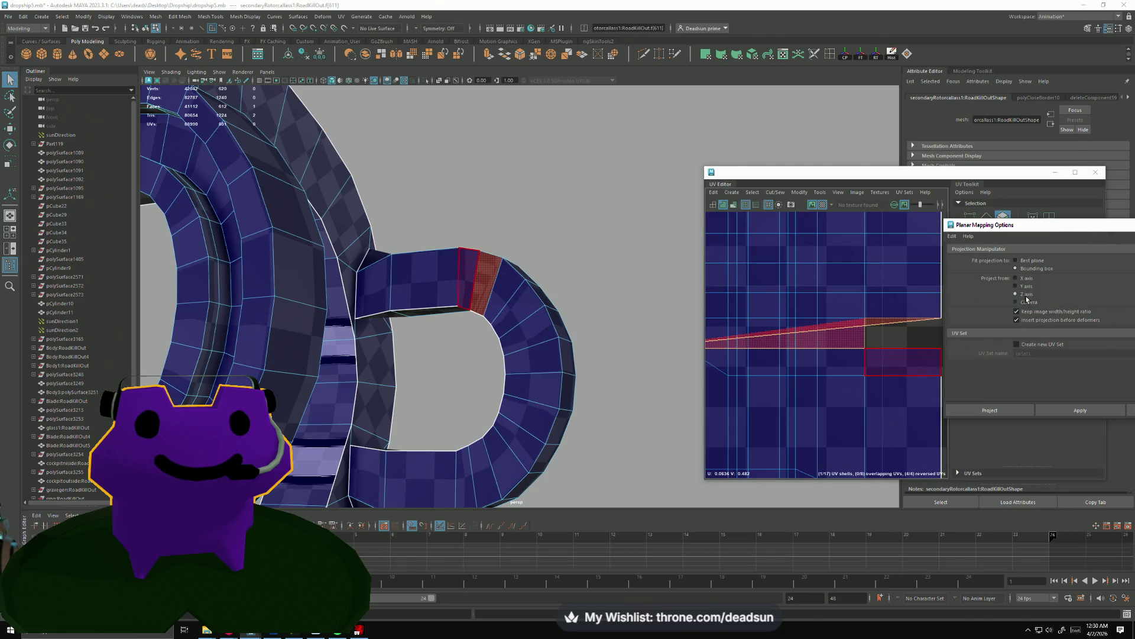
{"action": "left_click", "coordinate": [1068, 411]}
{"action": "left_click_drag", "start_coordinate": [621, 307], "coordinate": [656, 306]}
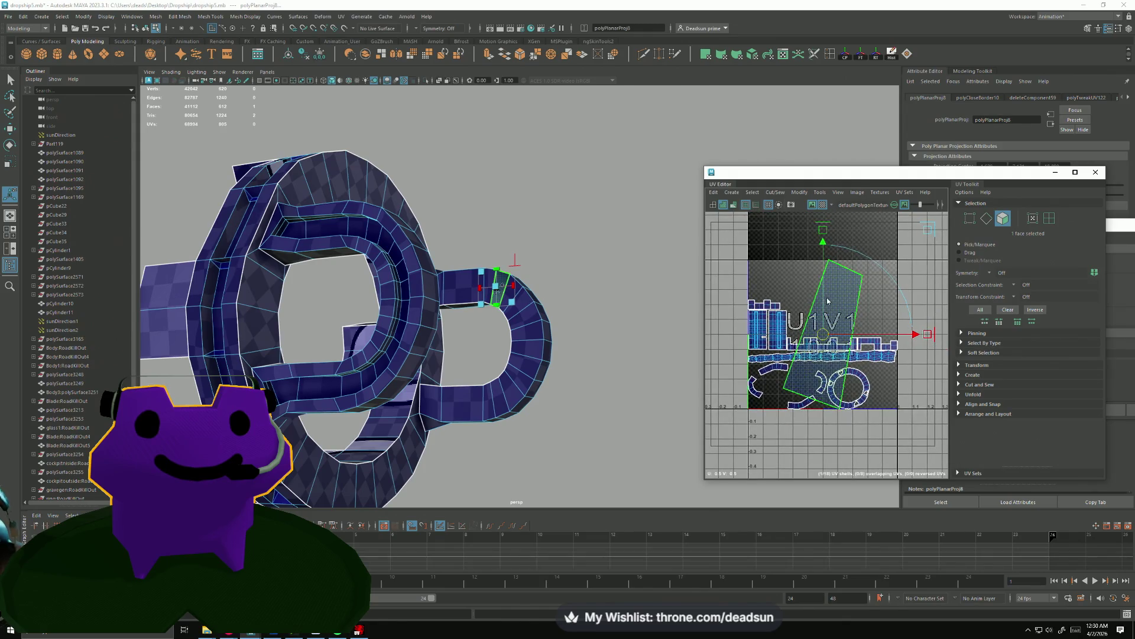
Convert the face to UVs, rotate the shell to lie horizontal and shrink it.
{"action": "key", "text": "ctrl+F12"}
{"action": "key", "text": "e"}
{"action": "left_click_drag", "start_coordinate": [848, 371], "coordinate": [796, 372]}
{"action": "key", "text": "r"}
{"action": "left_click_drag", "start_coordinate": [823, 335], "coordinate": [788, 344]}
{"action": "scroll", "scroll_direction": "up", "scroll_amount": 3}
{"action": "scroll", "scroll_direction": "up", "scroll_amount": 3}
{"action": "scroll", "scroll_direction": "down", "scroll_amount": 3}
Move the small shell down against the letter's left main UV shell.
{"action": "key", "text": "w"}
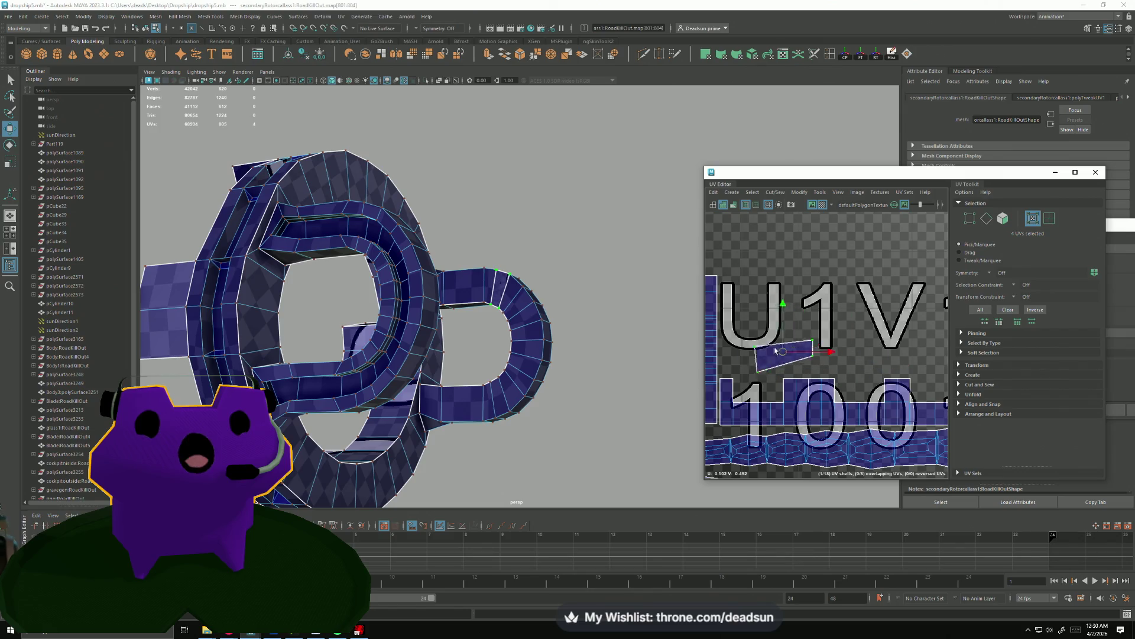
{"action": "scroll", "scroll_direction": "up", "scroll_amount": 3}
{"action": "left_click_drag", "start_coordinate": [814, 333], "coordinate": [897, 315]}
{"action": "scroll", "scroll_direction": "down", "scroll_amount": 3}
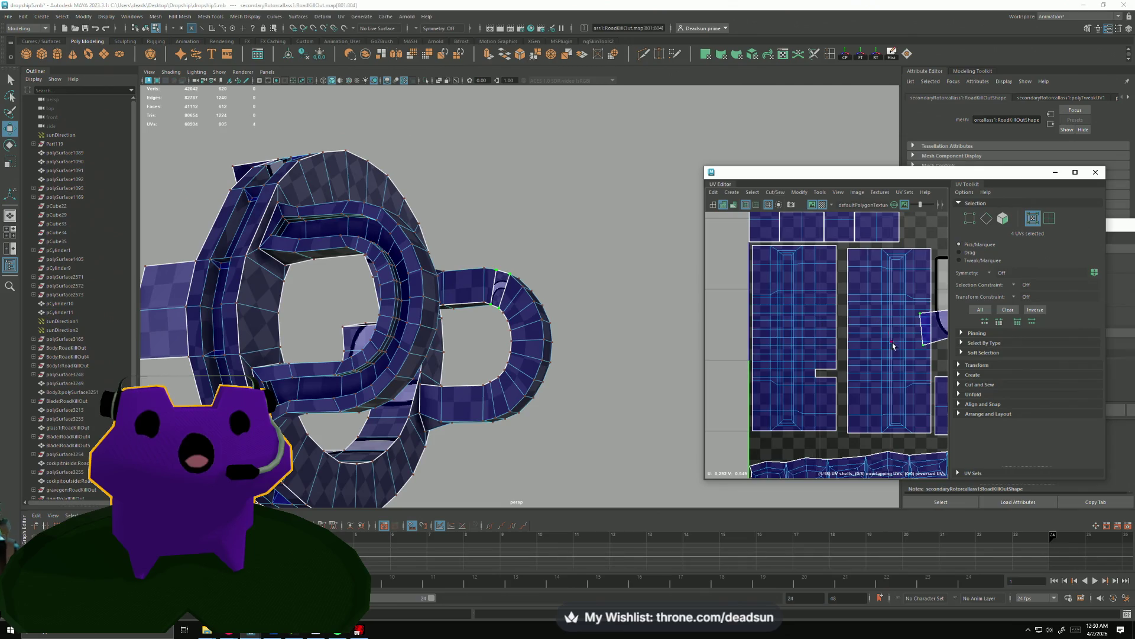
{"action": "scroll", "scroll_direction": "down", "scroll_amount": 3}
{"action": "left_click_drag", "start_coordinate": [881, 338], "coordinate": [777, 391]}
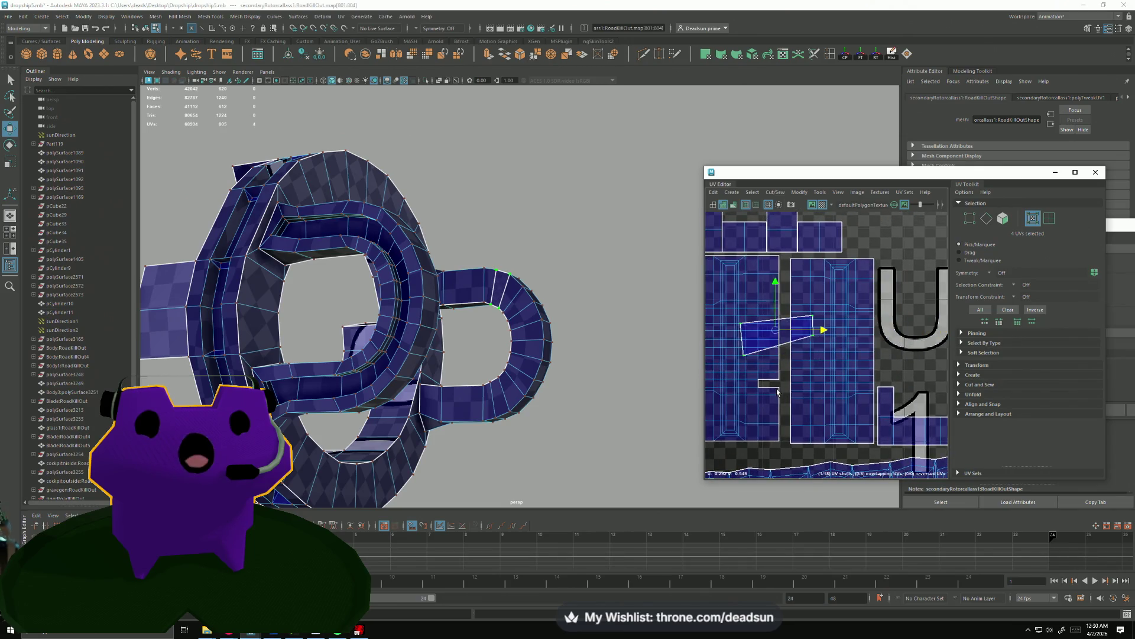
{"action": "left_click_drag", "start_coordinate": [776, 333], "coordinate": [814, 375]}
{"action": "key", "text": "e"}
{"action": "scroll", "scroll_direction": "up", "scroll_amount": 3}
Raise the shell's bottom-left UV to level its bottom edge.
{"action": "key", "text": "w"}
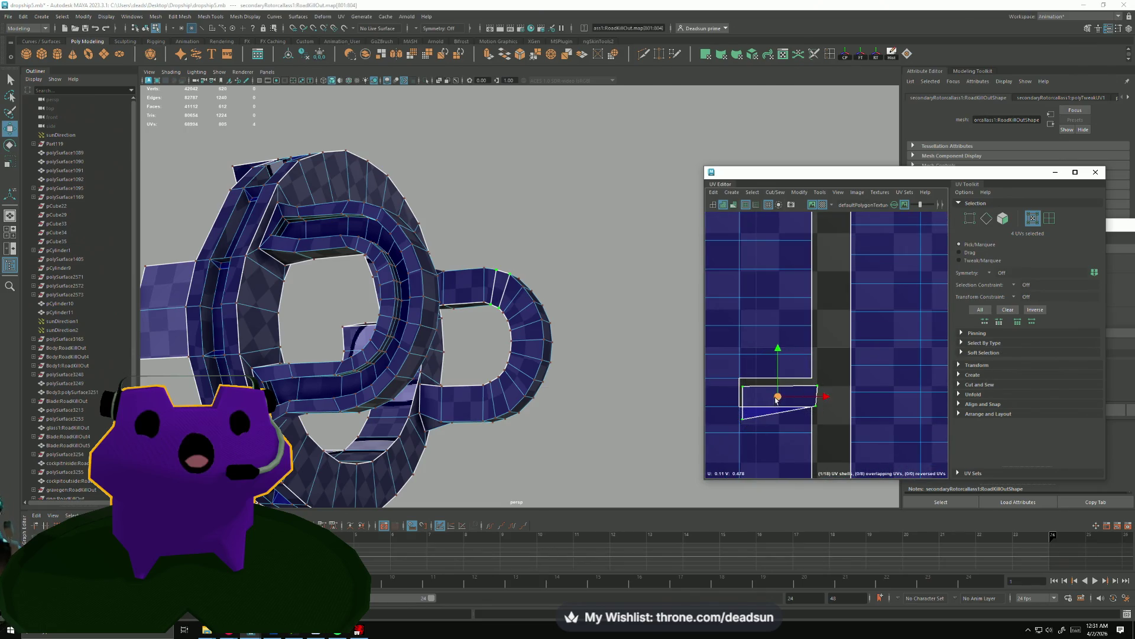
{"action": "left_click", "coordinate": [743, 415]}
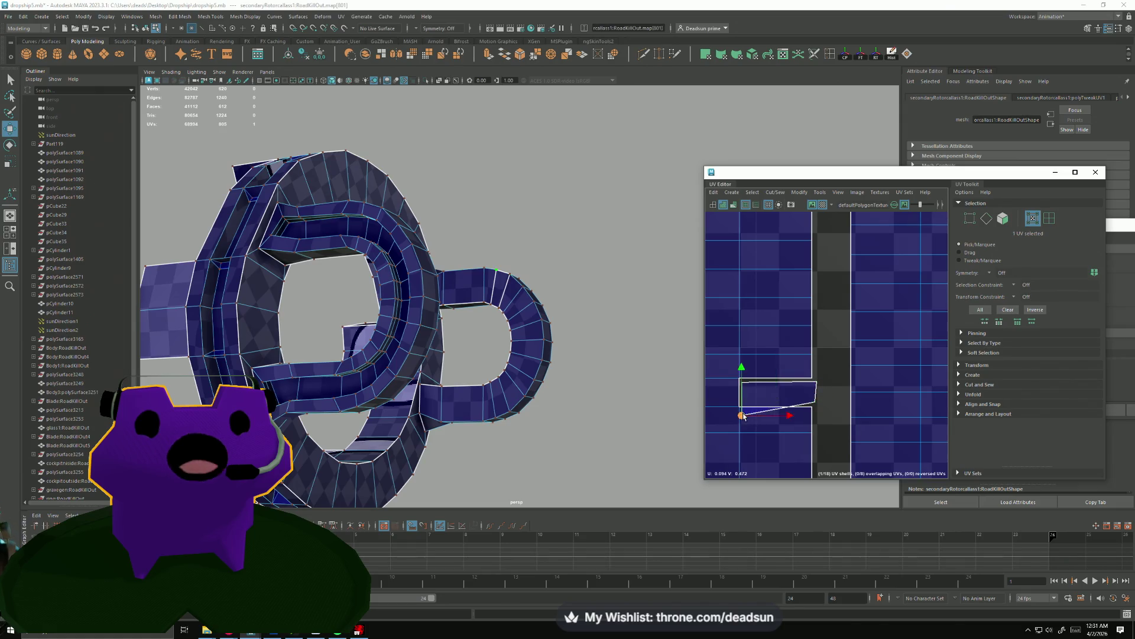
{"action": "left_click_drag", "start_coordinate": [743, 414], "coordinate": [745, 405]}
{"action": "left_click_drag", "start_coordinate": [744, 404], "coordinate": [740, 372]}
{"action": "left_click", "coordinate": [769, 380]}
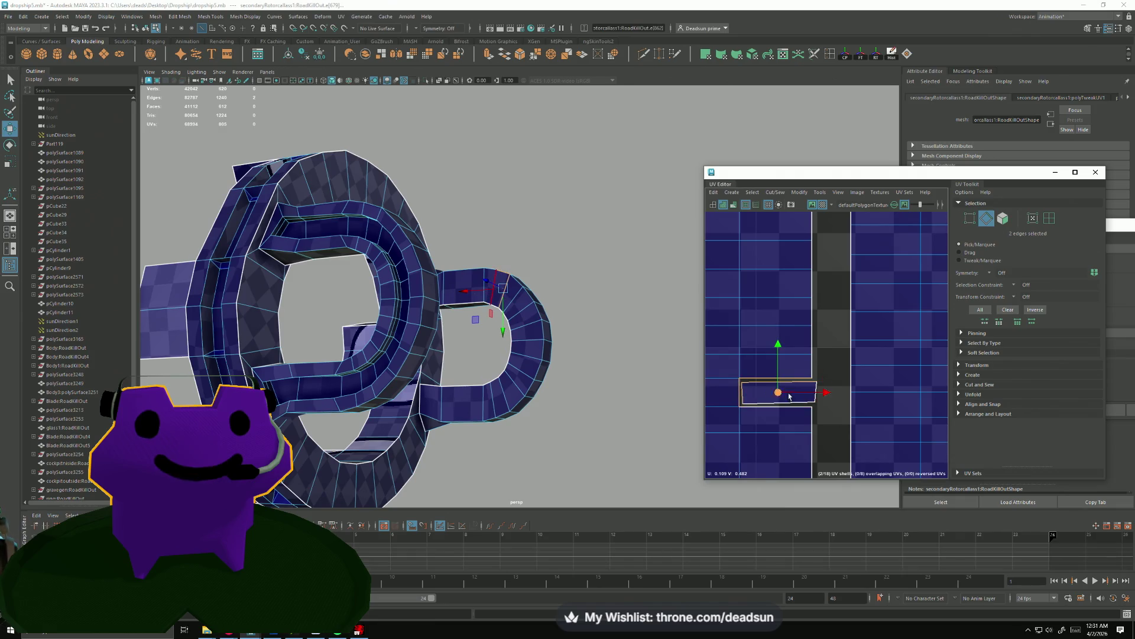
{"action": "scroll", "scroll_direction": "up", "scroll_amount": 3}
Shift the corner UV to straighten the right edge, then select the patch's shared edges.
{"action": "left_click_drag", "start_coordinate": [799, 408], "coordinate": [786, 378]}
{"action": "left_click", "coordinate": [810, 407]}
{"action": "scroll", "scroll_direction": "down", "scroll_amount": 3}
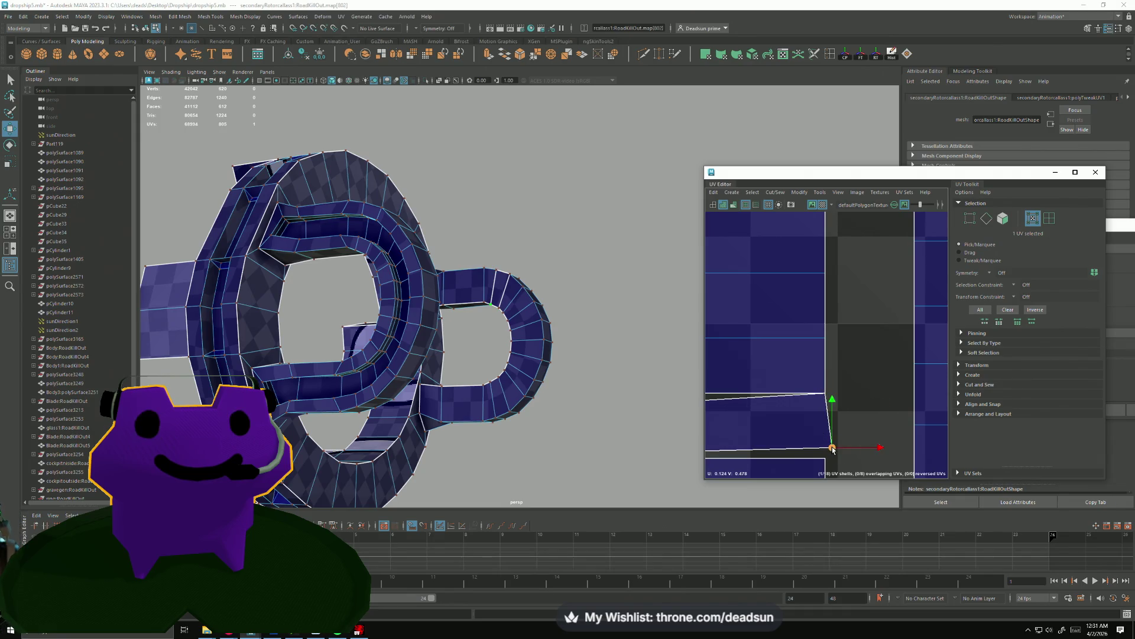
{"action": "left_click_drag", "start_coordinate": [812, 456], "coordinate": [826, 457]}
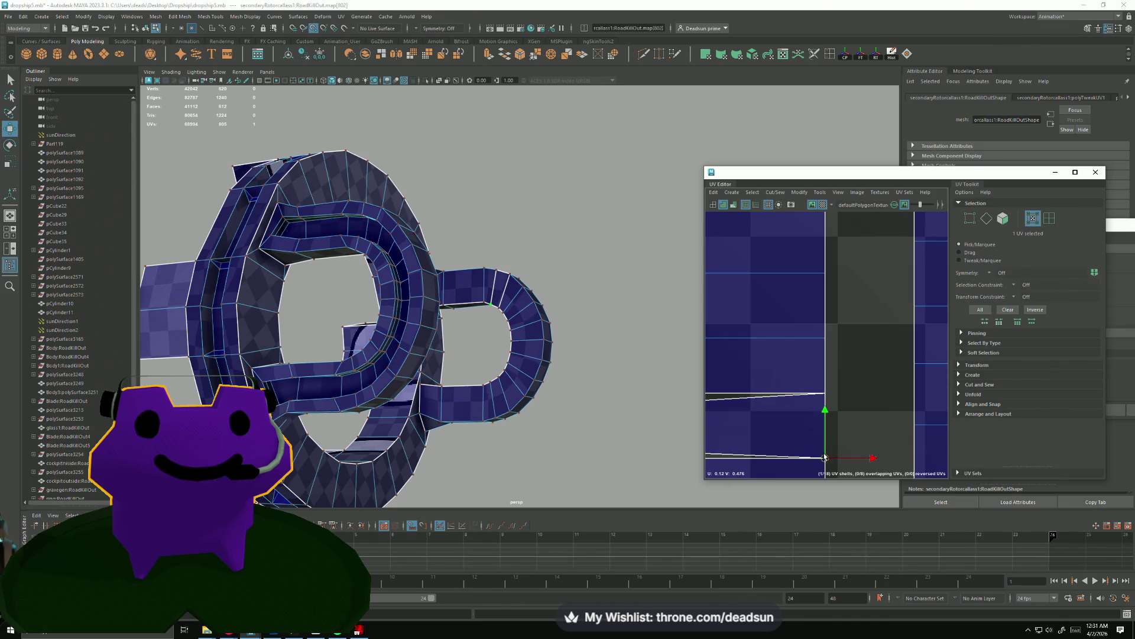
{"action": "scroll", "scroll_direction": "down", "scroll_amount": 3}
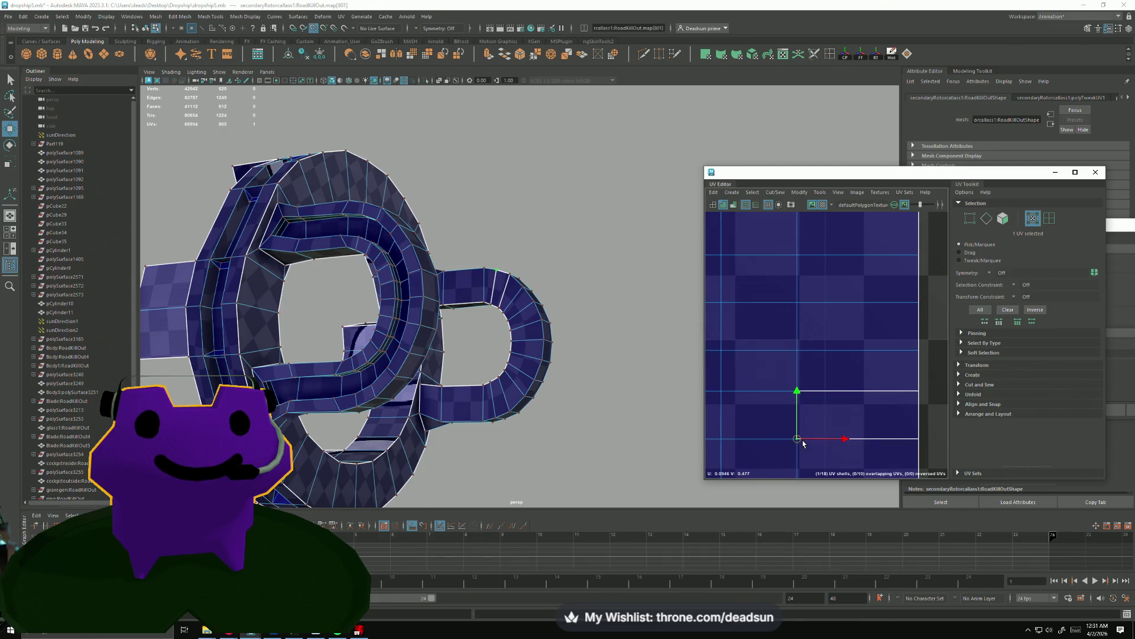
{"action": "left_click", "coordinate": [828, 404]}
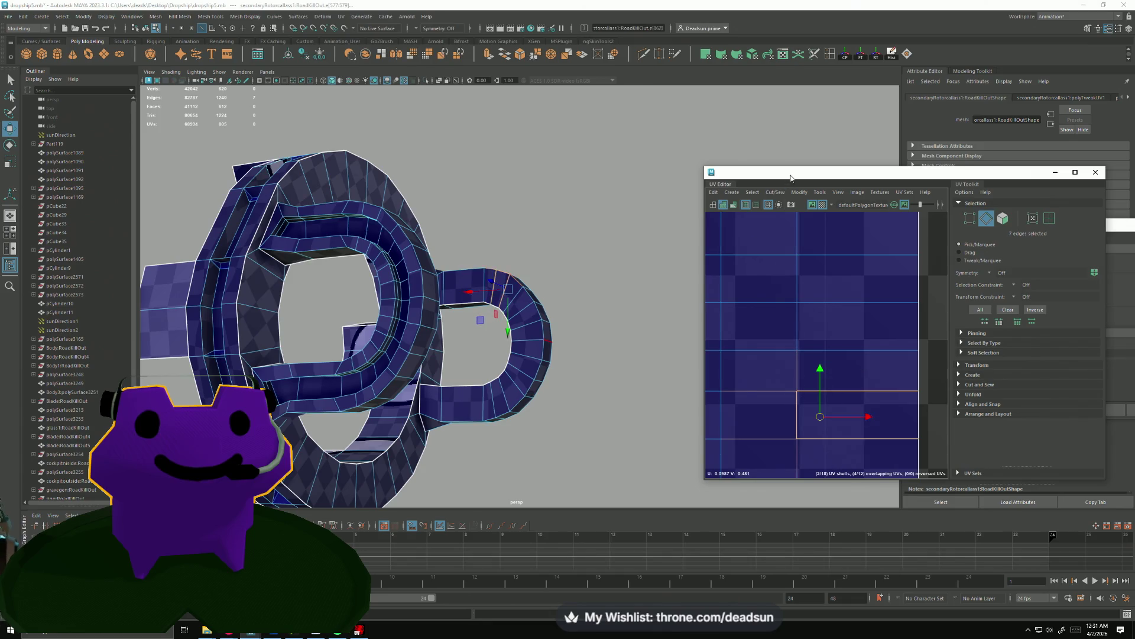
Move and Sew the patch shell onto the main shell and nudge its UVs into place.
{"action": "left_click", "coordinate": [774, 193]}
{"action": "left_click", "coordinate": [790, 278]}
{"action": "scroll", "scroll_direction": "down", "scroll_amount": 3}
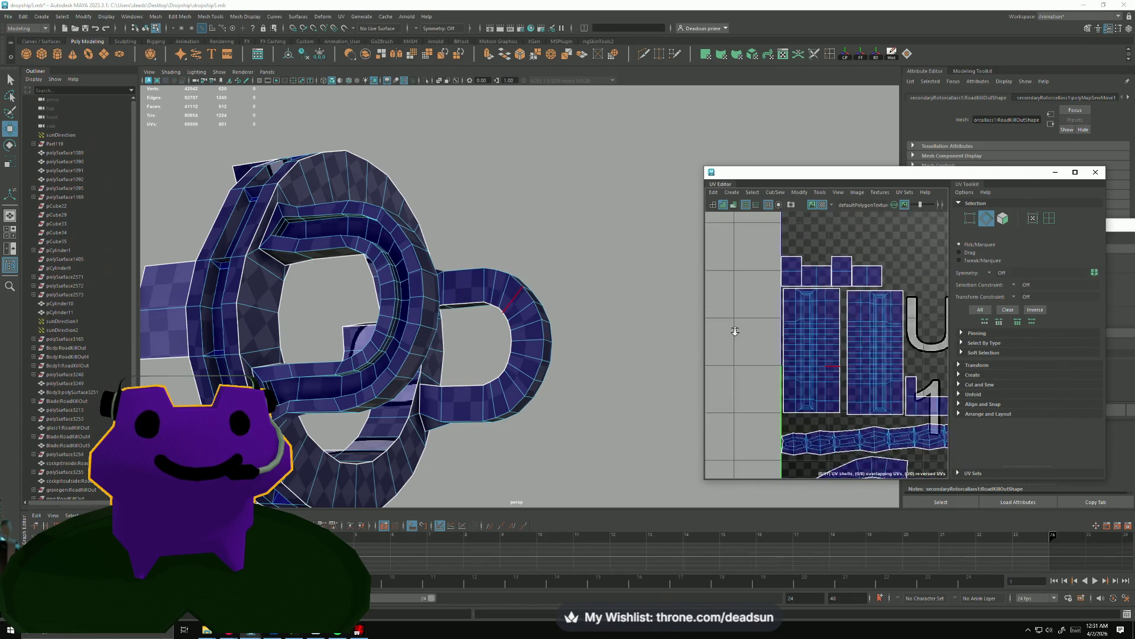
{"action": "scroll", "scroll_direction": "up", "scroll_amount": 3}
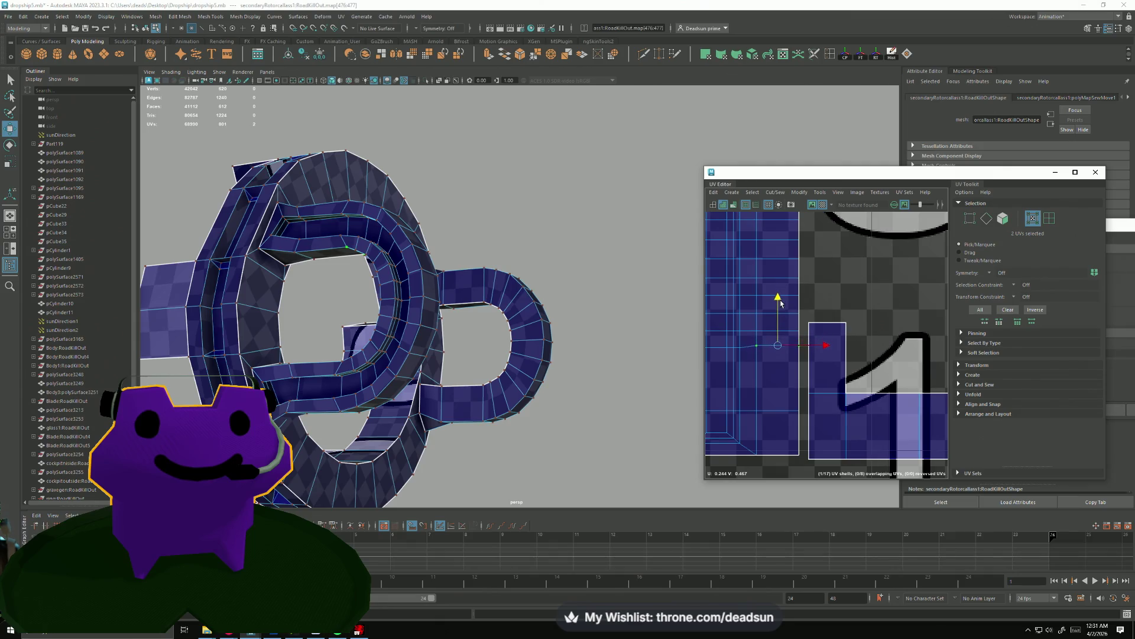
{"action": "left_click_drag", "start_coordinate": [783, 305], "coordinate": [867, 337]}
{"action": "scroll", "scroll_direction": "up", "scroll_amount": 3}
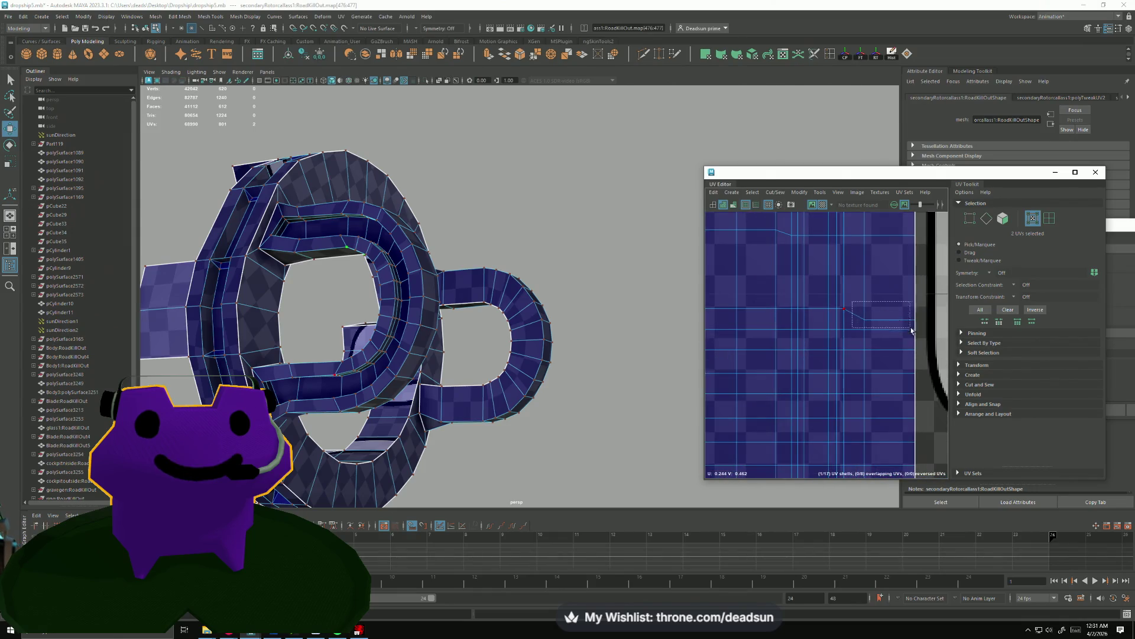
{"action": "scroll", "scroll_direction": "down", "scroll_amount": 3}
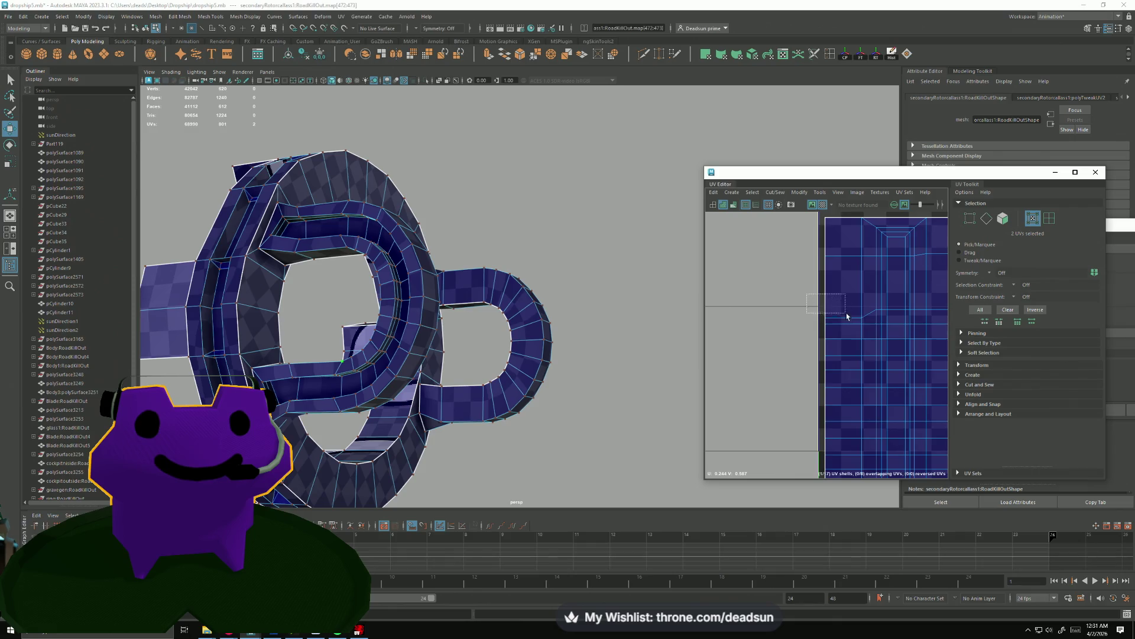
{"action": "scroll", "scroll_direction": "down", "scroll_amount": 3}
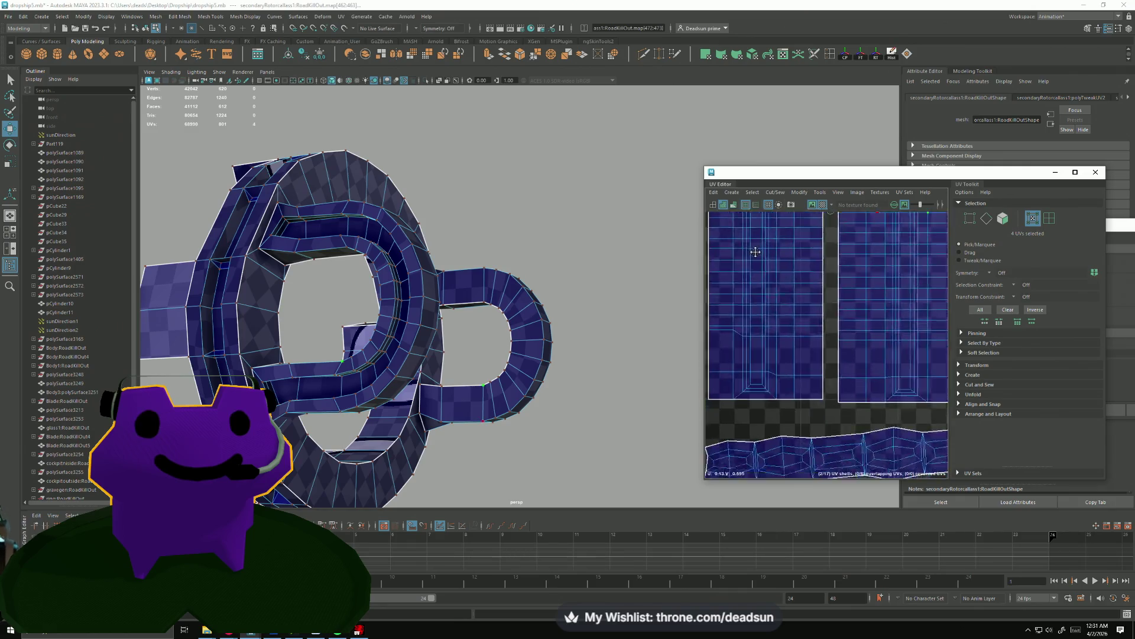
{"action": "scroll", "scroll_direction": "up", "scroll_amount": 3}
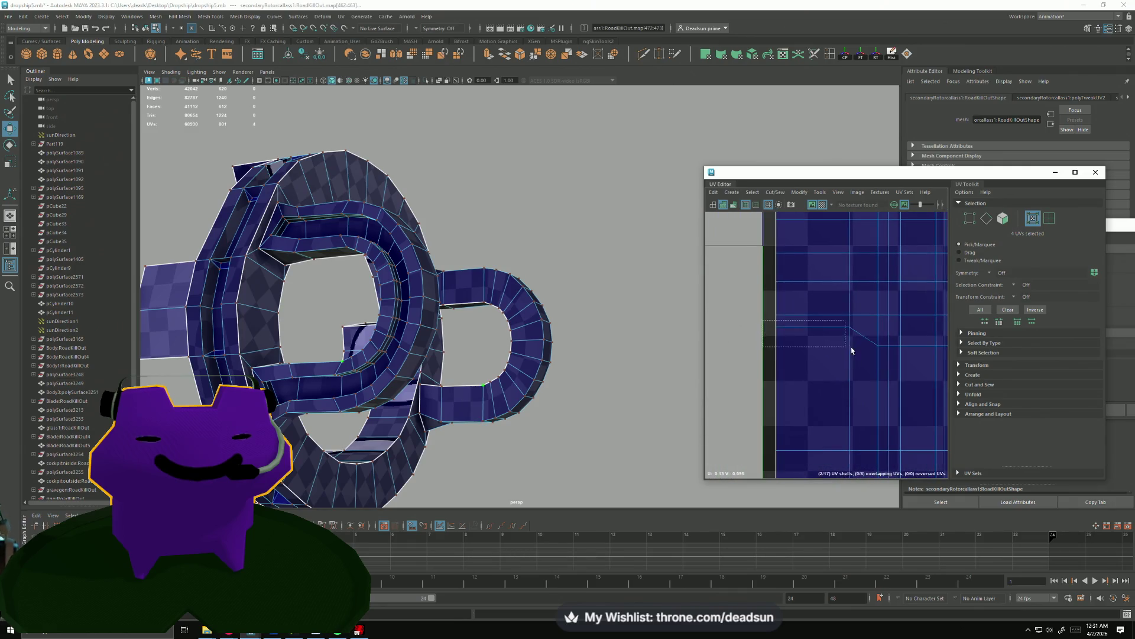
{"action": "left_click_drag", "start_coordinate": [877, 300], "coordinate": [819, 302]}
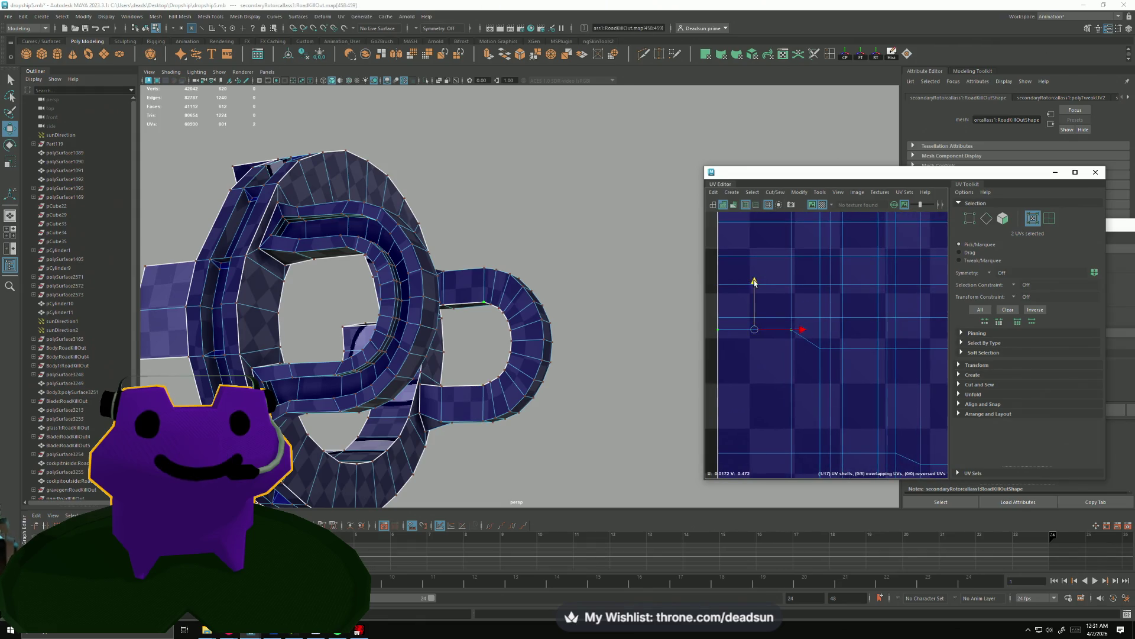
{"action": "key", "text": "f"}
{"action": "scroll", "scroll_direction": "down", "scroll_amount": 3}
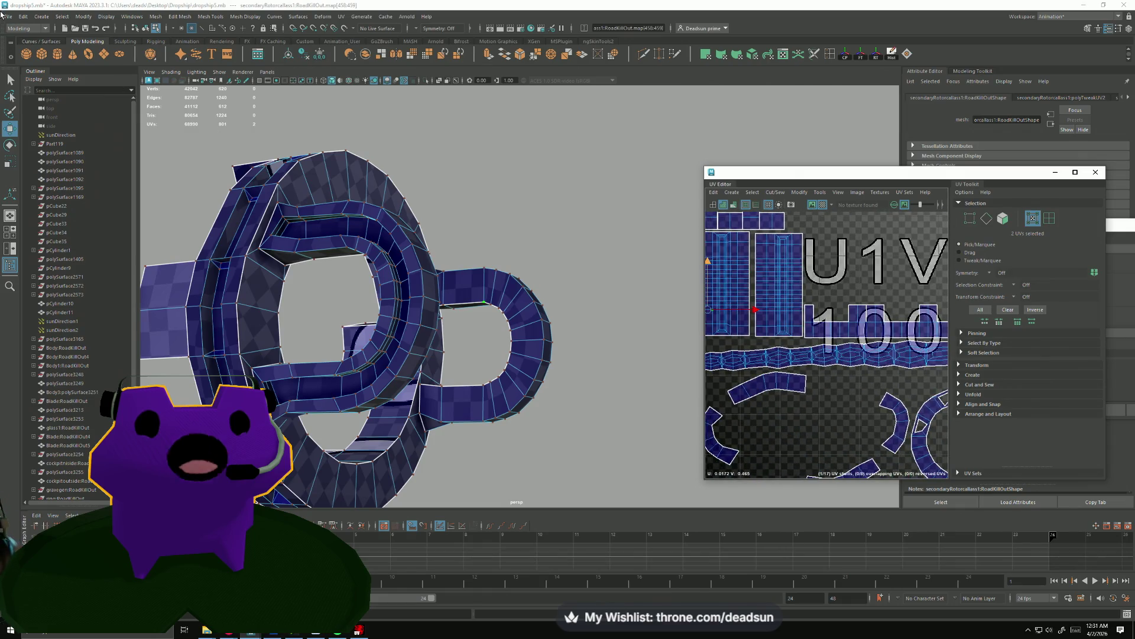
Save the scene as dropship3.mb and switch to edge selection.
{"action": "left_click", "coordinate": [3, 14]}
{"action": "left_click", "coordinate": [33, 59]}
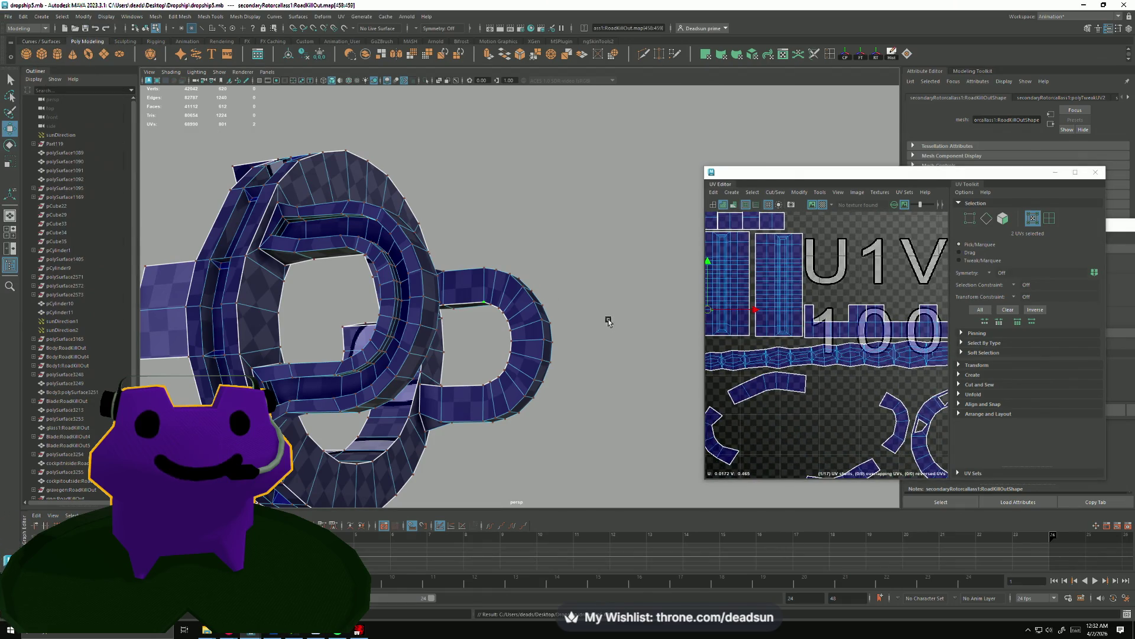
{"action": "scroll", "scroll_direction": "up", "scroll_amount": 3}
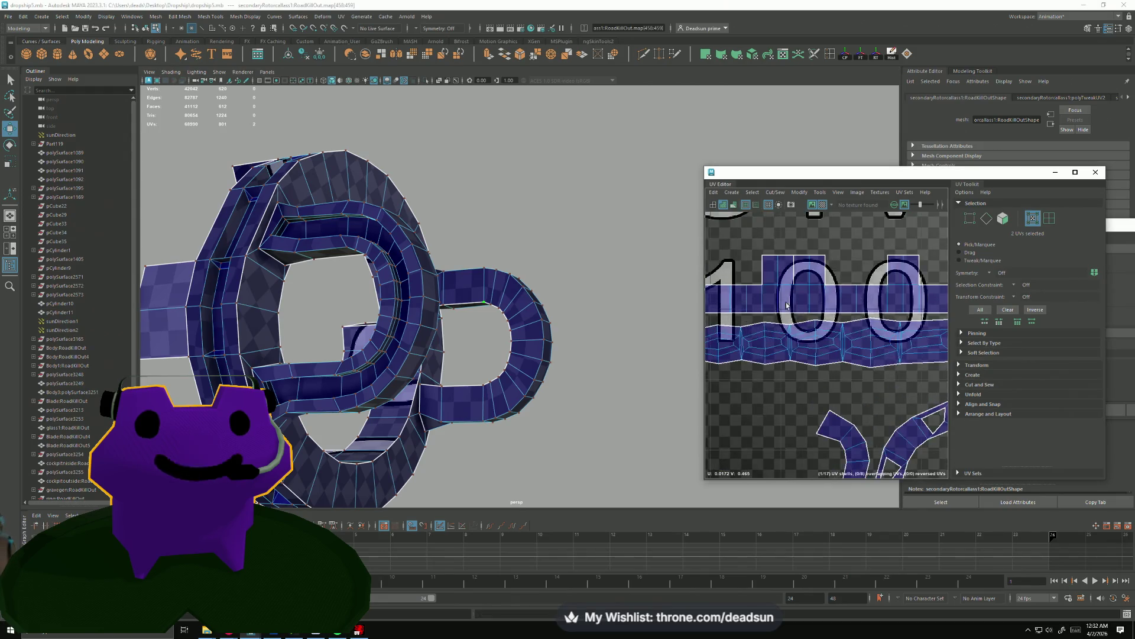
{"action": "right_click", "coordinate": [807, 280]}
{"action": "left_click_drag", "start_coordinate": [808, 281], "coordinate": [798, 260]}
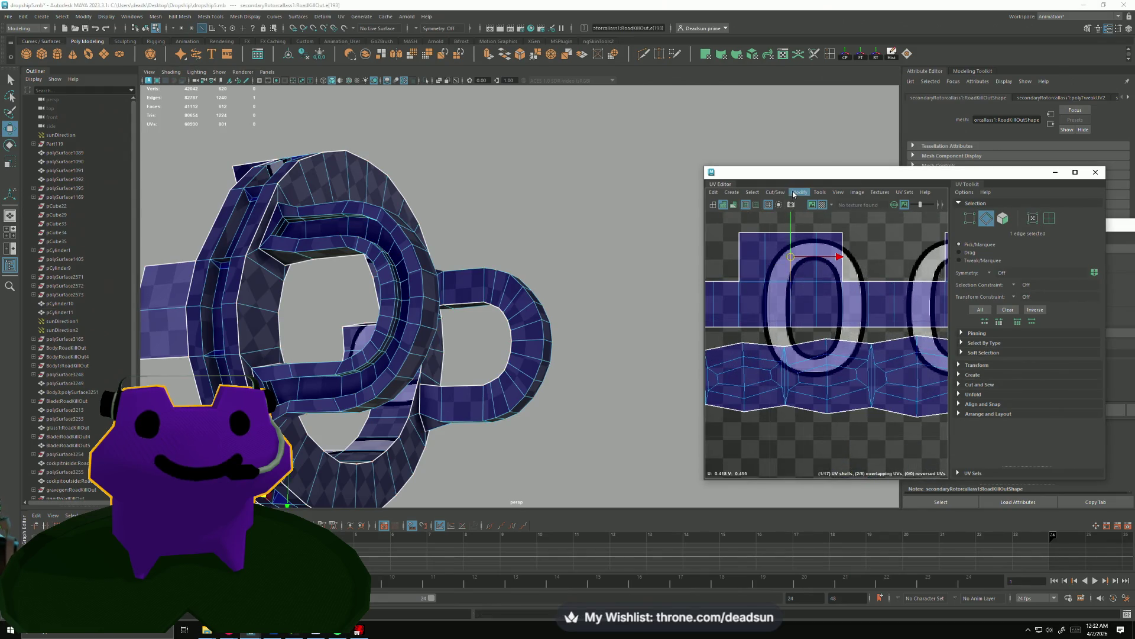
Run Move and Sew to join the split rotor shells along the selected edges.
{"action": "left_click", "coordinate": [793, 194]}
{"action": "mouse_move", "coordinate": [782, 197]}
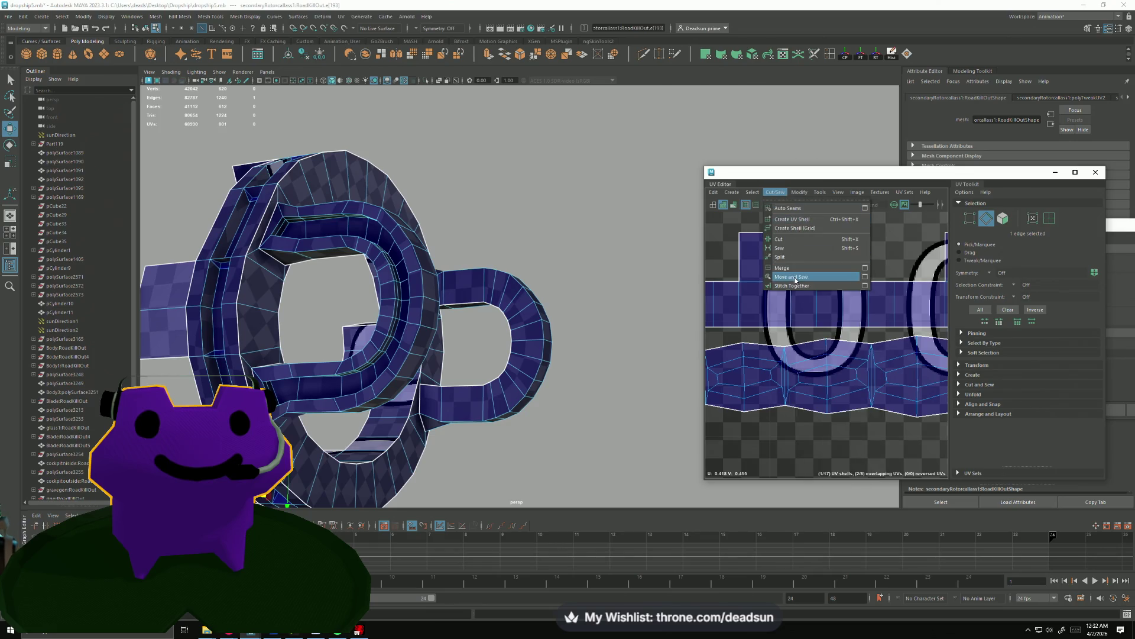
{"action": "left_click", "coordinate": [796, 279]}
{"action": "scroll", "scroll_direction": "up", "scroll_amount": 3}
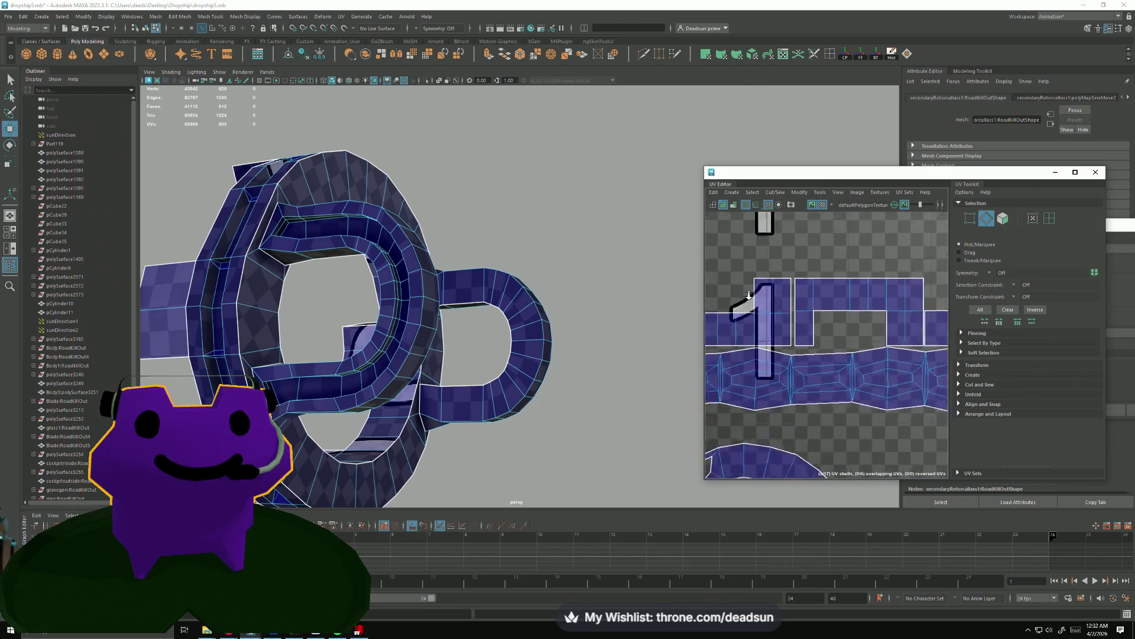
{"action": "scroll", "scroll_direction": "down", "scroll_amount": 3}
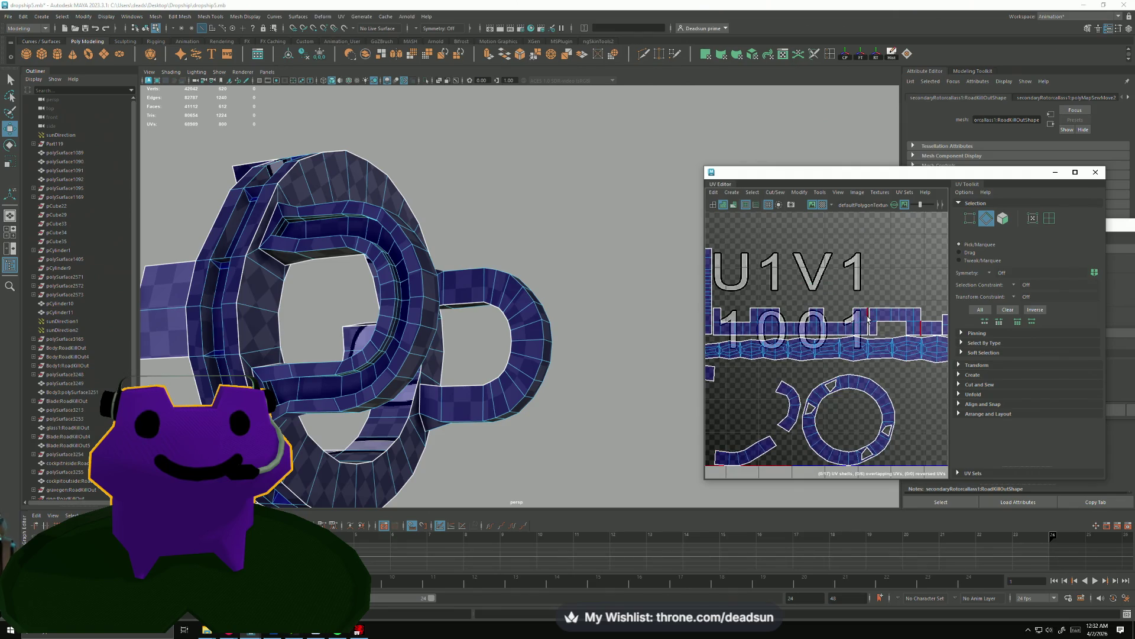
{"action": "left_click", "coordinate": [770, 193]}
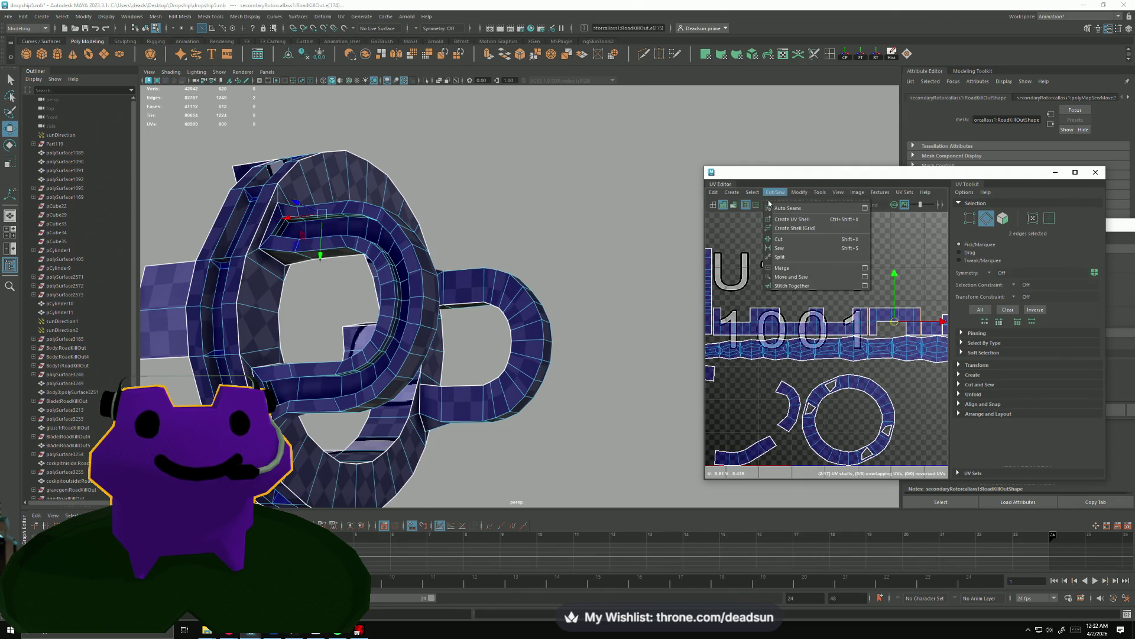
{"action": "left_click", "coordinate": [801, 278]}
{"action": "scroll", "scroll_direction": "up", "scroll_amount": 3}
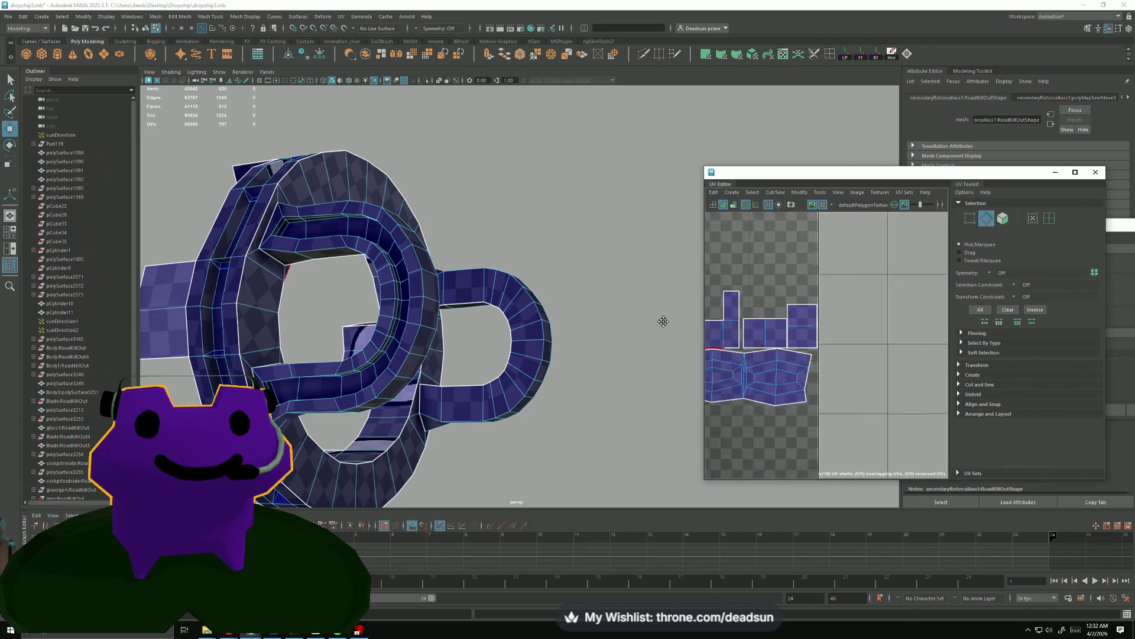
Select the strip UV shell, lift it over the U1V1 label, then select the top-left shell's faces.
{"action": "left_click", "coordinate": [829, 300]}
{"action": "scroll", "scroll_direction": "down", "scroll_amount": 3}
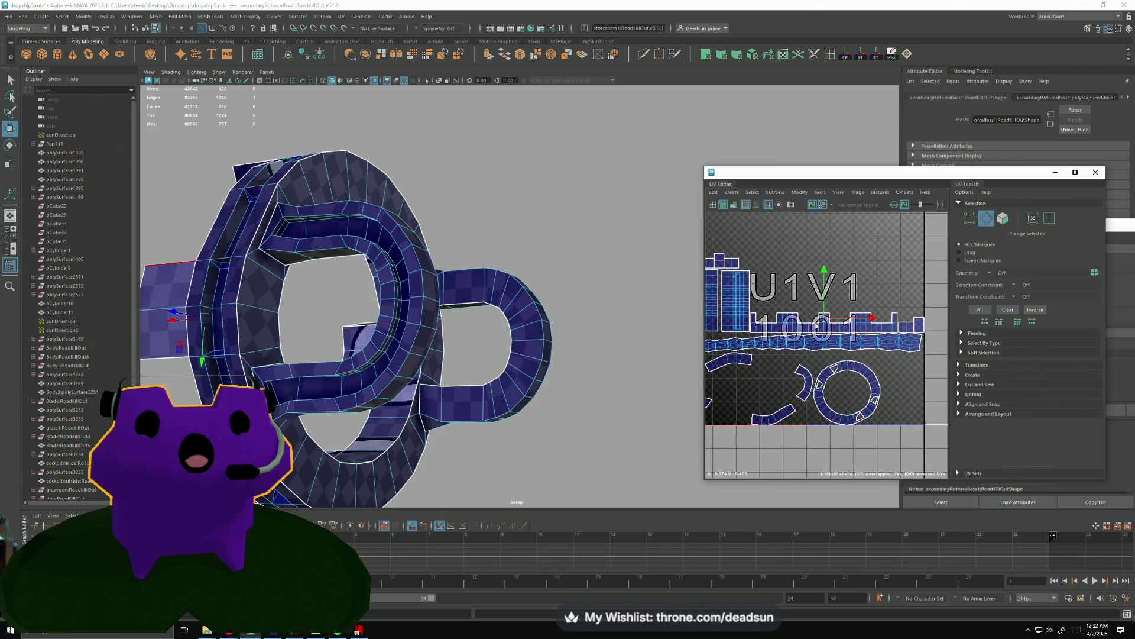
{"action": "left_click_drag", "start_coordinate": [824, 312], "coordinate": [826, 318]}
{"action": "left_click_drag", "start_coordinate": [825, 317], "coordinate": [824, 280]}
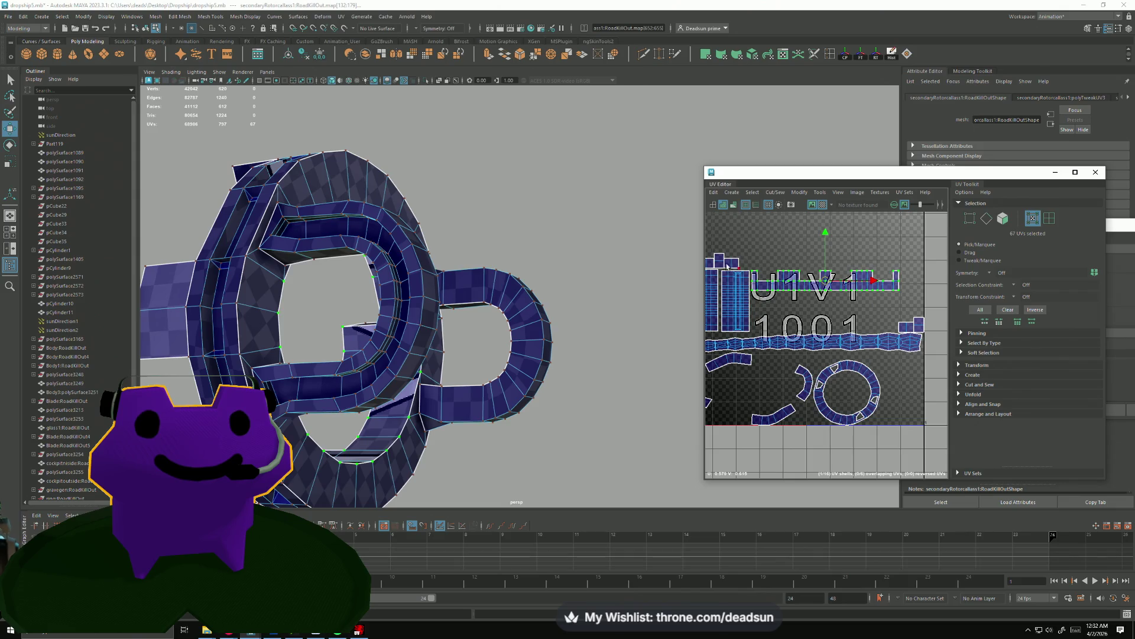
{"action": "scroll", "scroll_direction": "up", "scroll_amount": 3}
{"action": "left_click_drag", "start_coordinate": [744, 278], "coordinate": [732, 246]}
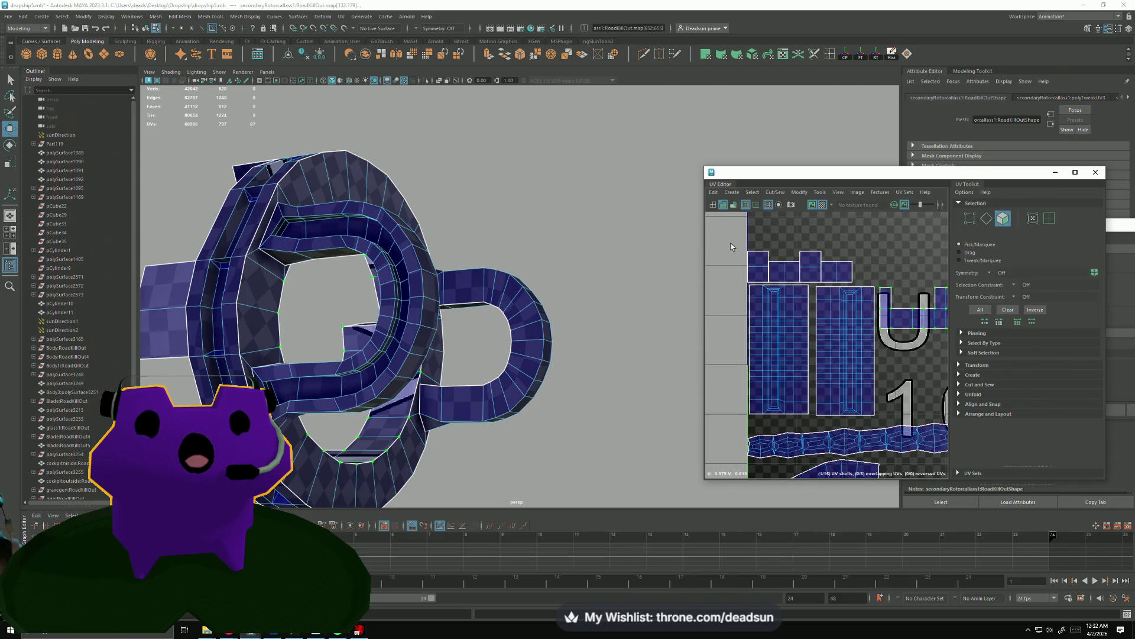
{"action": "left_click_drag", "start_coordinate": [868, 291], "coordinate": [868, 290]}
Move the long strip UV shell down below the 1001 tile.
{"action": "left_click_drag", "start_coordinate": [449, 308], "coordinate": [495, 334]}
{"action": "left_click_drag", "start_coordinate": [844, 408], "coordinate": [851, 233]}
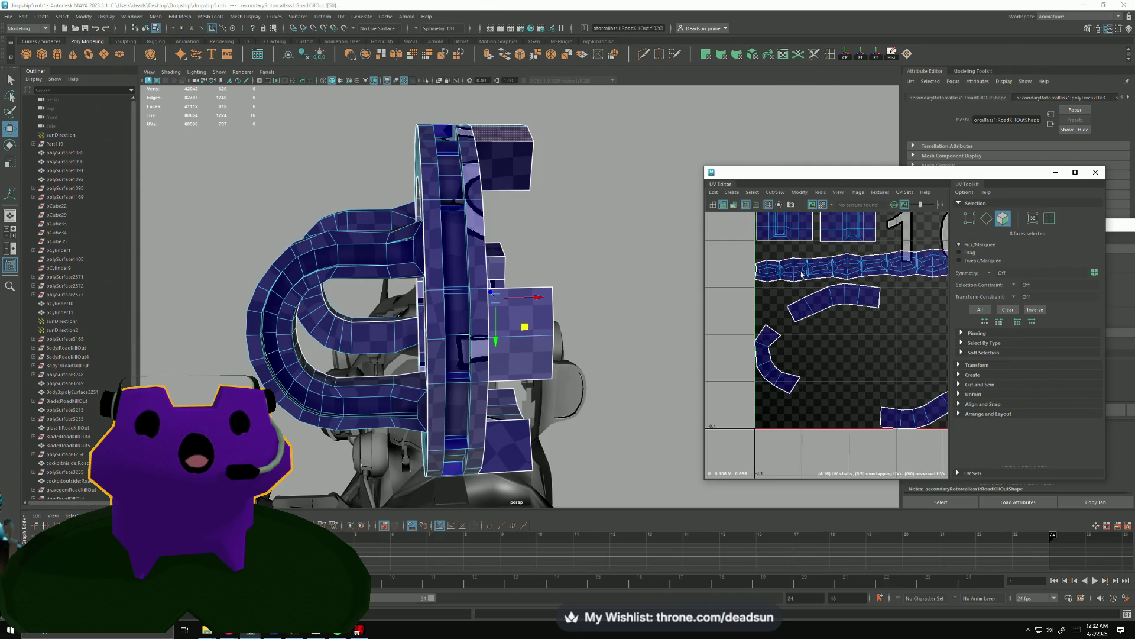
{"action": "scroll", "scroll_direction": "down", "scroll_amount": 3}
{"action": "scroll", "scroll_direction": "up", "scroll_amount": 3}
{"action": "left_click_drag", "start_coordinate": [532, 337], "coordinate": [448, 334]}
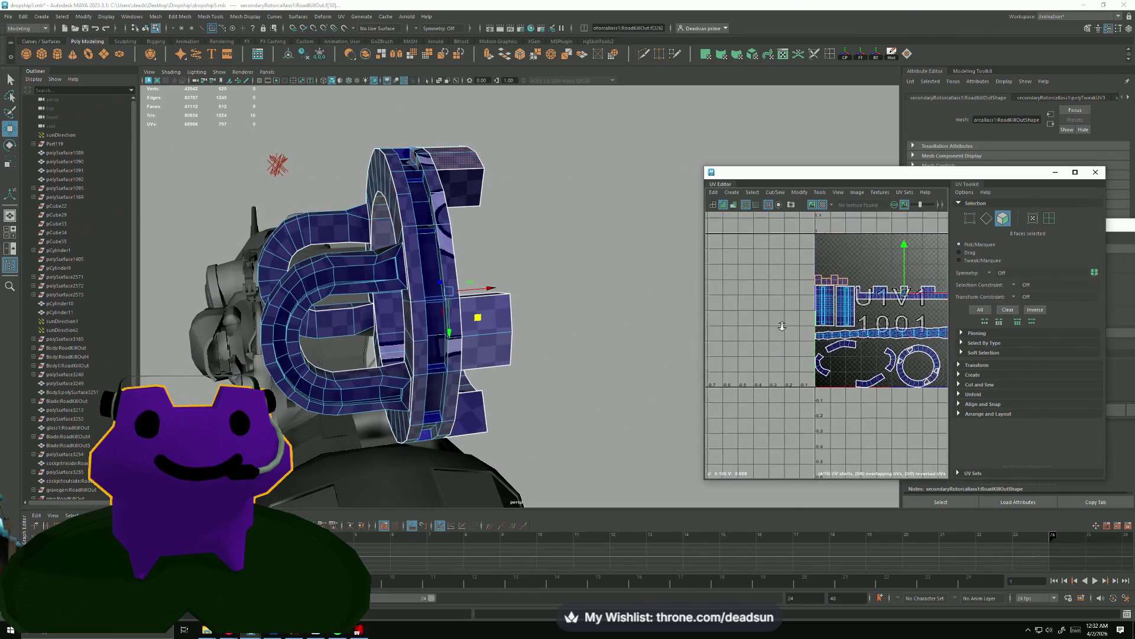
{"action": "scroll", "scroll_direction": "up", "scroll_amount": 3}
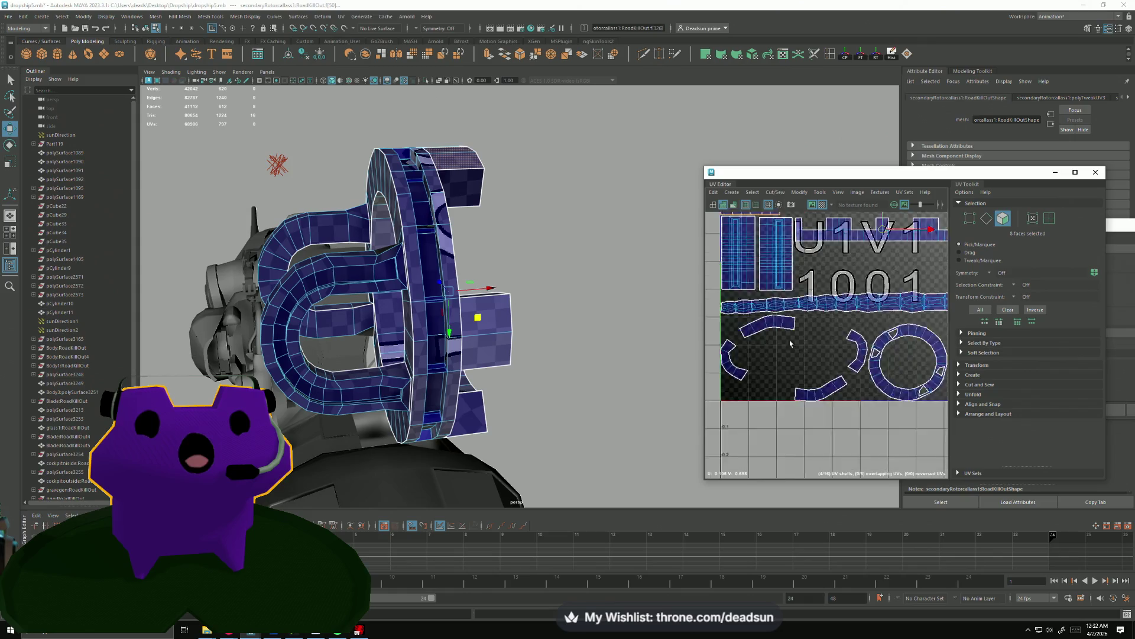
{"action": "left_click_drag", "start_coordinate": [829, 320], "coordinate": [868, 311]}
{"action": "left_click_drag", "start_coordinate": [845, 309], "coordinate": [863, 423]}
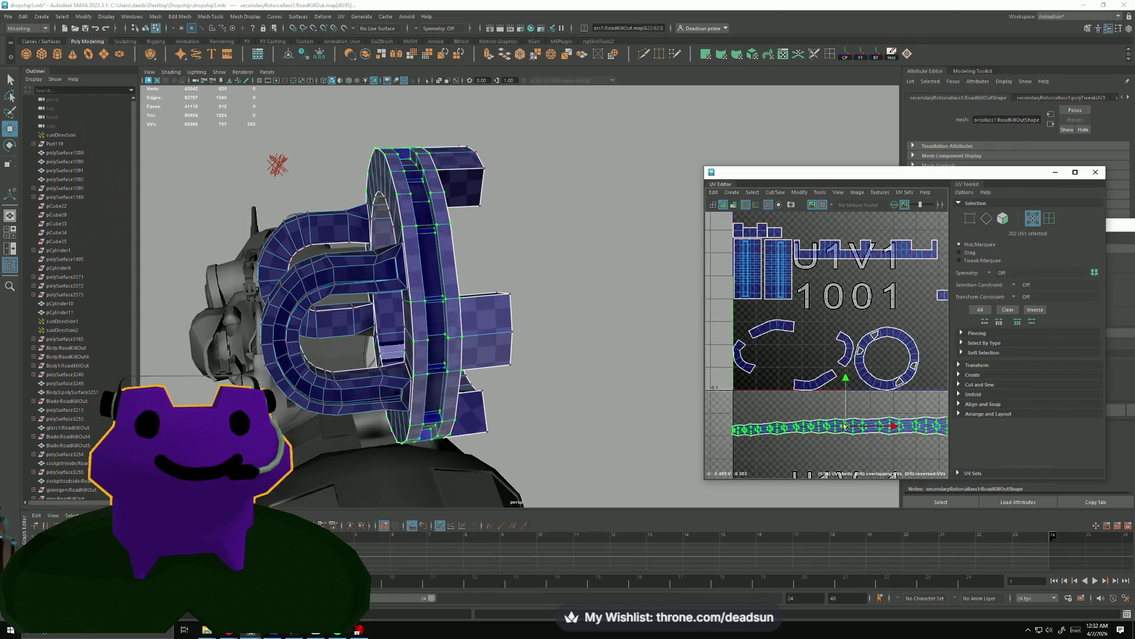
{"action": "scroll", "scroll_direction": "up", "scroll_amount": 3}
Select the seam edges one by one around the rotor ring.
{"action": "left_click_drag", "start_coordinate": [511, 433], "coordinate": [514, 393]}
{"action": "left_click_drag", "start_coordinate": [414, 265], "coordinate": [418, 254]}
{"action": "left_click", "coordinate": [419, 255]}
{"action": "left_click_drag", "start_coordinate": [460, 354], "coordinate": [424, 330]}
{"action": "left_click", "coordinate": [498, 350]}
{"action": "left_click_drag", "start_coordinate": [498, 350], "coordinate": [532, 308]}
{"action": "left_click", "coordinate": [495, 417]}
{"action": "left_click", "coordinate": [509, 415]}
{"action": "left_click", "coordinate": [526, 398]}
{"action": "left_click", "coordinate": [520, 401]}
{"action": "left_click_drag", "start_coordinate": [520, 401], "coordinate": [455, 343]}
{"action": "left_click", "coordinate": [538, 349]}
{"action": "left_click", "coordinate": [560, 463]}
{"action": "key", "text": "e"}
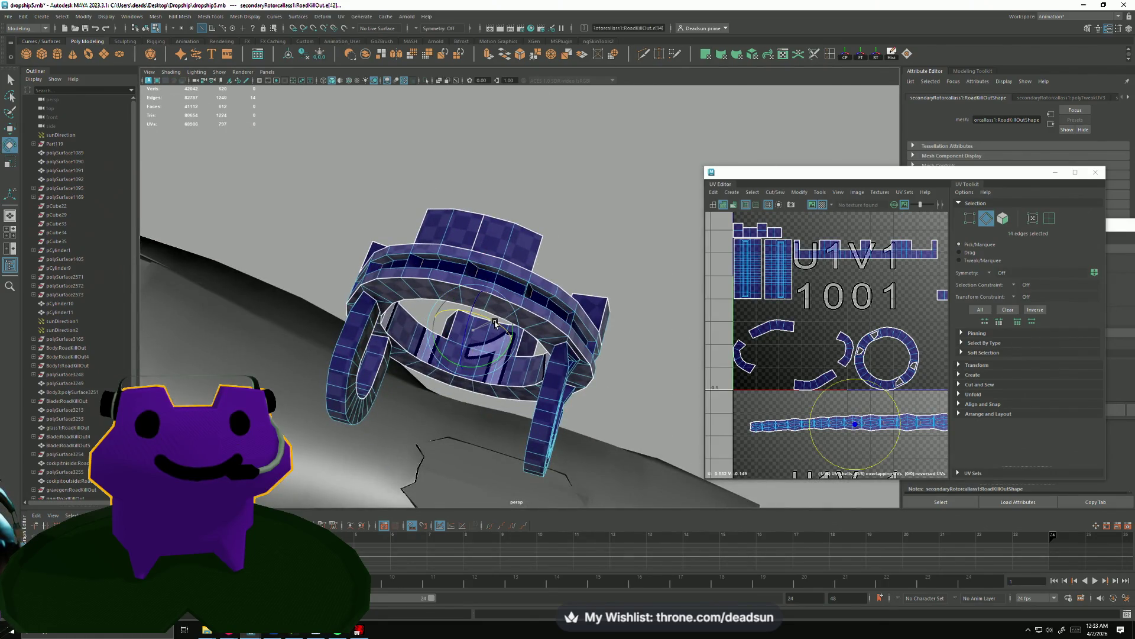
Start selecting edges along the ring frame's inner channel while orbiting around it.
{"action": "left_click_drag", "start_coordinate": [495, 323], "coordinate": [656, 368]}
{"action": "left_click", "coordinate": [538, 278]}
{"action": "left_click_drag", "start_coordinate": [539, 277], "coordinate": [586, 273]}
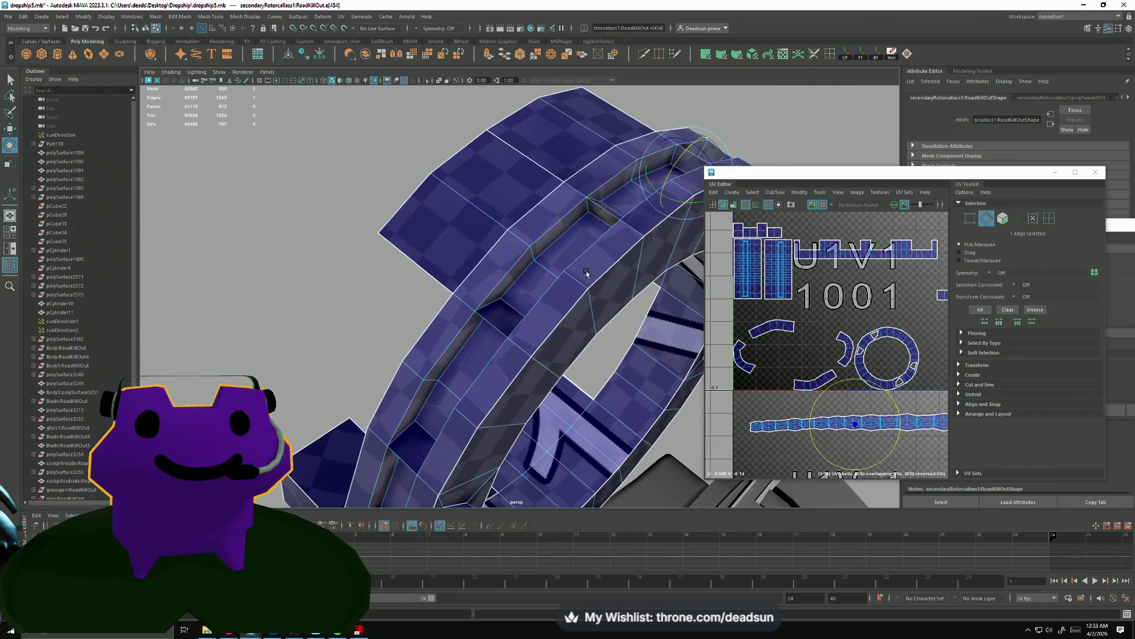
{"action": "left_click_drag", "start_coordinate": [497, 337], "coordinate": [515, 316]}
{"action": "left_click", "coordinate": [536, 244]}
{"action": "left_click_drag", "start_coordinate": [537, 244], "coordinate": [524, 245]}
{"action": "left_click_drag", "start_coordinate": [486, 337], "coordinate": [481, 334]}
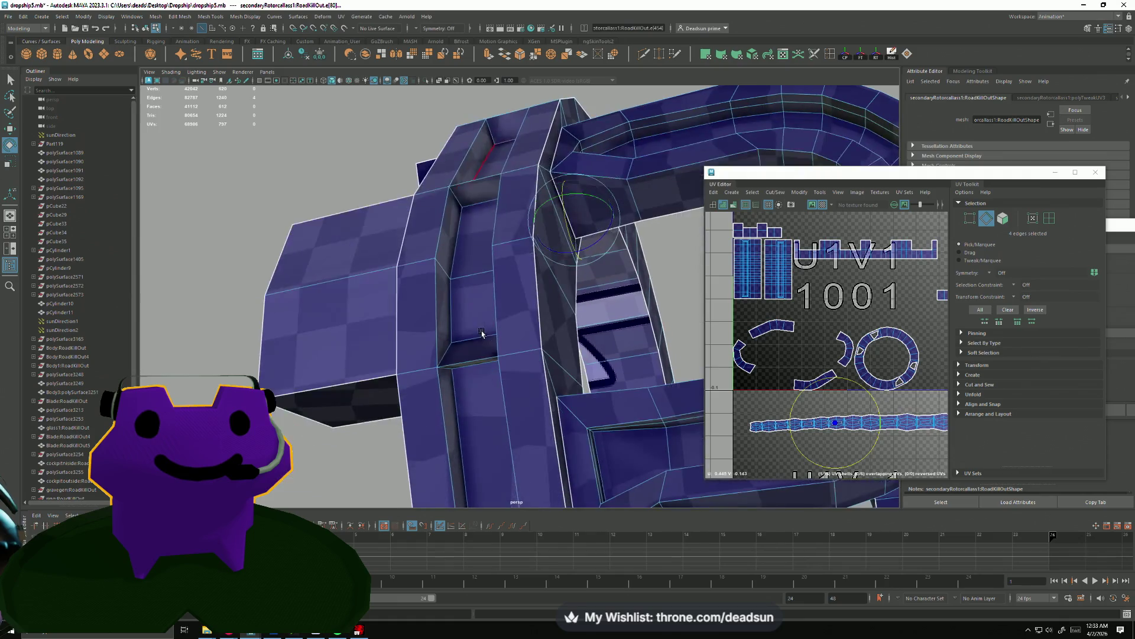
{"action": "left_click_drag", "start_coordinate": [471, 379], "coordinate": [454, 272]}
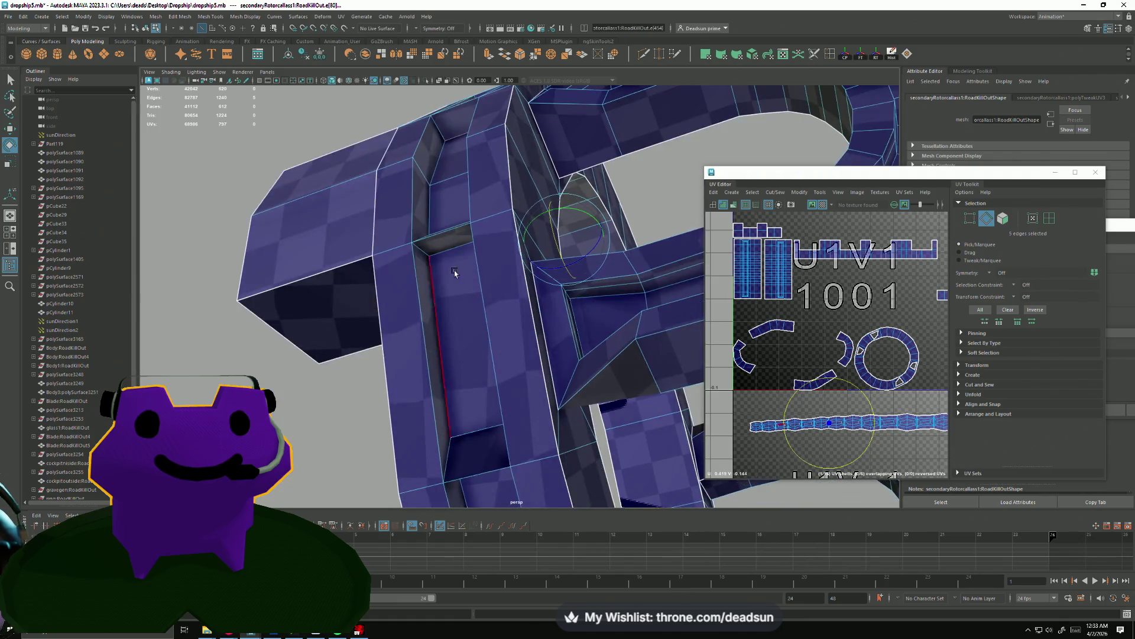
{"action": "left_click_drag", "start_coordinate": [467, 338], "coordinate": [335, 249]}
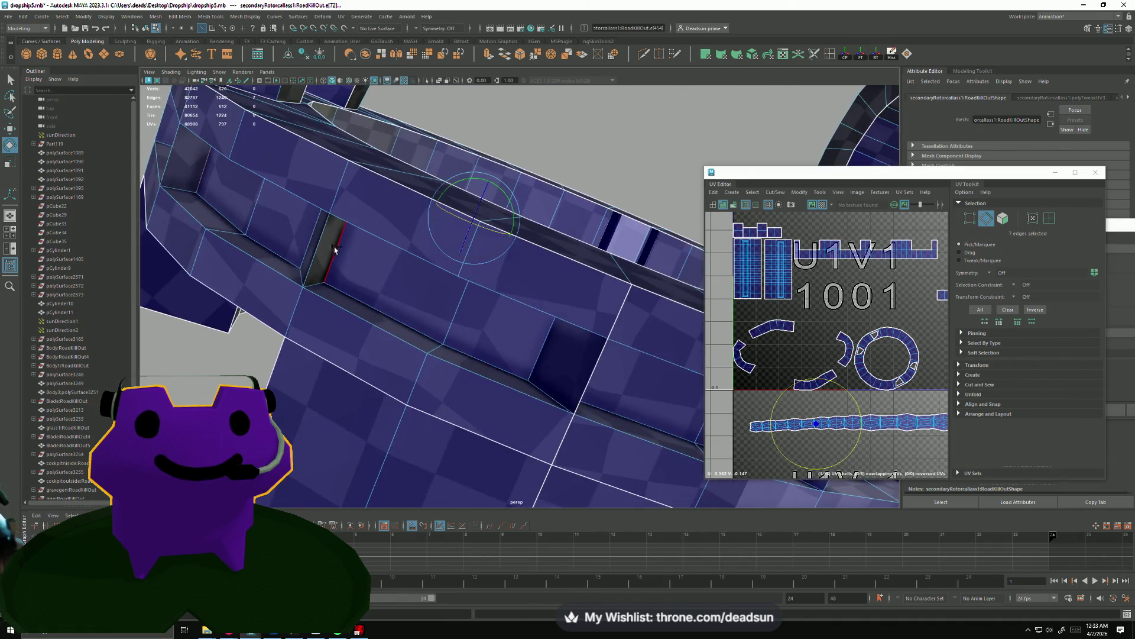
{"action": "left_click_drag", "start_coordinate": [461, 331], "coordinate": [307, 442]}
Add the remaining inner-channel frame edges, then orbit out to see the whole rotor.
{"action": "left_click", "coordinate": [466, 241]}
{"action": "left_click_drag", "start_coordinate": [466, 241], "coordinate": [370, 347]}
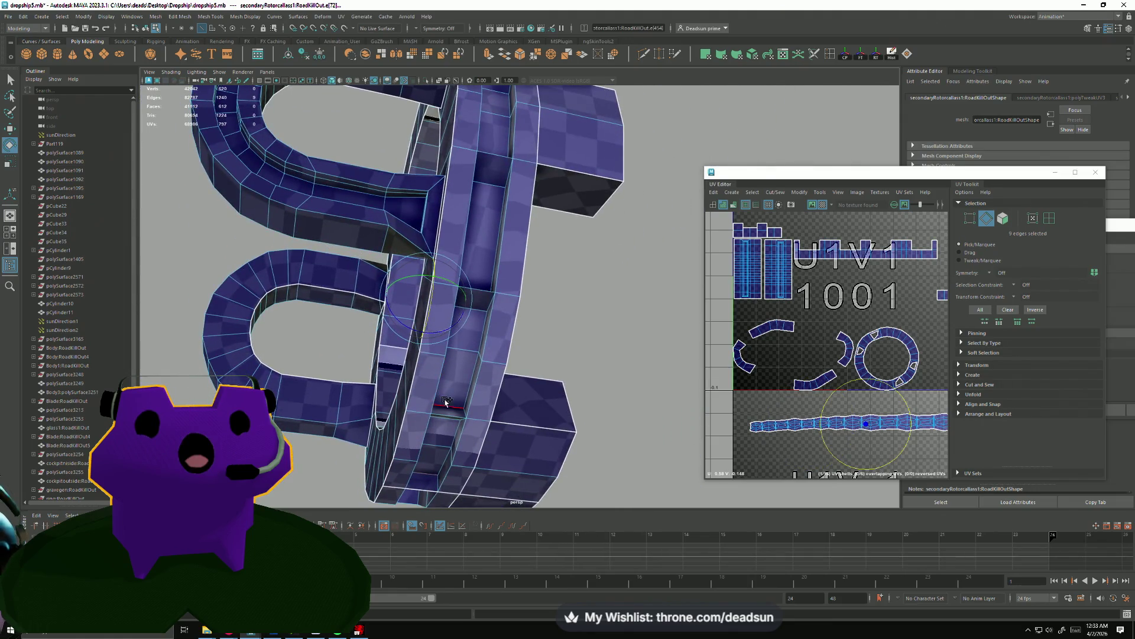
{"action": "left_click_drag", "start_coordinate": [498, 390], "coordinate": [486, 423]}
{"action": "left_click", "coordinate": [443, 463]}
{"action": "left_click_drag", "start_coordinate": [443, 463], "coordinate": [441, 278]}
{"action": "left_click", "coordinate": [522, 404]}
{"action": "left_click", "coordinate": [555, 426]}
{"action": "left_click", "coordinate": [560, 459]}
{"action": "left_click_drag", "start_coordinate": [441, 278], "coordinate": [418, 346]}
{"action": "left_click_drag", "start_coordinate": [419, 345], "coordinate": [367, 360]}
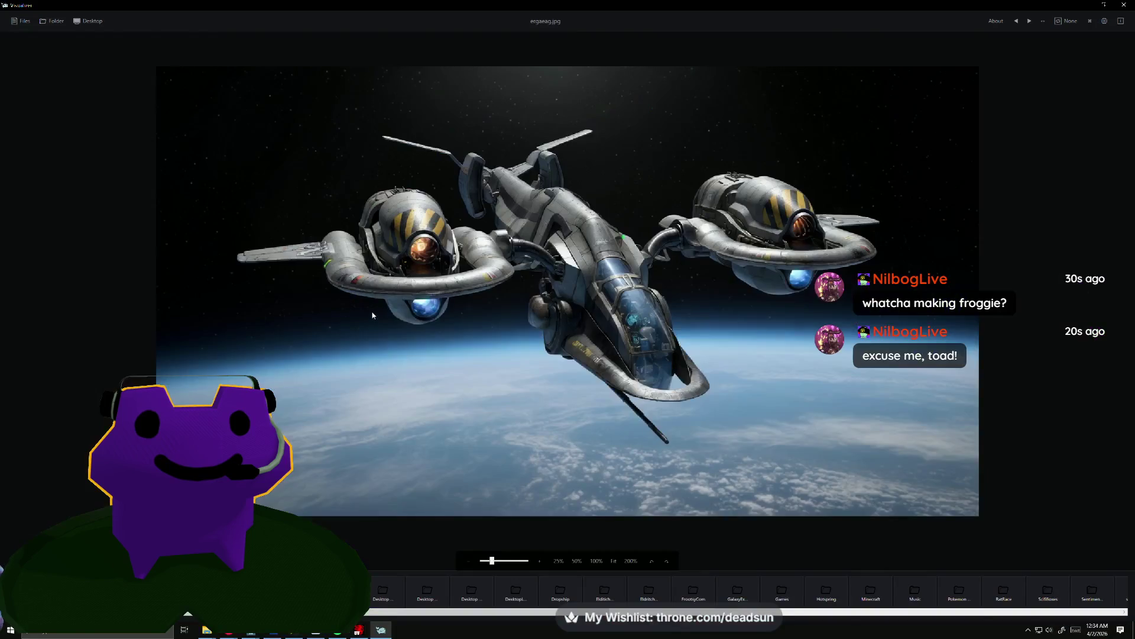
Zoom the dropship reference image in and back out, then return to the Maya scene.
{"action": "scroll", "scroll_direction": "up", "scroll_amount": 3}
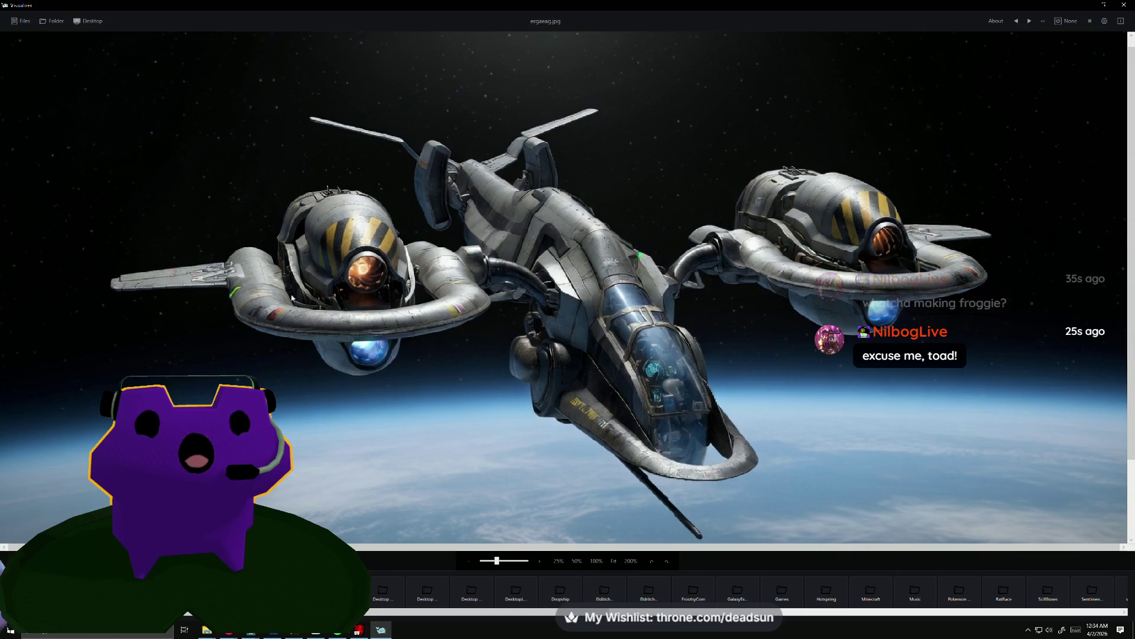
{"action": "scroll", "scroll_direction": "down", "scroll_amount": 3}
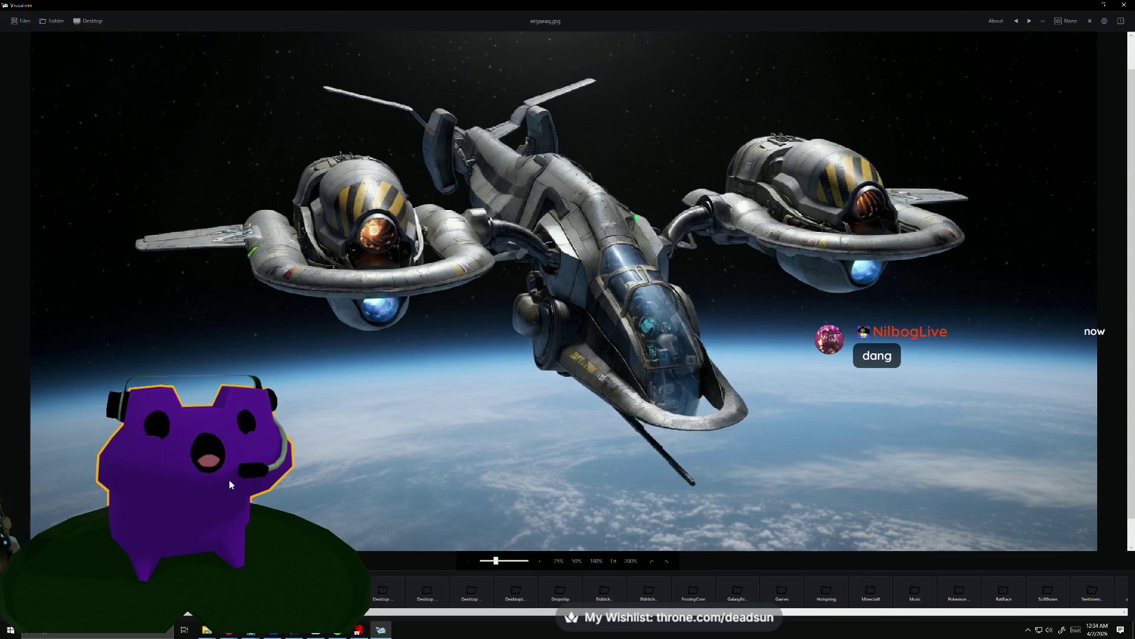
{"action": "left_click", "coordinate": [251, 629]}
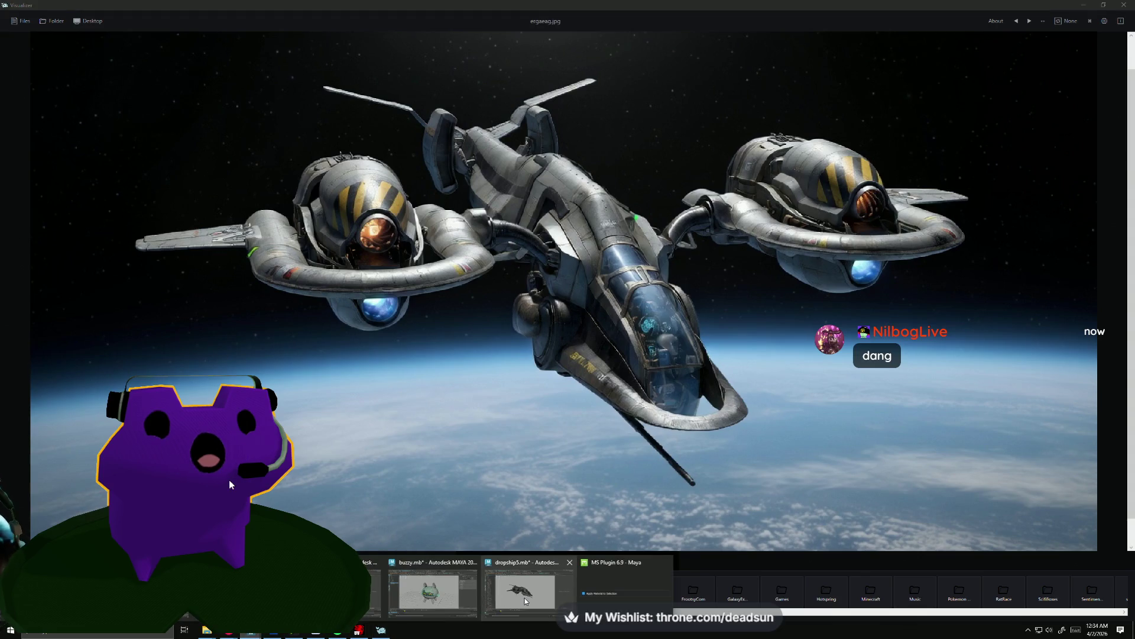
{"action": "left_click", "coordinate": [525, 591]}
{"action": "left_click_drag", "start_coordinate": [406, 322], "coordinate": [325, 348]}
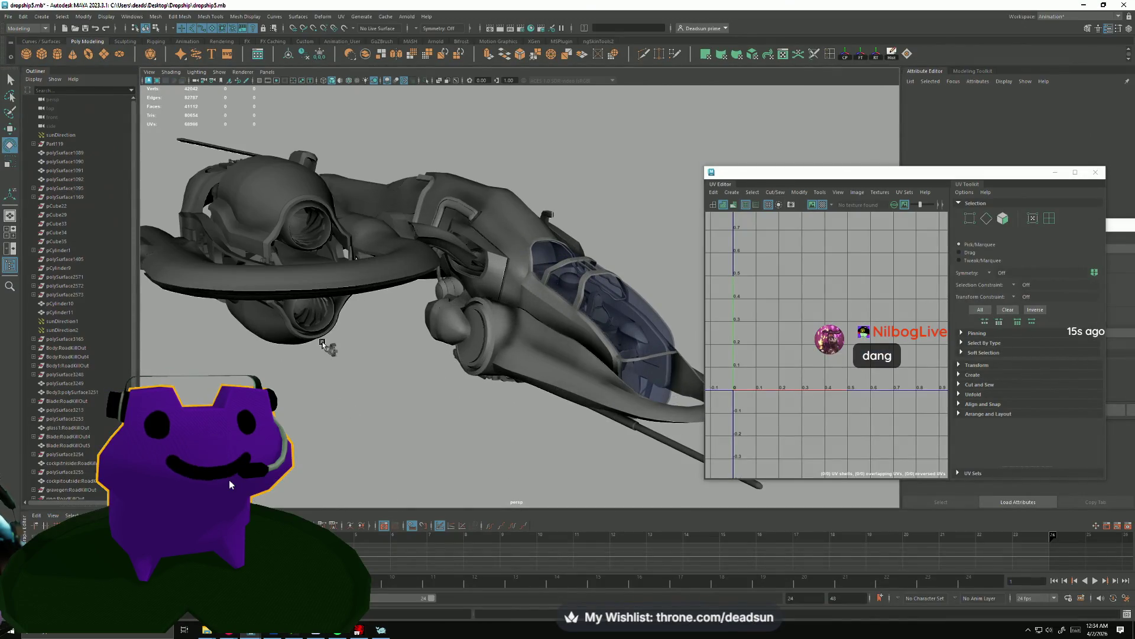
Select and frame the rotor, pick its ring UV shell and convert it to its 36 faces.
{"action": "left_click", "coordinate": [329, 345]}
{"action": "key", "text": "f"}
{"action": "left_click_drag", "start_coordinate": [349, 435], "coordinate": [479, 390]}
{"action": "scroll", "scroll_direction": "up", "scroll_amount": 3}
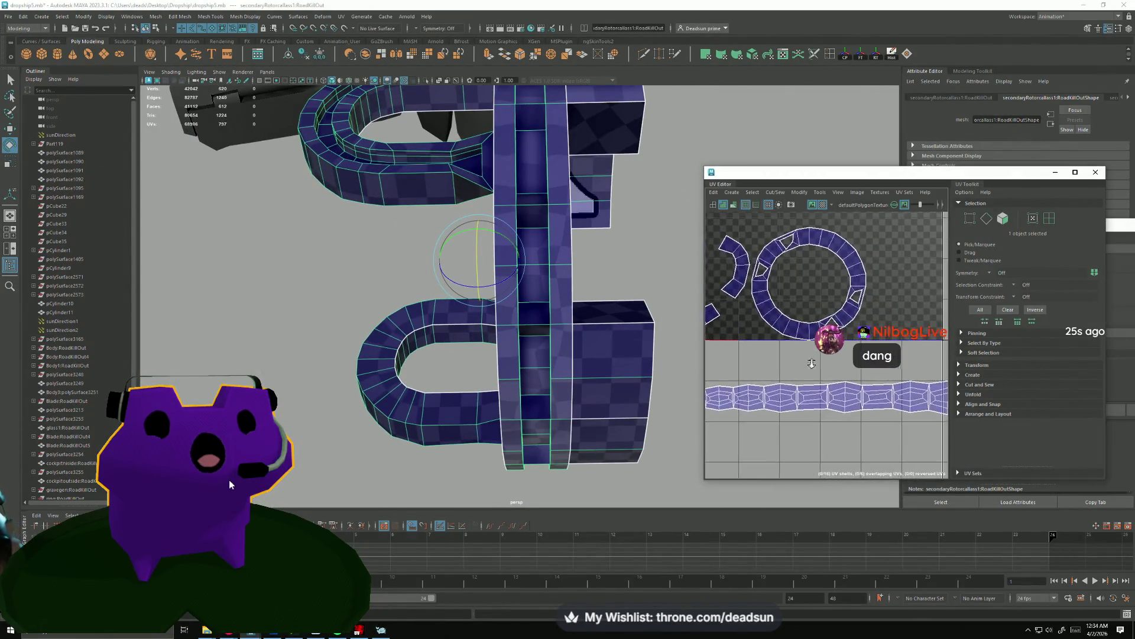
{"action": "left_click_drag", "start_coordinate": [812, 364], "coordinate": [804, 338]}
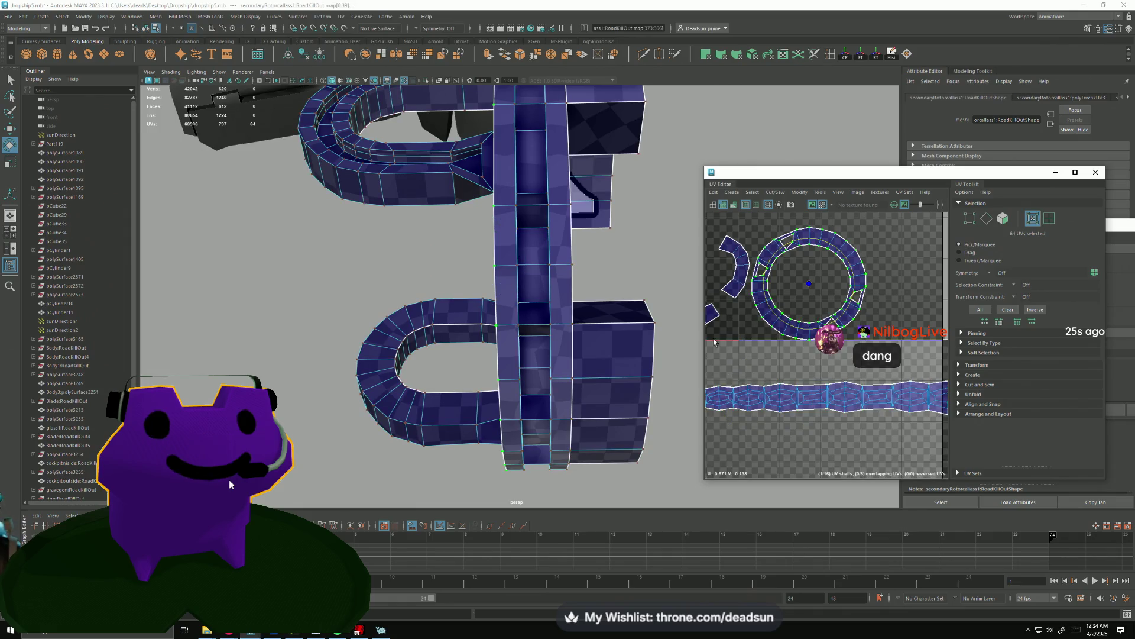
{"action": "left_click_drag", "start_coordinate": [698, 343], "coordinate": [662, 319]}
{"action": "scroll", "scroll_direction": "down", "scroll_amount": 3}
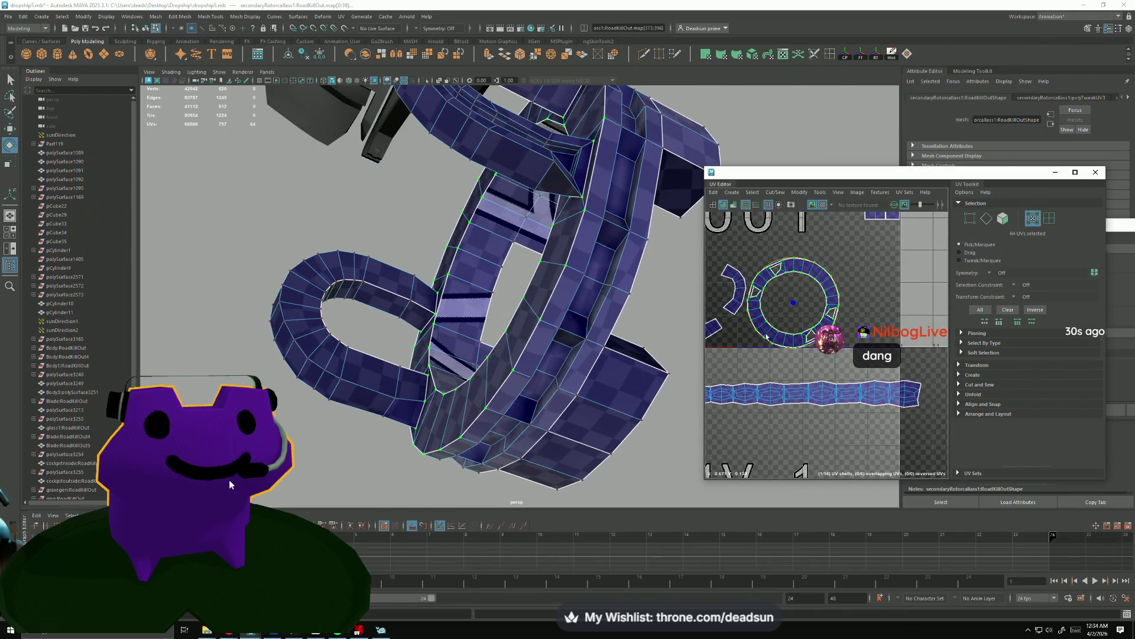
{"action": "left_click_drag", "start_coordinate": [772, 337], "coordinate": [772, 355]}
{"action": "scroll", "scroll_direction": "down", "scroll_amount": 3}
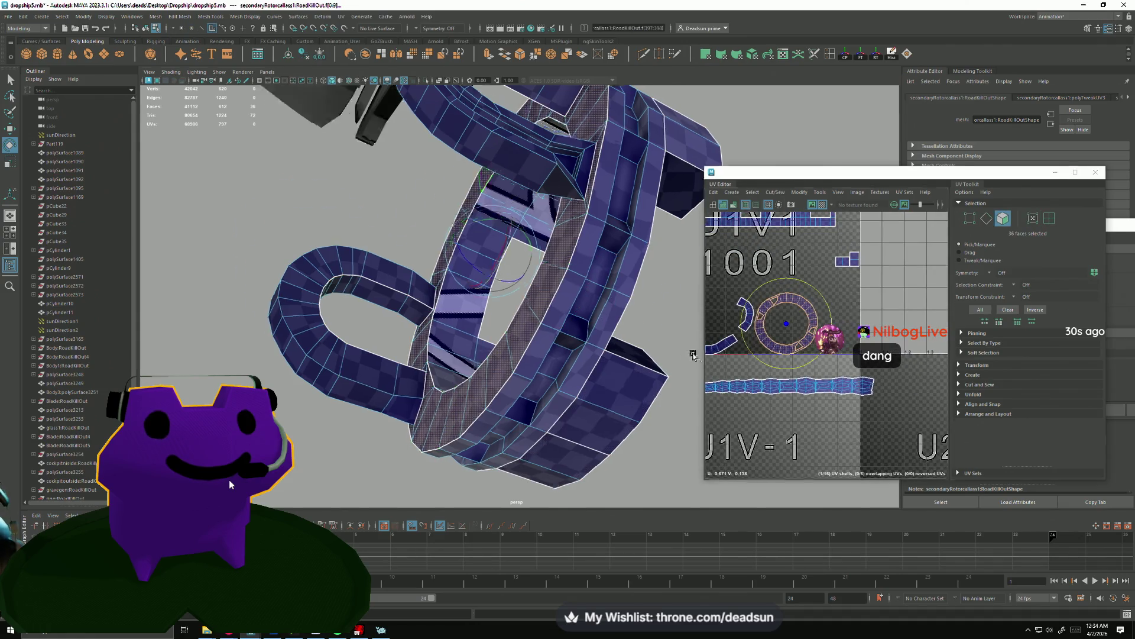
{"action": "left_click_drag", "start_coordinate": [591, 266], "coordinate": [627, 237]}
Apply a planar projection to the ring faces, then undo it.
{"action": "left_click", "coordinate": [752, 192]}
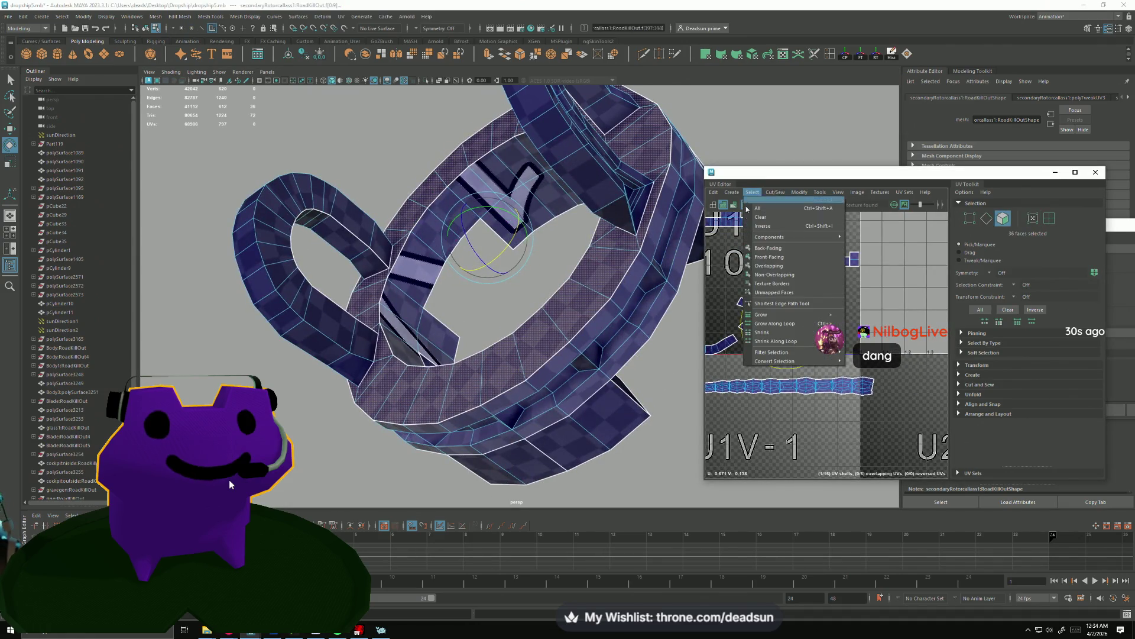
{"action": "left_click", "coordinate": [732, 192]}
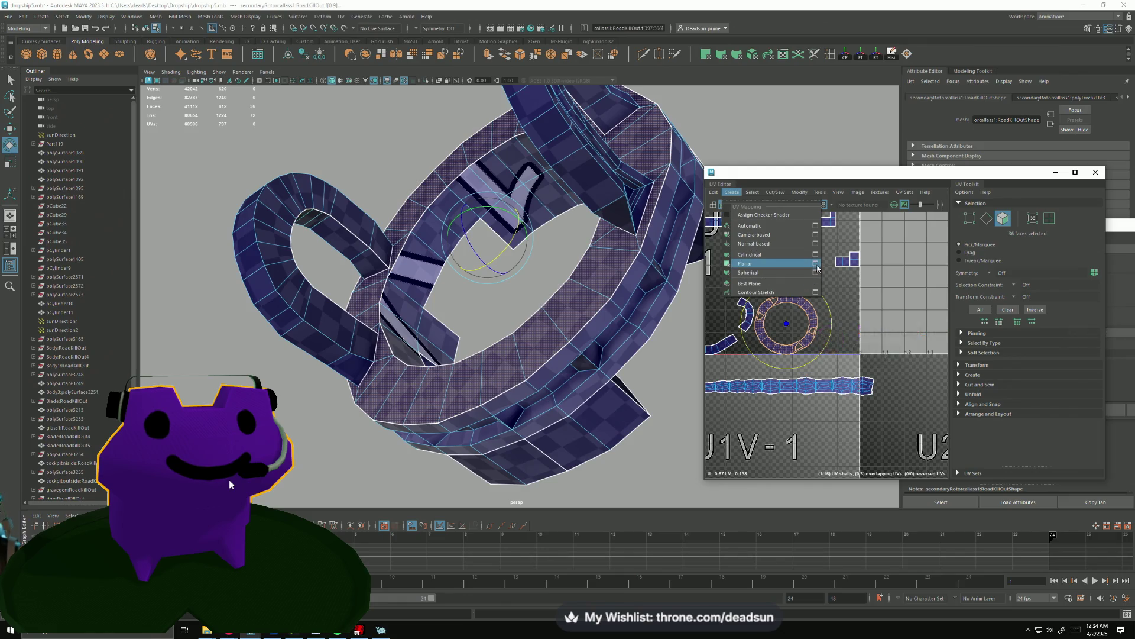
{"action": "left_click", "coordinate": [816, 264]}
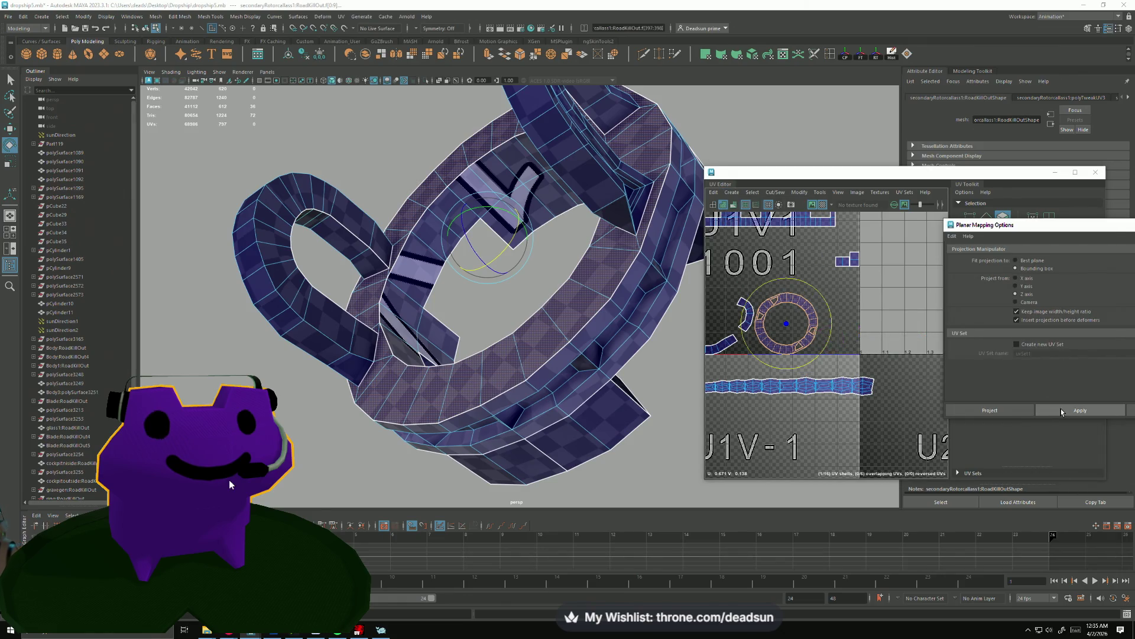
{"action": "left_click", "coordinate": [1062, 412]}
{"action": "left_click", "coordinate": [816, 408]}
{"action": "scroll", "scroll_direction": "up", "scroll_amount": 3}
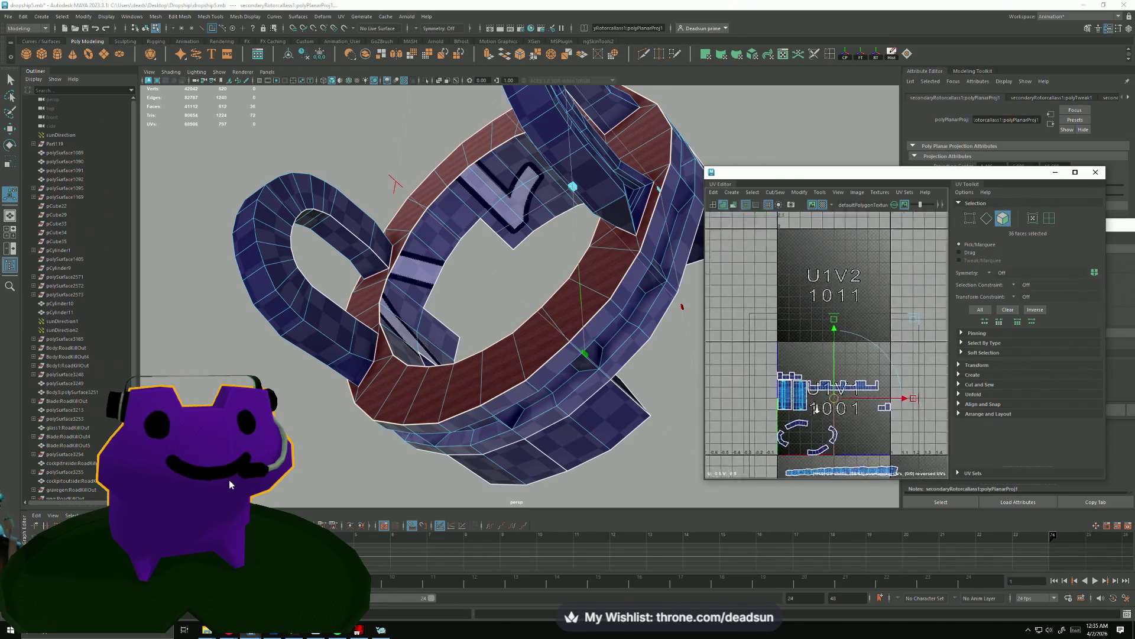
{"action": "scroll", "scroll_direction": "down", "scroll_amount": 3}
{"action": "key", "text": "ctrl+z"}
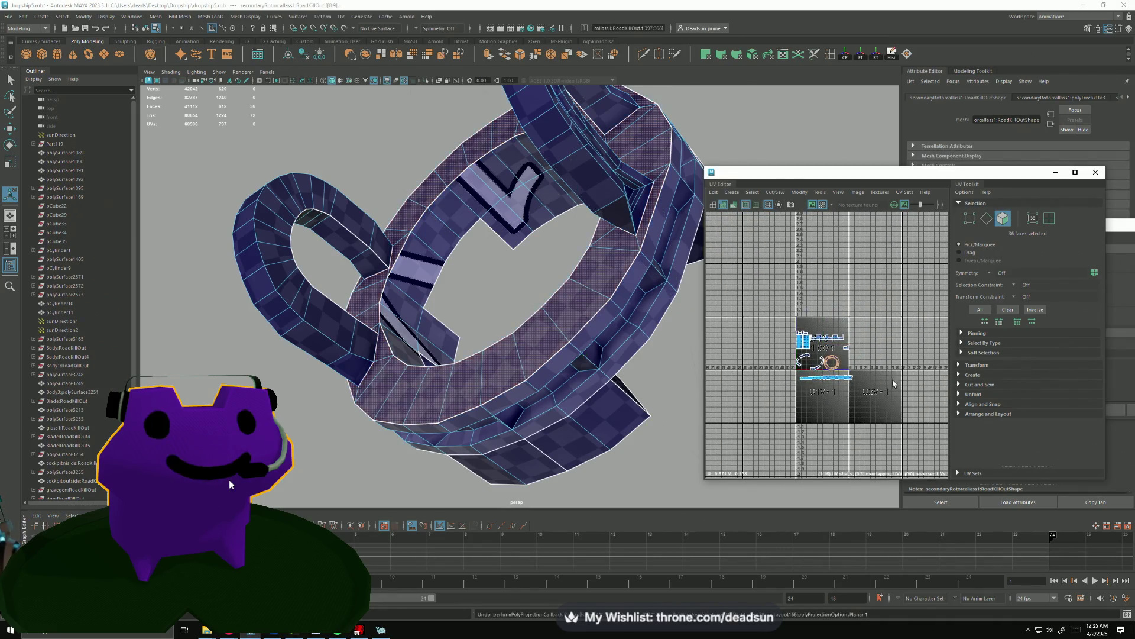
Re-project the 36 ring faces with Create > Planar as one flat shell.
{"action": "left_click", "coordinate": [775, 192]}
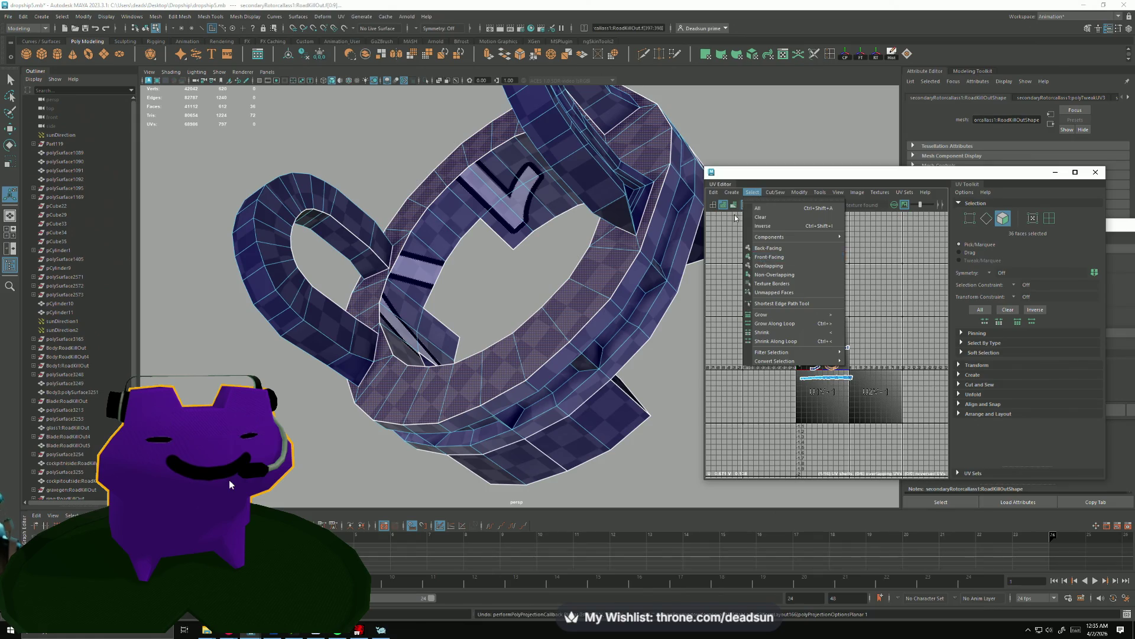
{"action": "left_click", "coordinate": [739, 195]}
{"action": "left_click", "coordinate": [816, 264]}
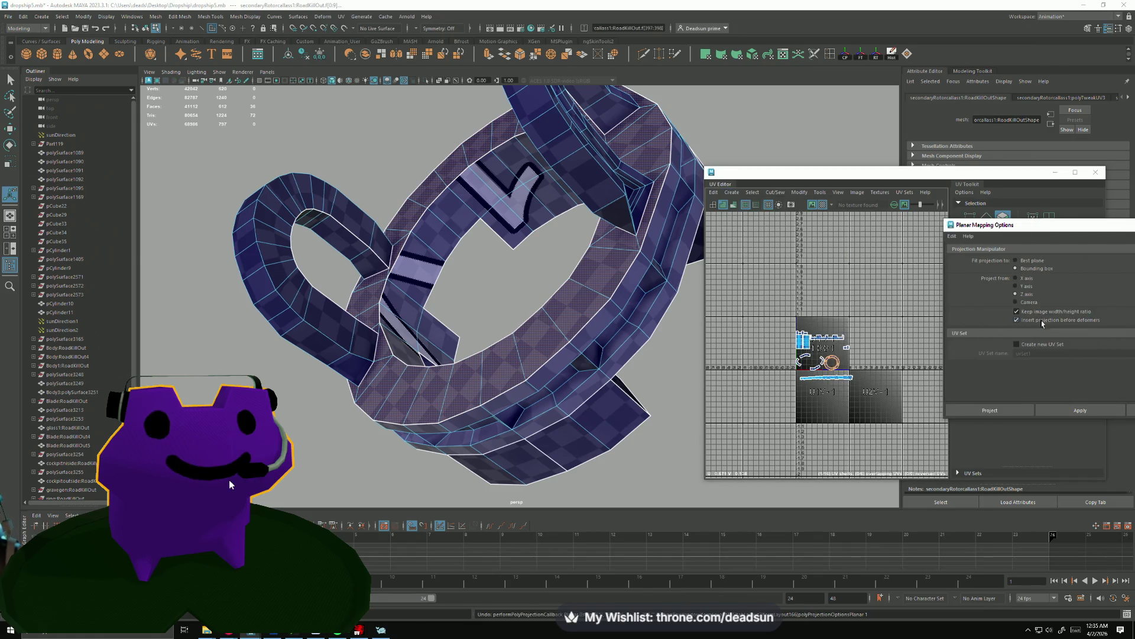
{"action": "left_click", "coordinate": [1081, 410]}
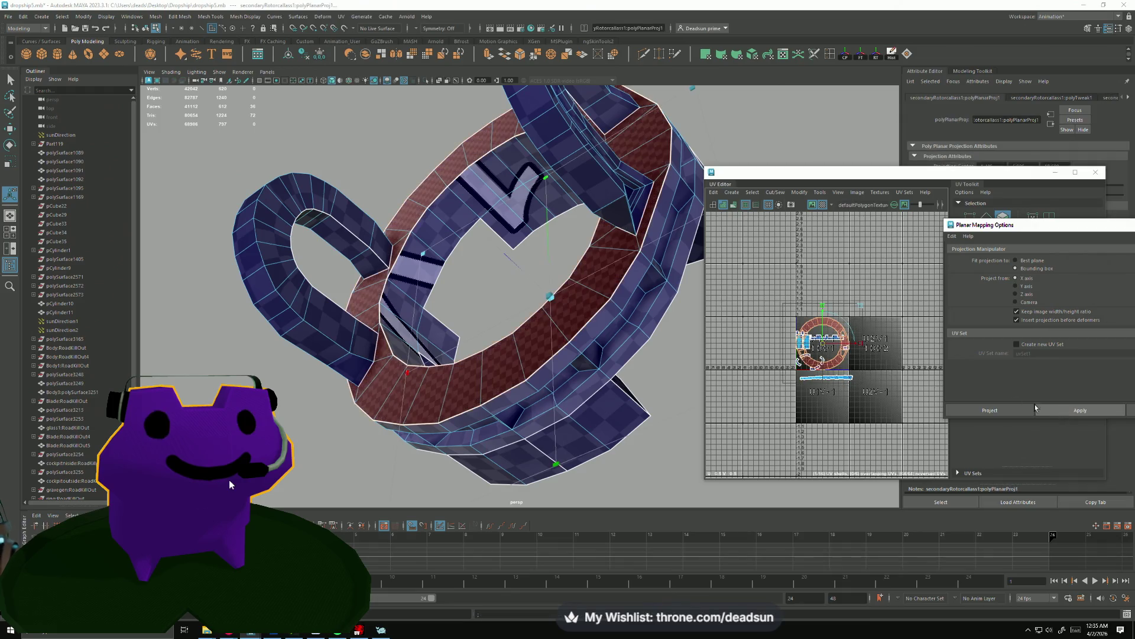
Flip the projected ring shell with Modify > Flip so its UVs aren't reversed.
{"action": "key", "text": "w"}
{"action": "scroll", "scroll_direction": "down", "scroll_amount": 3}
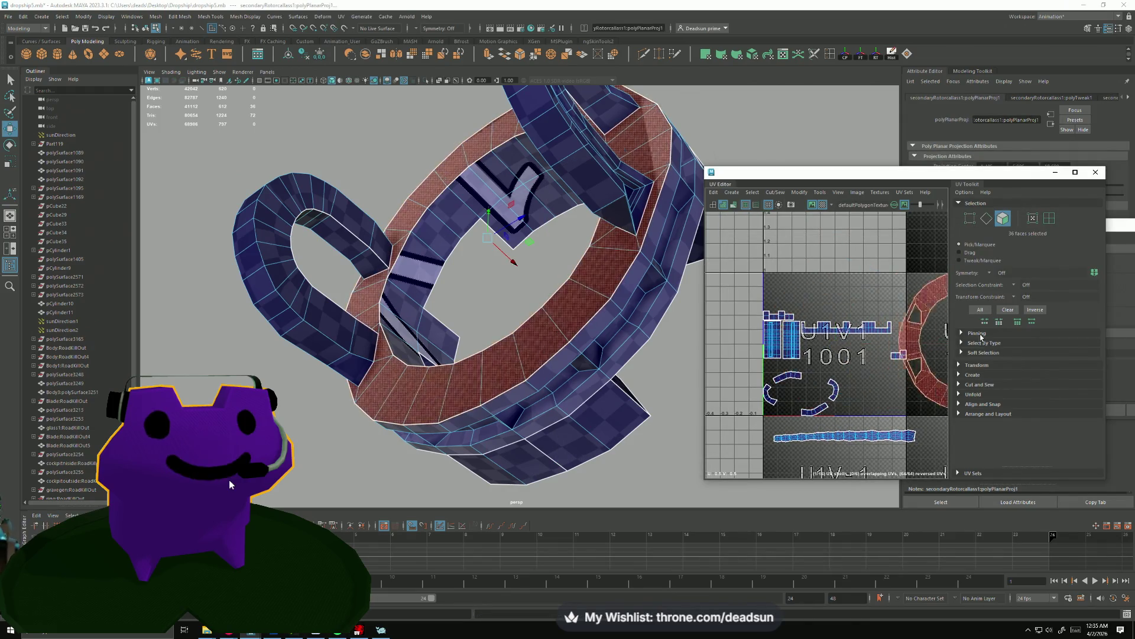
{"action": "left_click", "coordinate": [779, 193]}
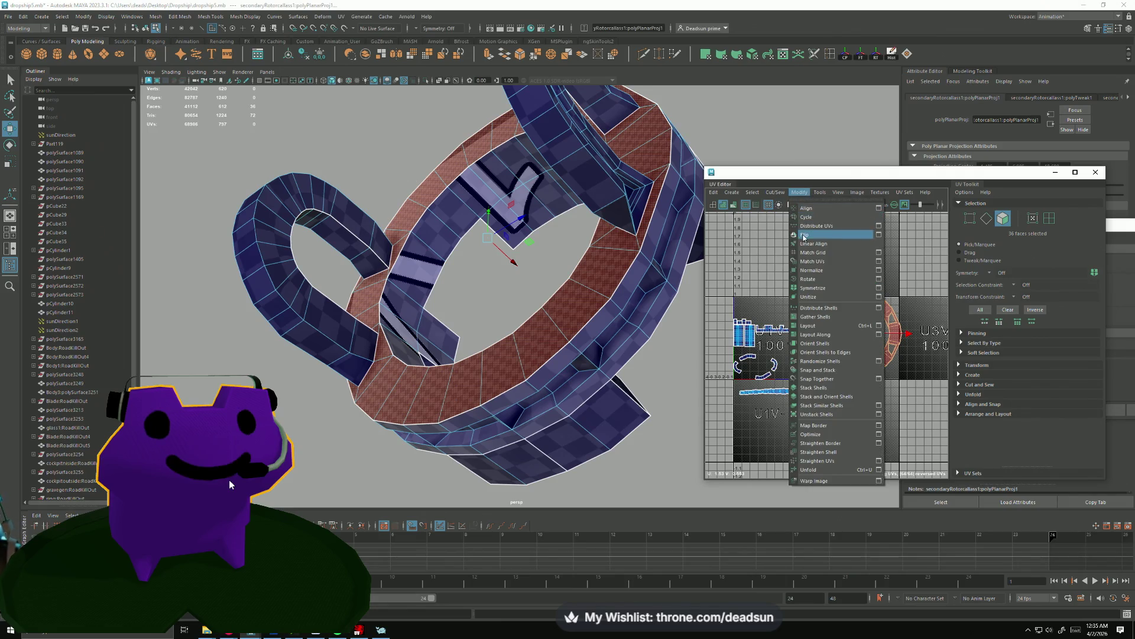
{"action": "left_click", "coordinate": [827, 232]}
{"action": "scroll", "scroll_direction": "up", "scroll_amount": 3}
{"action": "left_click_drag", "start_coordinate": [831, 341], "coordinate": [817, 370]}
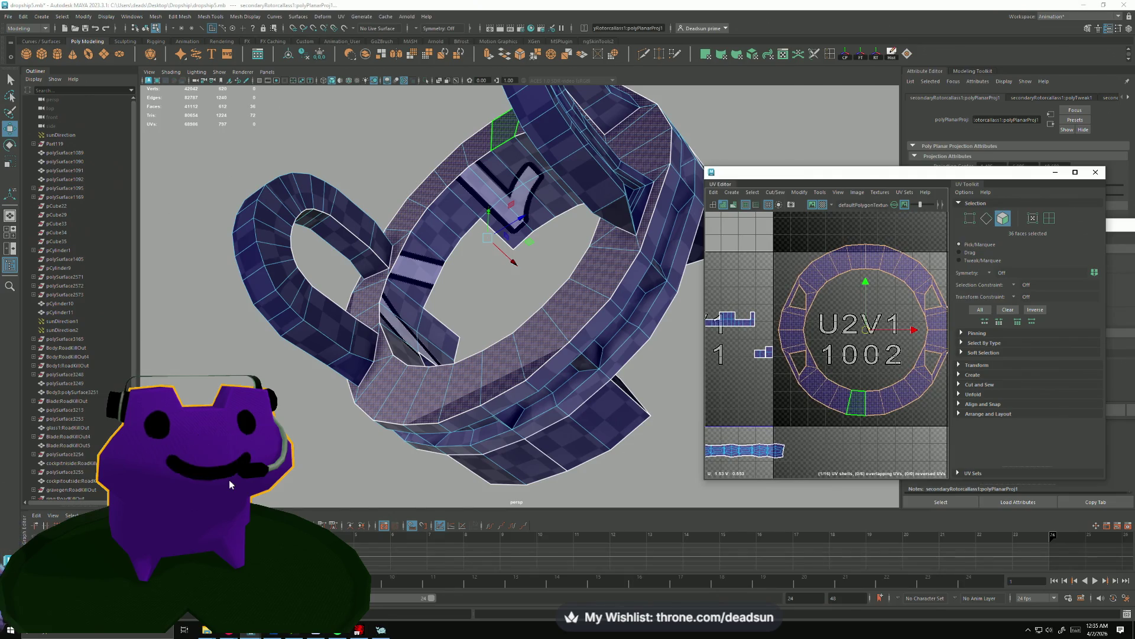
{"action": "key", "text": "alt+Tab"}
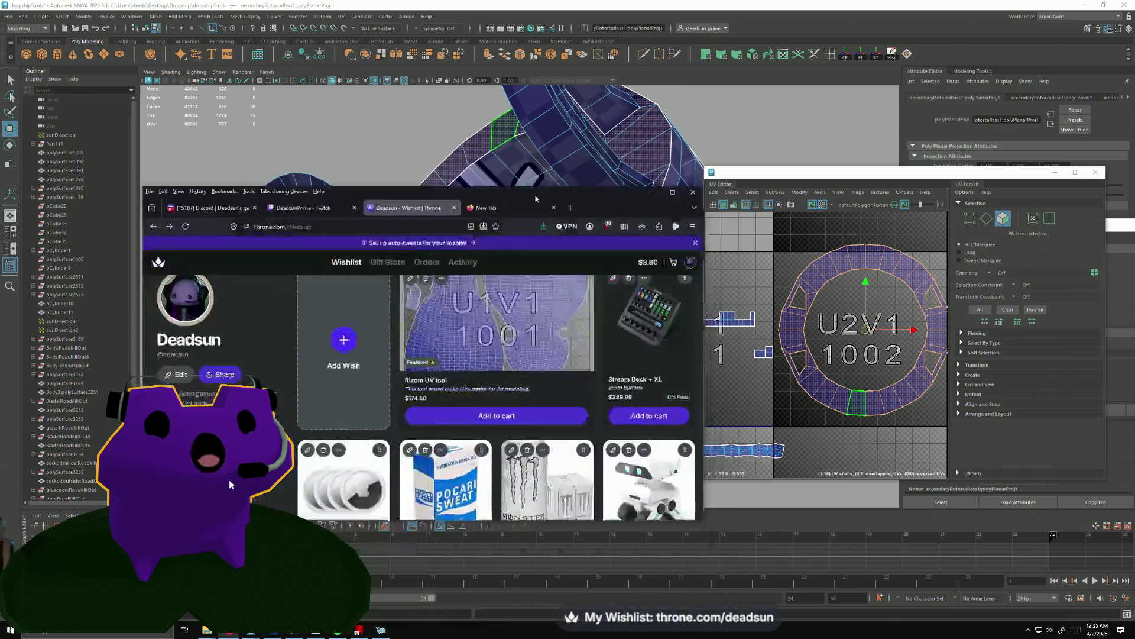
{"action": "key", "text": "super+Up"}
{"action": "scroll", "scroll_direction": "up", "scroll_amount": 3}
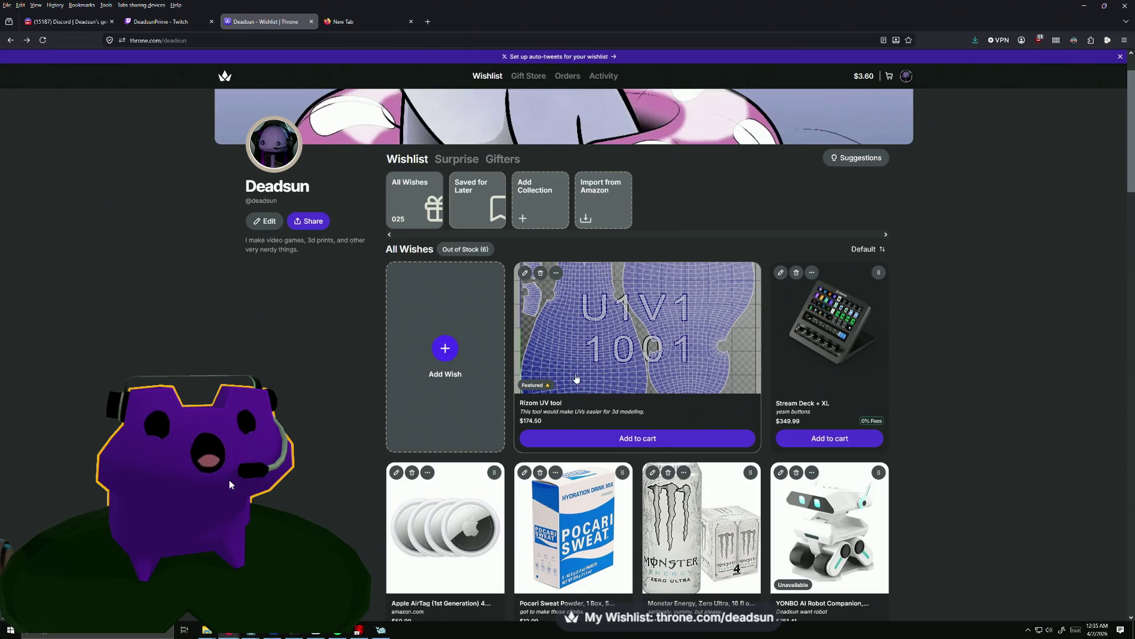
{"action": "left_click_drag", "start_coordinate": [568, 21], "coordinate": [1134, 24]}
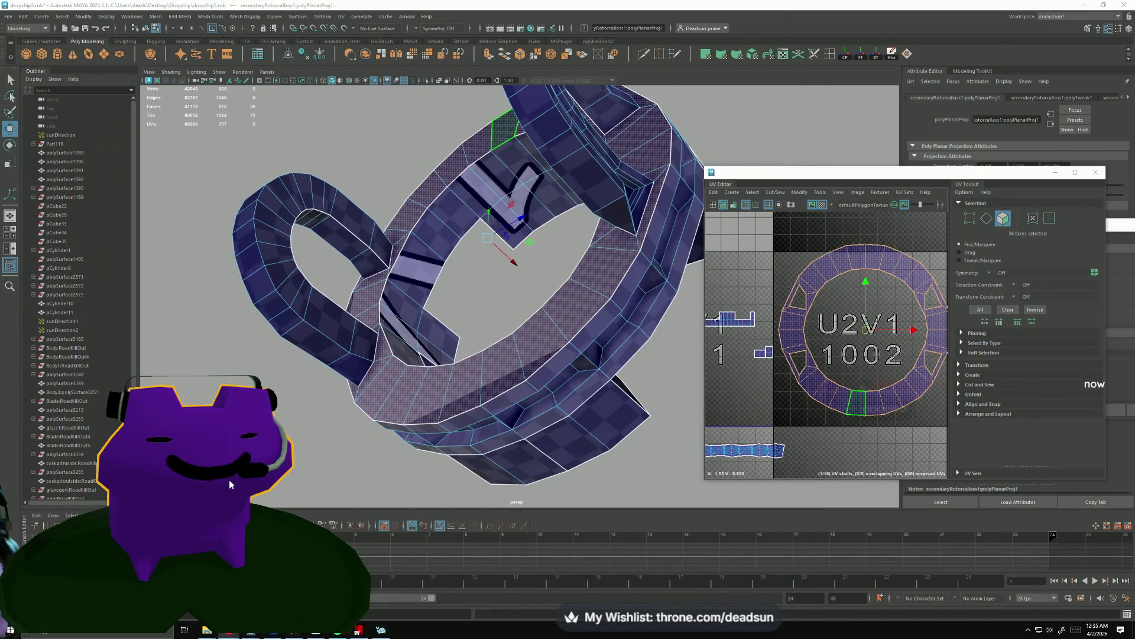
Frame the ring shell and bring tile 1001 and the U1V-1 tile into view.
{"action": "left_click_drag", "start_coordinate": [445, 314], "coordinate": [452, 349]}
{"action": "key", "text": "f"}
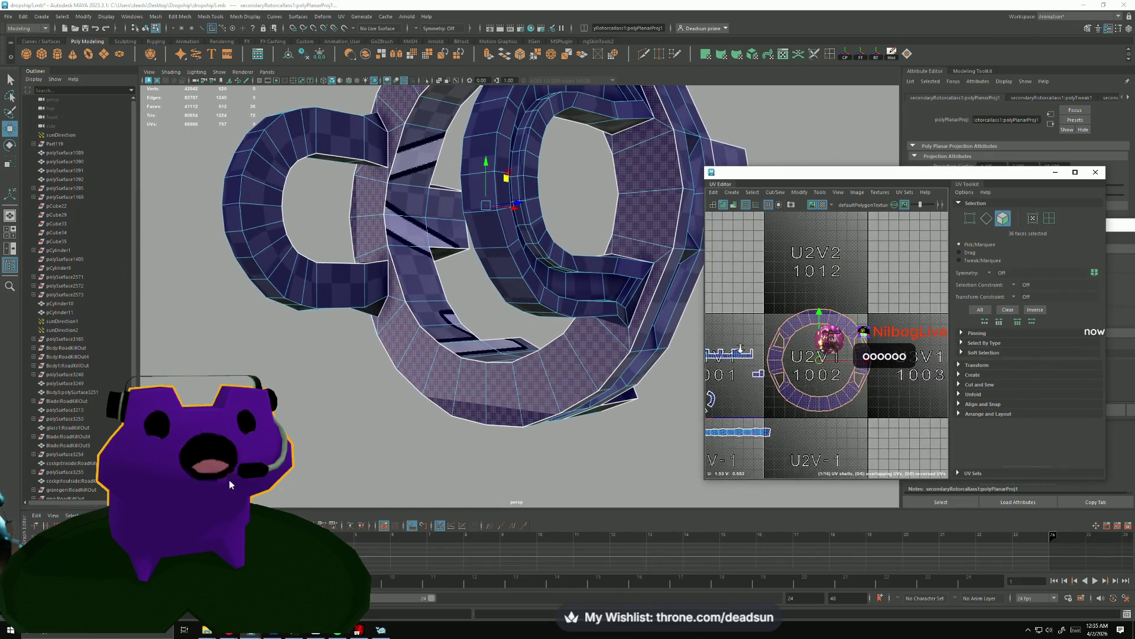
{"action": "left_click_drag", "start_coordinate": [810, 392], "coordinate": [784, 334]}
{"action": "scroll", "scroll_direction": "up", "scroll_amount": 3}
{"action": "left_click_drag", "start_coordinate": [783, 334], "coordinate": [804, 355]}
{"action": "left_click_drag", "start_coordinate": [804, 355], "coordinate": [798, 331]}
{"action": "left_click_drag", "start_coordinate": [798, 331], "coordinate": [801, 375]}
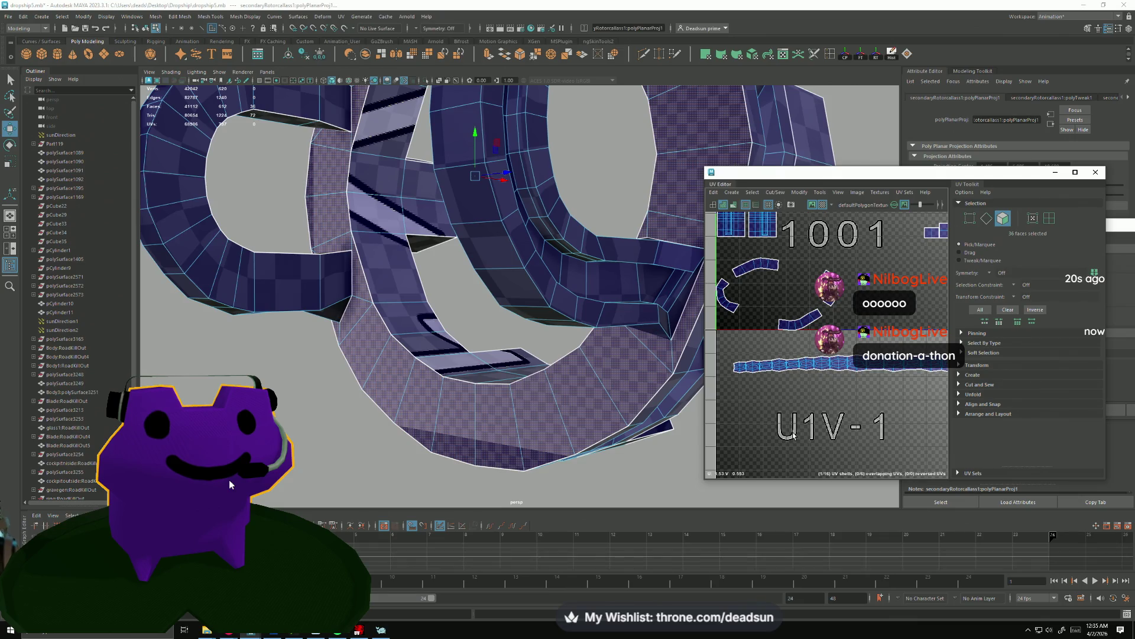
{"action": "left_click_drag", "start_coordinate": [795, 435], "coordinate": [787, 444]}
{"action": "left_click_drag", "start_coordinate": [597, 355], "coordinate": [564, 376]}
{"action": "left_click_drag", "start_coordinate": [564, 377], "coordinate": [597, 349]}
{"action": "left_click_drag", "start_coordinate": [809, 378], "coordinate": [828, 361]}
Flip the notched rim shell and move it up above tile 1001.
{"action": "left_click", "coordinate": [856, 251]}
{"action": "left_click_drag", "start_coordinate": [857, 251], "coordinate": [842, 255]}
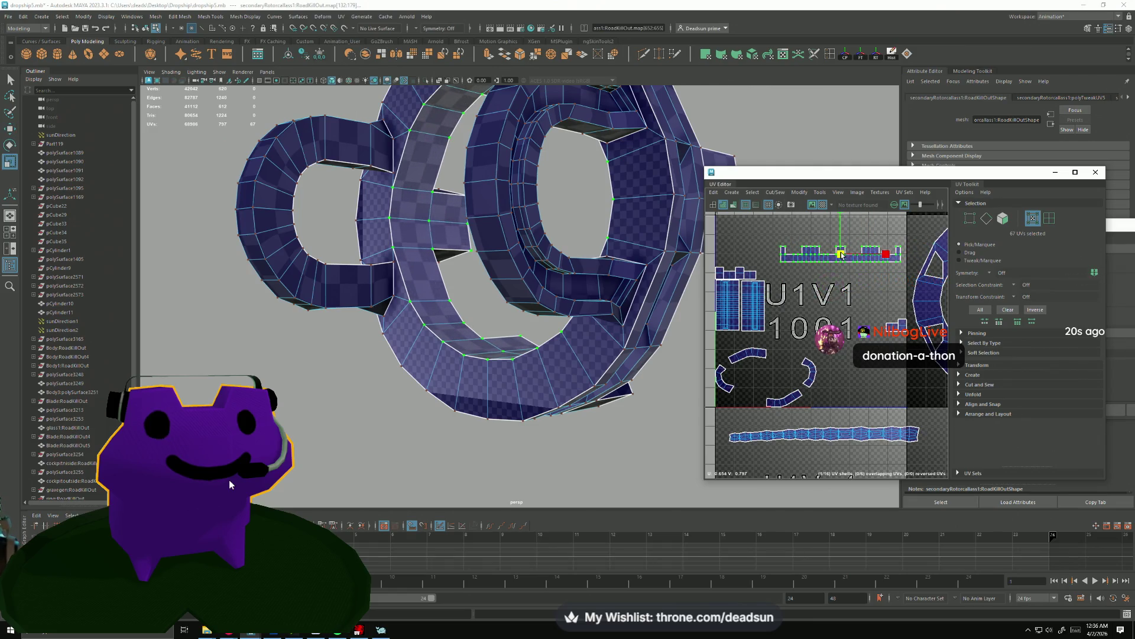
{"action": "left_click_drag", "start_coordinate": [842, 254], "coordinate": [783, 318]}
{"action": "key", "text": "w"}
{"action": "left_click_drag", "start_coordinate": [783, 318], "coordinate": [745, 341]}
{"action": "left_click_drag", "start_coordinate": [846, 356], "coordinate": [859, 325]}
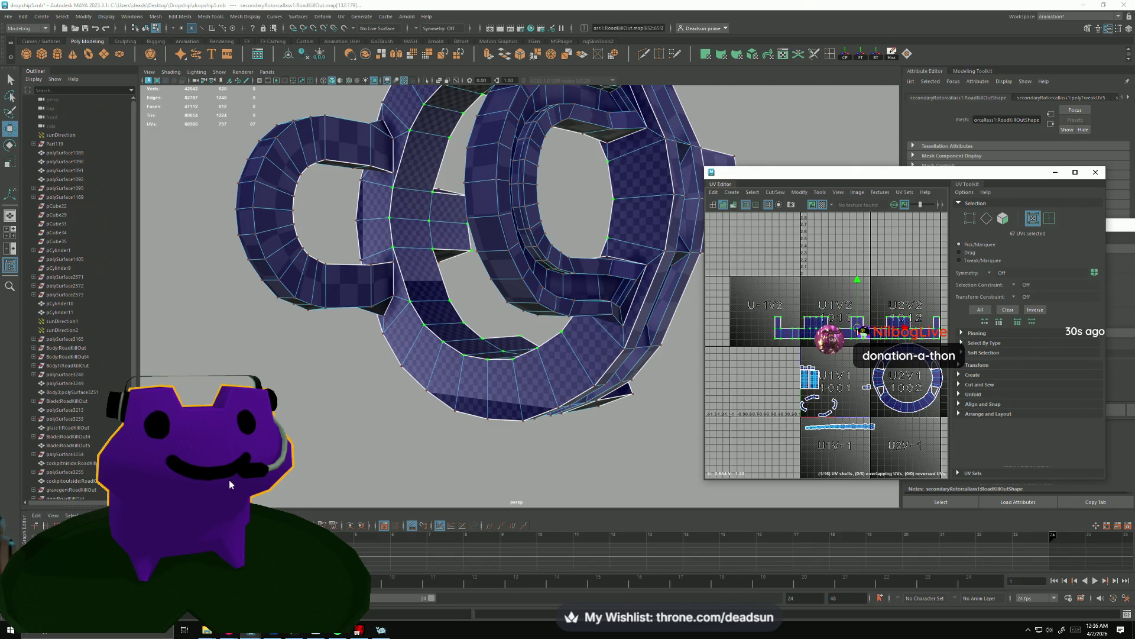
{"action": "scroll", "scroll_direction": "up", "scroll_amount": 3}
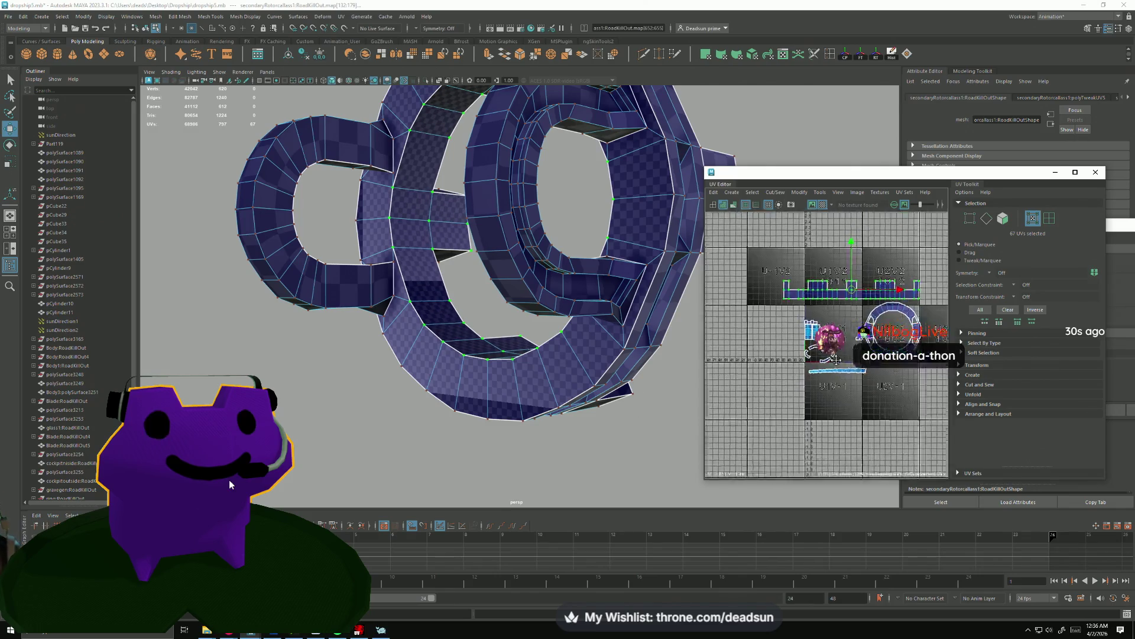
{"action": "scroll", "scroll_direction": "up", "scroll_amount": 3}
{"action": "left_click_drag", "start_coordinate": [802, 353], "coordinate": [755, 394]}
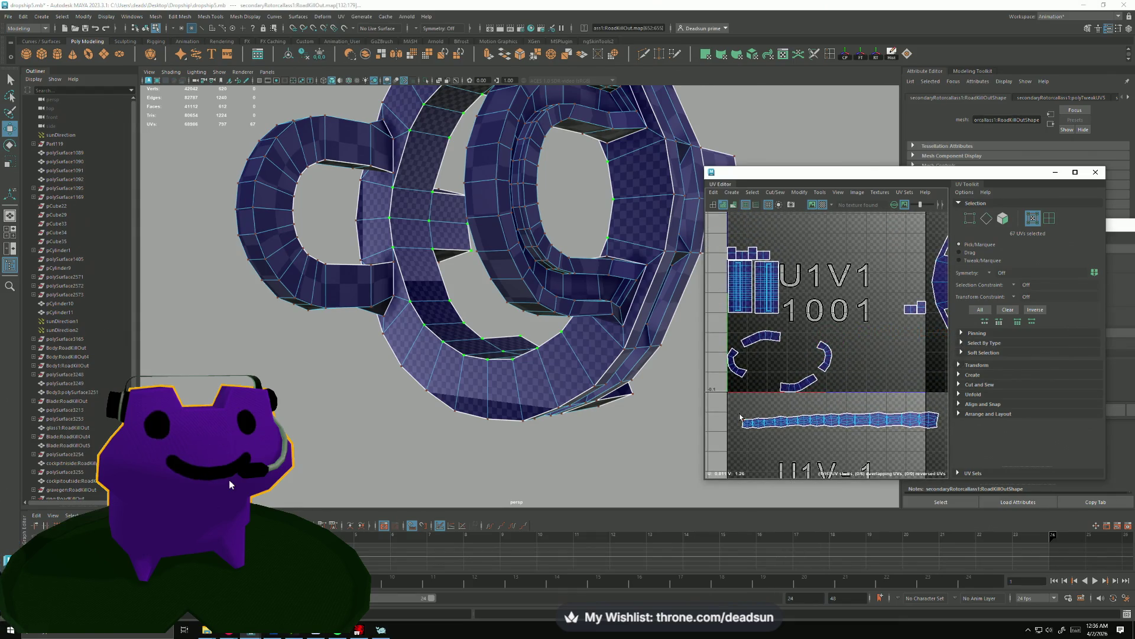
{"action": "left_click_drag", "start_coordinate": [747, 433], "coordinate": [711, 414]}
Select a UV on the long strip and maximize the UV Editor.
{"action": "left_click", "coordinate": [792, 412]}
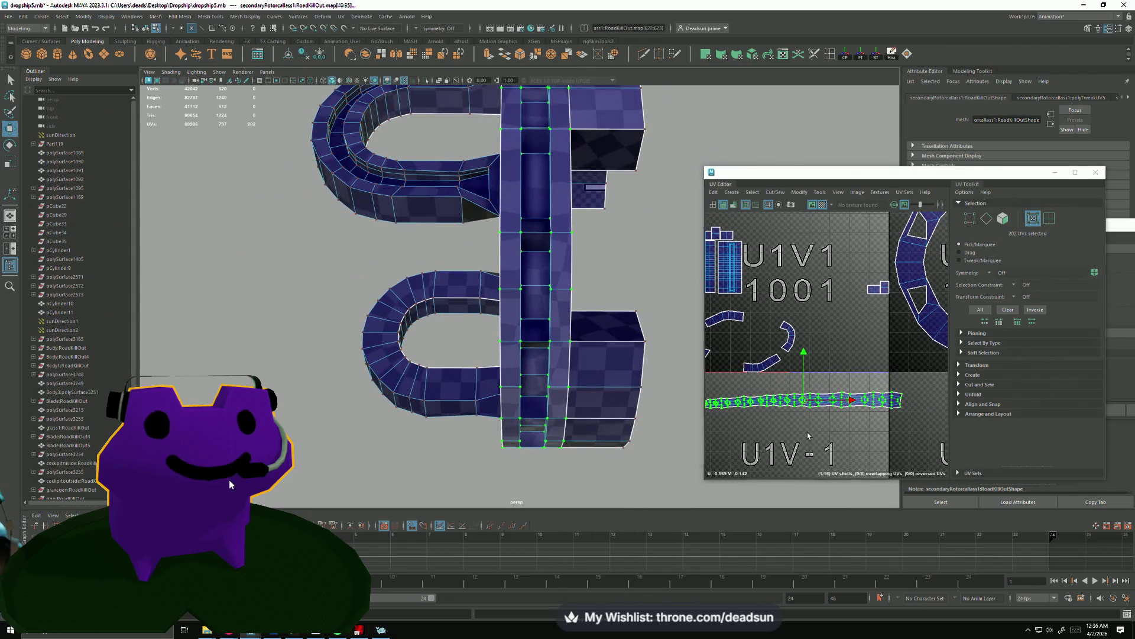
{"action": "left_click", "coordinate": [1075, 172]}
{"action": "scroll", "scroll_direction": "down", "scroll_amount": 3}
{"action": "scroll", "scroll_direction": "up", "scroll_amount": 3}
{"action": "scroll", "scroll_direction": "down", "scroll_amount": 3}
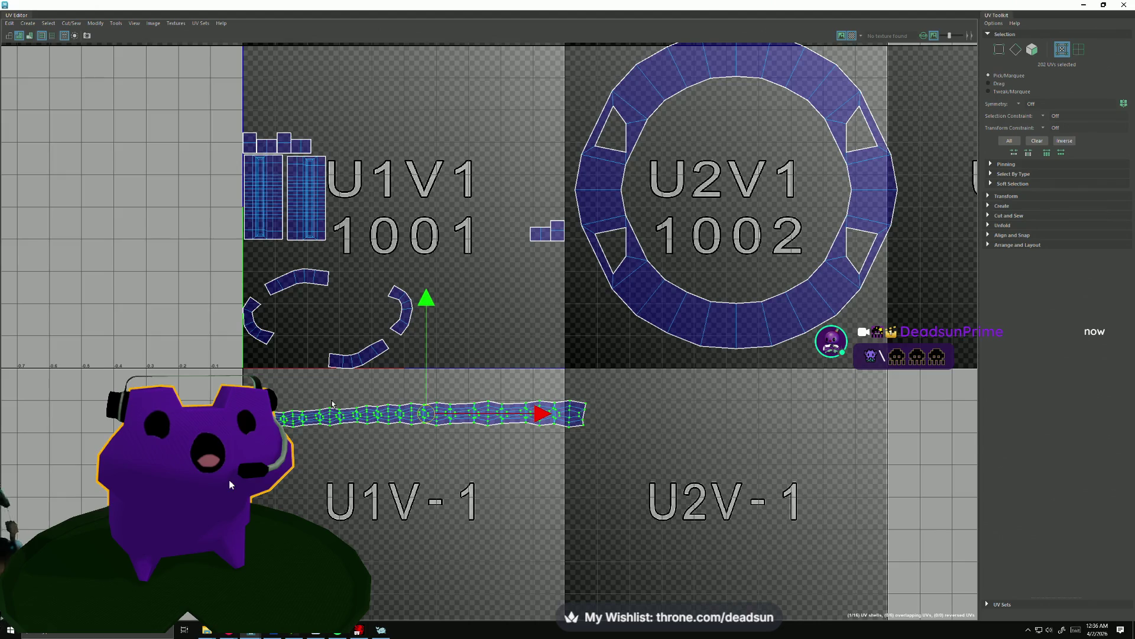
Scale the two rectangular shells up greatly and move them into the U-1V1 tile.
{"action": "left_click_drag", "start_coordinate": [404, 461], "coordinate": [431, 536]}
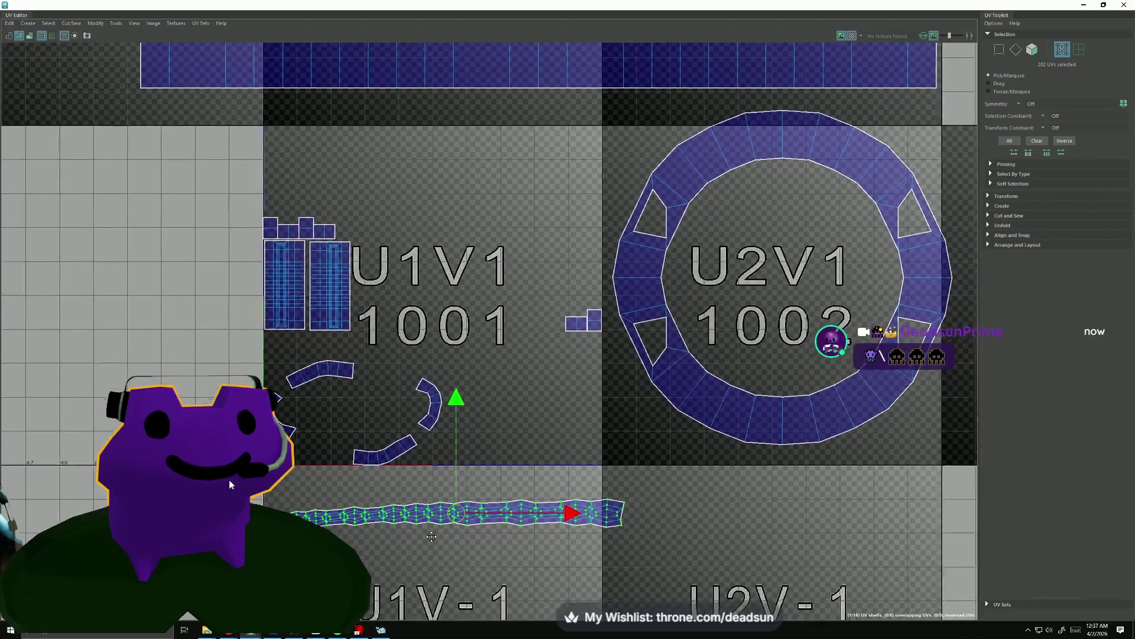
{"action": "left_click", "coordinate": [344, 307]}
{"action": "left_click", "coordinate": [283, 304]}
{"action": "key", "text": "r"}
{"action": "left_click_drag", "start_coordinate": [306, 287], "coordinate": [565, 198]}
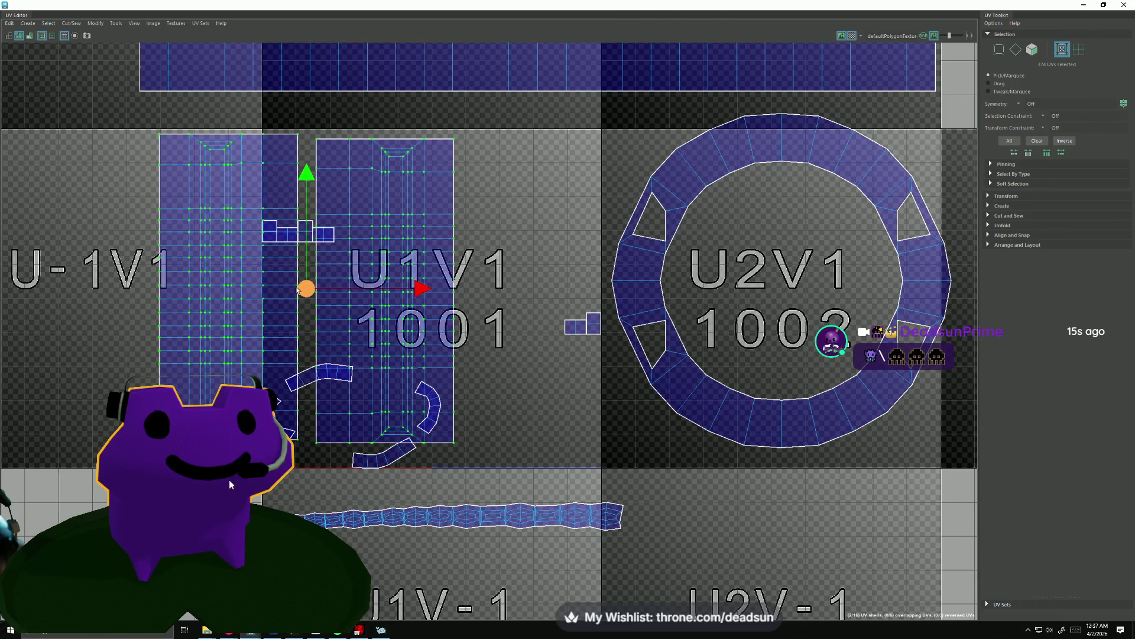
{"action": "left_click_drag", "start_coordinate": [309, 288], "coordinate": [83, 258]}
Select the long strip shell and apply Modify > Unfold to it.
{"action": "left_click_drag", "start_coordinate": [262, 235], "coordinate": [263, 214]}
{"action": "left_click", "coordinate": [272, 224]}
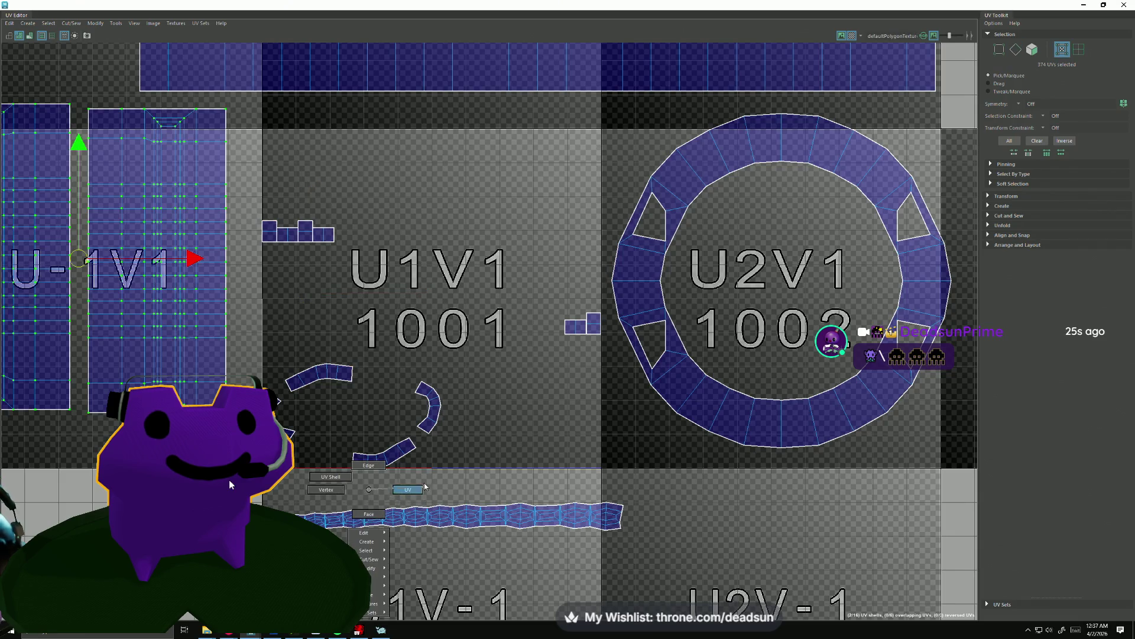
{"action": "left_click", "coordinate": [394, 528]}
{"action": "scroll", "scroll_direction": "down", "scroll_amount": 3}
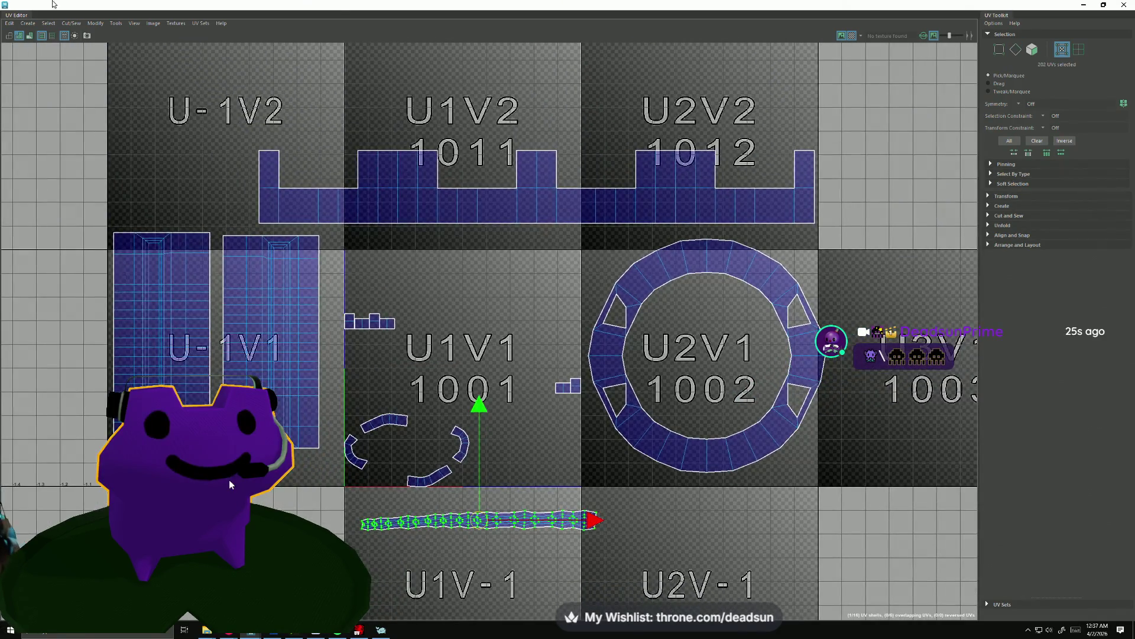
{"action": "left_click", "coordinate": [74, 25]}
{"action": "mouse_move", "coordinate": [97, 25]}
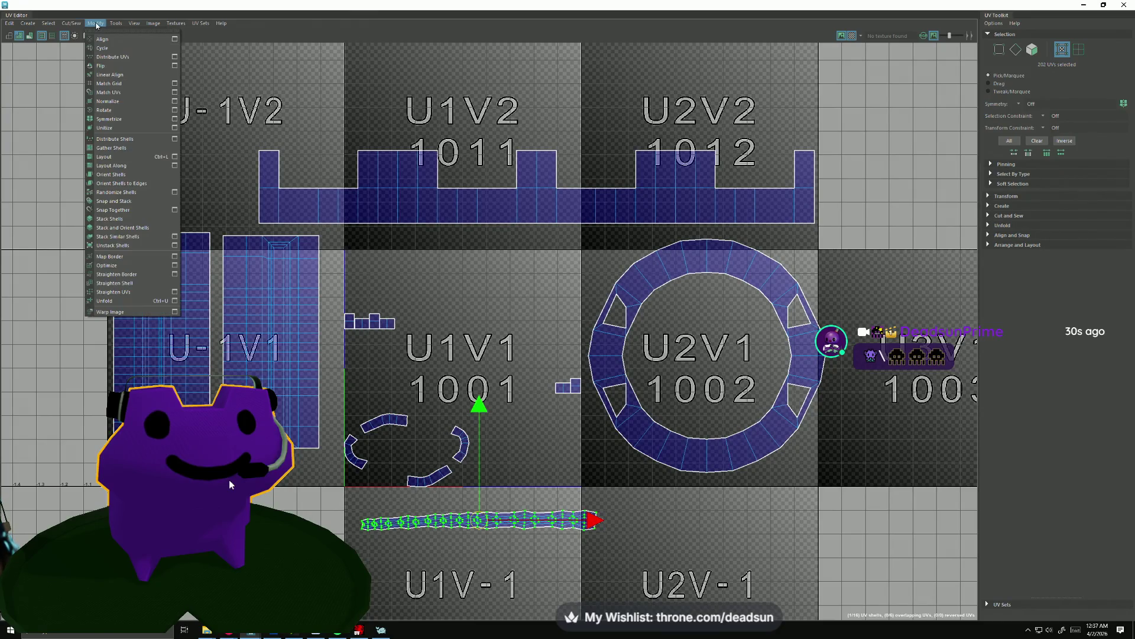
{"action": "left_click", "coordinate": [113, 300]}
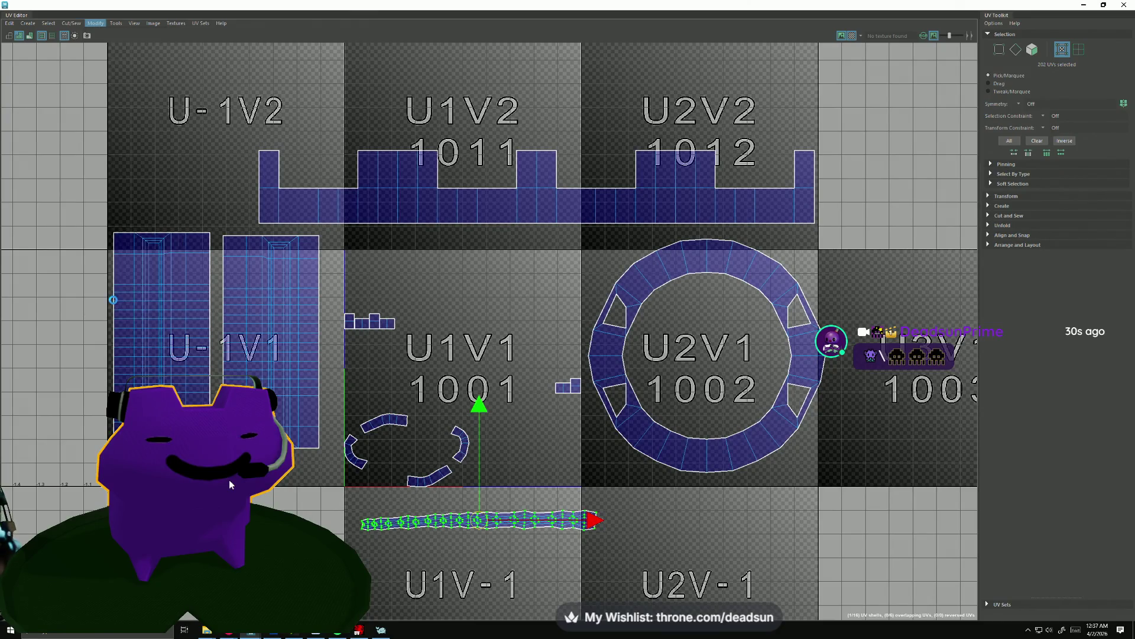
{"action": "key", "text": "f"}
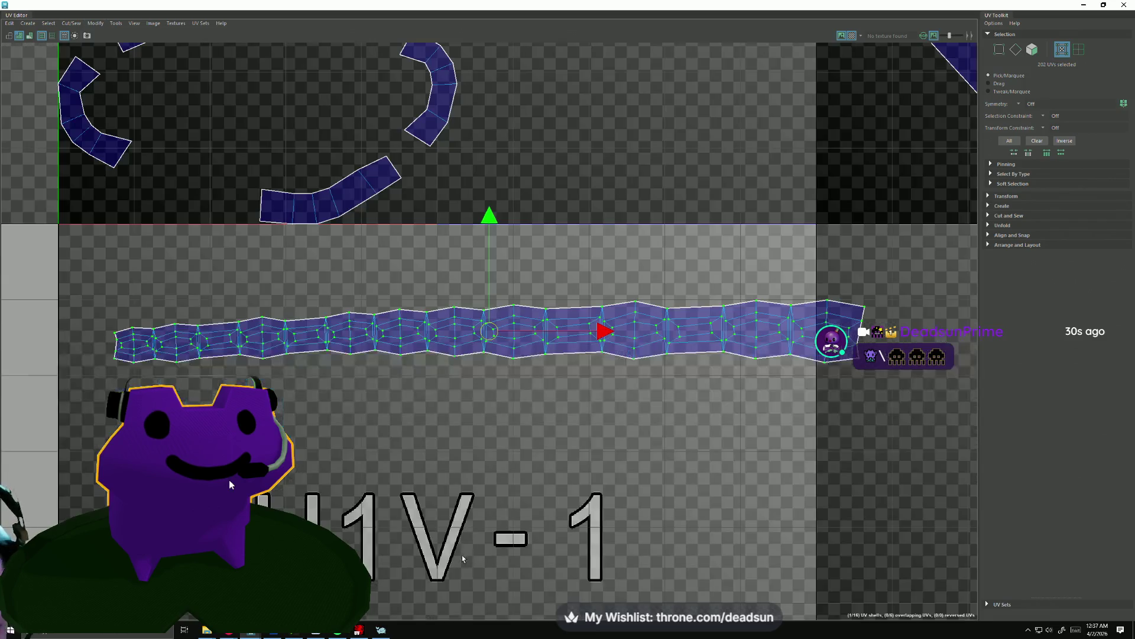
{"action": "scroll", "scroll_direction": "down", "scroll_amount": 3}
{"action": "left_click_drag", "start_coordinate": [308, 424], "coordinate": [472, 380]}
{"action": "left_click_drag", "start_coordinate": [486, 368], "coordinate": [484, 368]}
Select the strip shell's UVs and its left-end UVs with the scale tool active.
{"action": "key", "text": "r"}
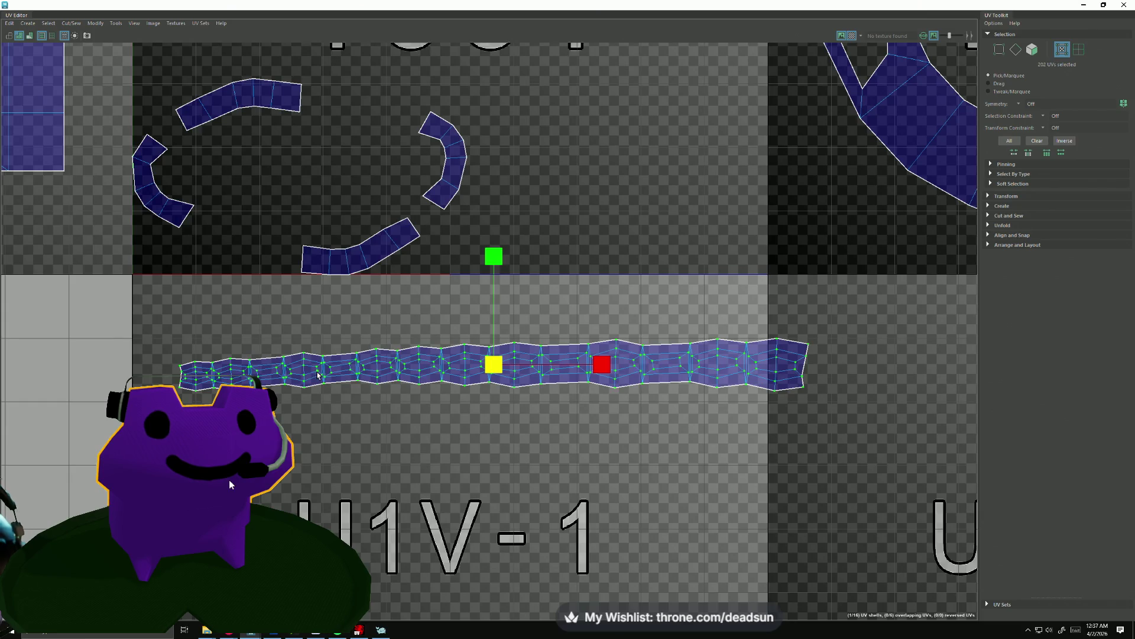
{"action": "left_click_drag", "start_coordinate": [512, 362], "coordinate": [507, 363]}
{"action": "left_click_drag", "start_coordinate": [134, 335], "coordinate": [854, 470]}
{"action": "left_click", "coordinate": [220, 375]}
{"action": "left_click_drag", "start_coordinate": [221, 371], "coordinate": [278, 379]}
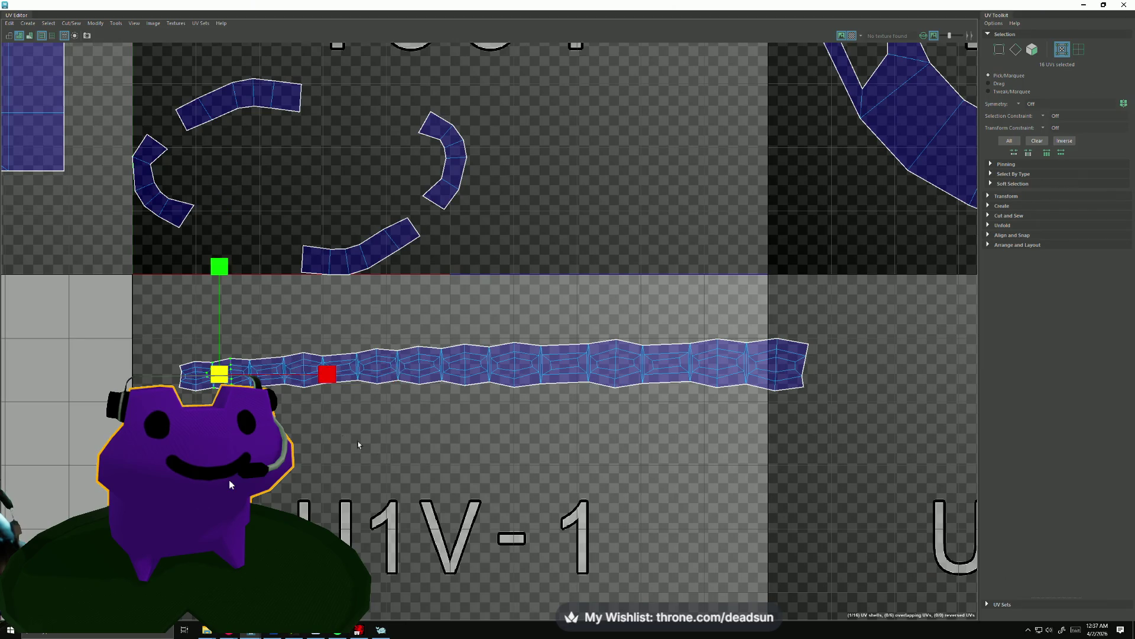
{"action": "scroll", "scroll_direction": "down", "scroll_amount": 3}
{"action": "scroll", "scroll_direction": "down", "scroll_amount": 3}
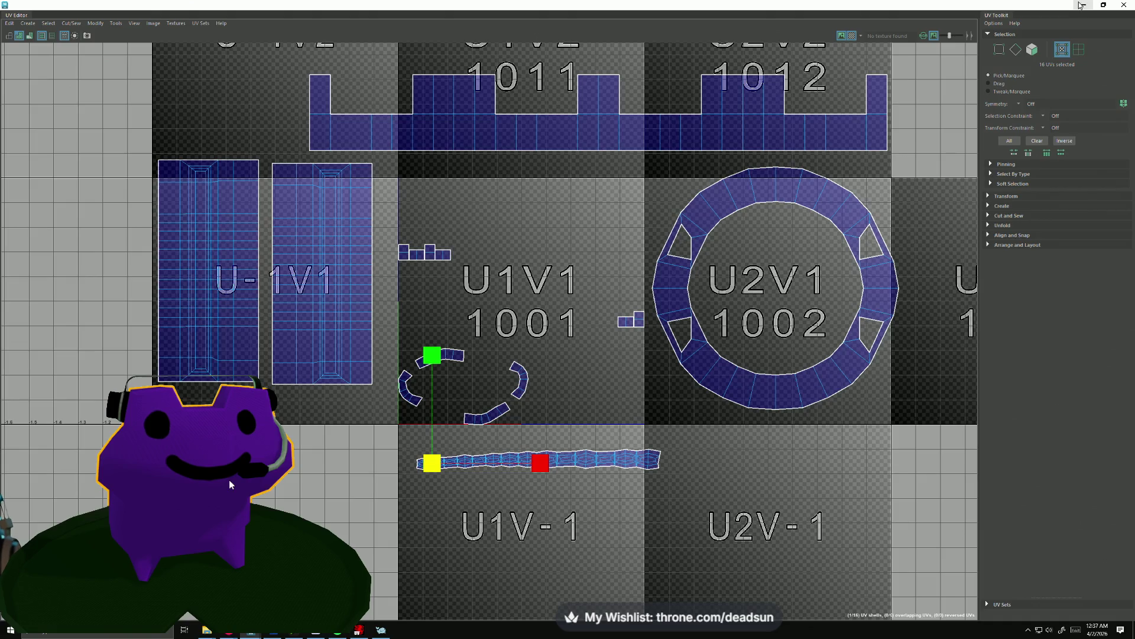
Restore the UV Editor to a smaller window and select a face loop around the ring.
{"action": "left_click_drag", "start_coordinate": [1018, 5], "coordinate": [1070, 147]}
{"action": "left_click_drag", "start_coordinate": [578, 223], "coordinate": [384, 266]}
{"action": "left_click_drag", "start_coordinate": [372, 269], "coordinate": [373, 288]}
{"action": "left_click", "coordinate": [369, 255]}
{"action": "double_click", "coordinate": [390, 313]}
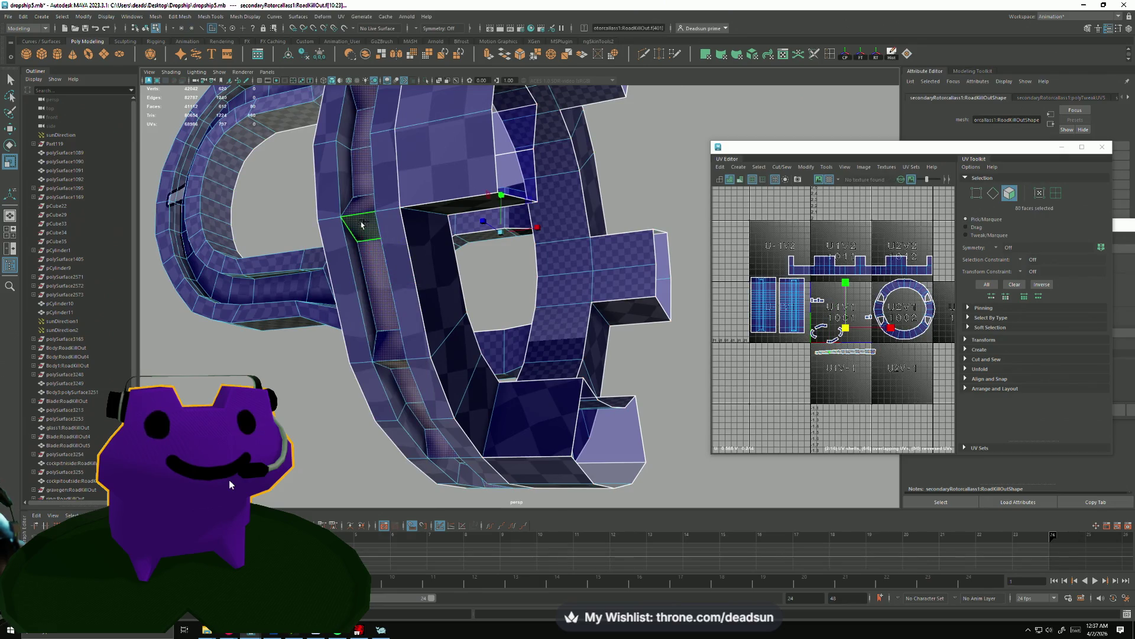
Reselect the 174-face strip and delete it.
{"action": "key", "text": "f"}
{"action": "key", "text": "f"}
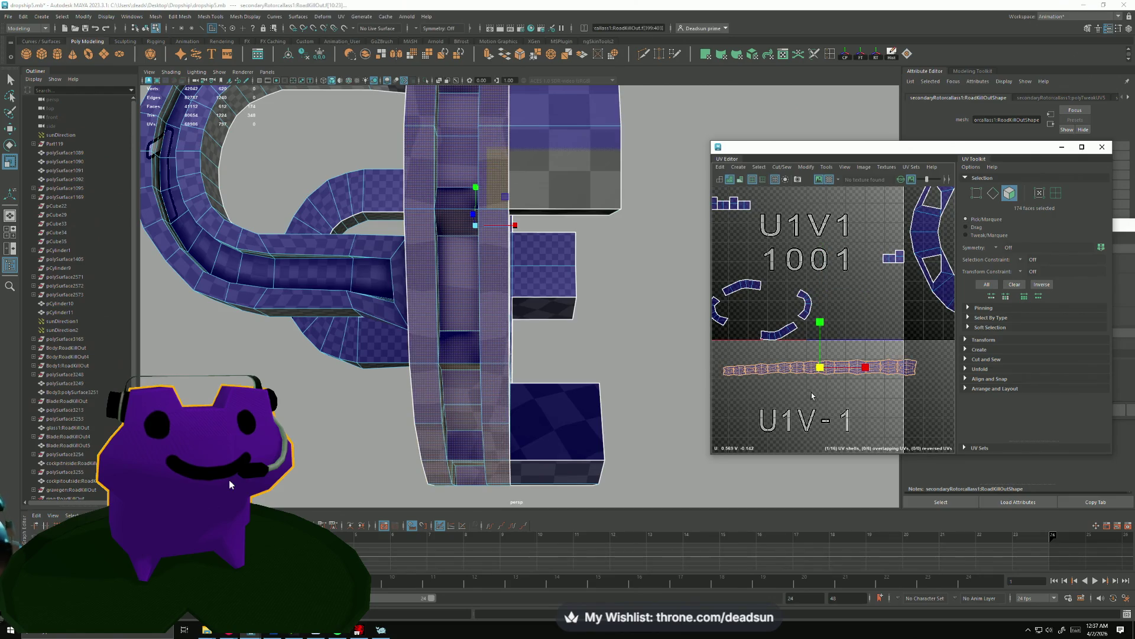
{"action": "left_click", "coordinate": [808, 390]}
{"action": "key", "text": "ctrl+z"}
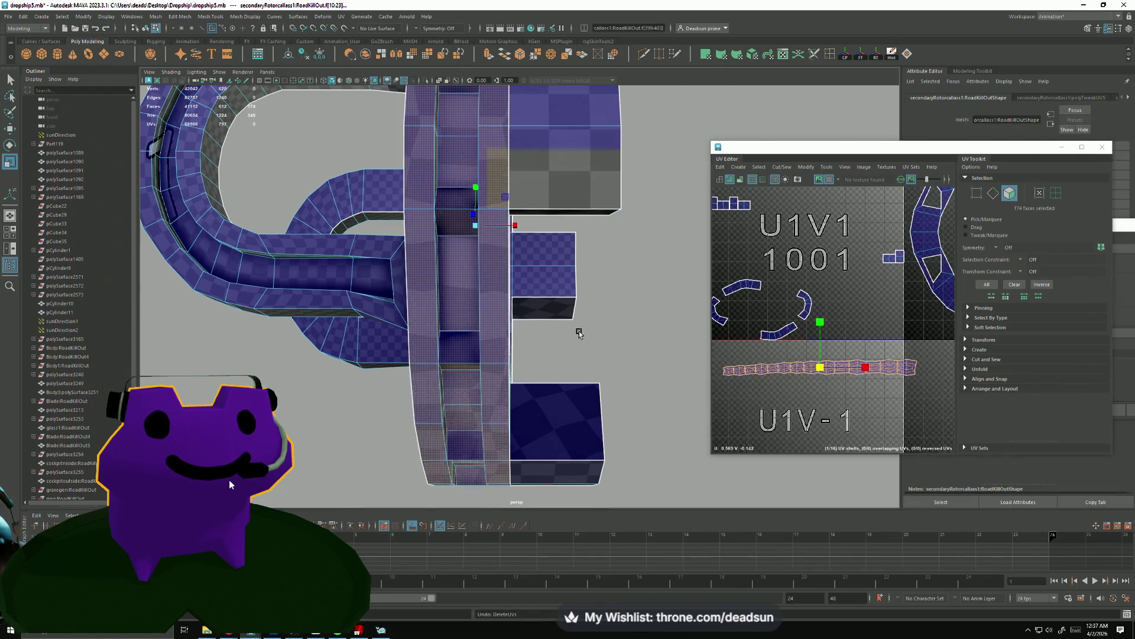
{"action": "key", "text": "f"}
{"action": "left_click_drag", "start_coordinate": [556, 313], "coordinate": [513, 303]}
{"action": "key", "text": "Delete"}
Select the 54-edge border ring and delete three stray edges.
{"action": "left_click_drag", "start_coordinate": [492, 200], "coordinate": [492, 171]}
{"action": "double_click", "coordinate": [512, 247]}
{"action": "left_click_drag", "start_coordinate": [512, 247], "coordinate": [473, 254]}
{"action": "left_click_drag", "start_coordinate": [737, 281], "coordinate": [737, 351]}
{"action": "scroll", "scroll_direction": "down", "scroll_amount": 3}
{"action": "left_click_drag", "start_coordinate": [674, 281], "coordinate": [558, 174]}
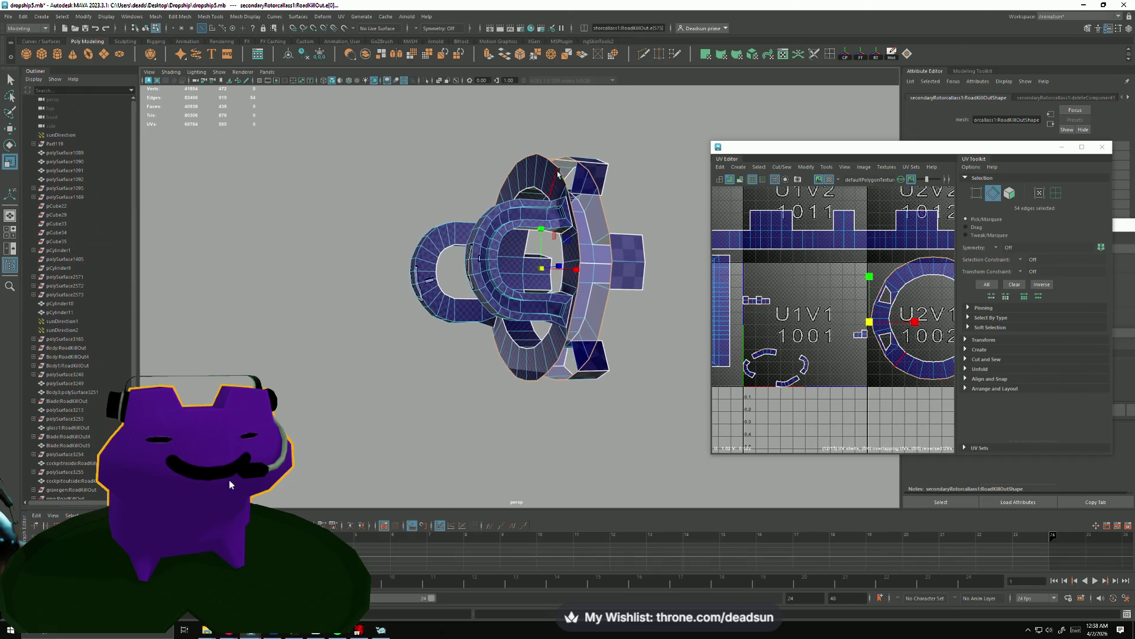
{"action": "left_click_drag", "start_coordinate": [570, 211], "coordinate": [560, 156]}
{"action": "key", "text": "Delete"}
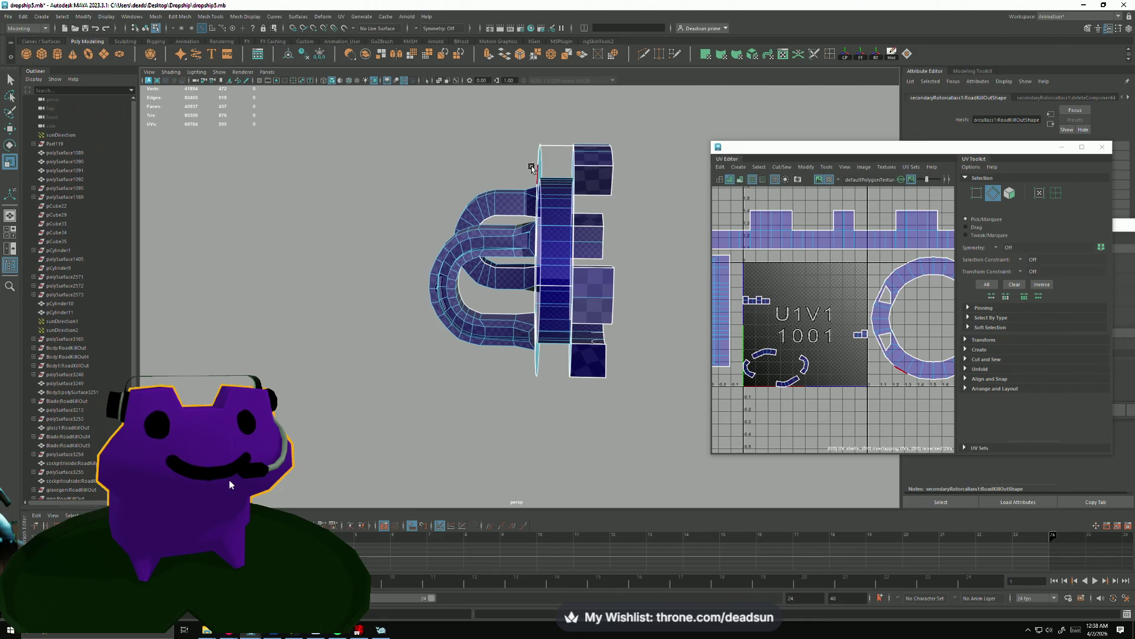
Select the 54-edge ring and try Edit Mesh > Bridge on it.
{"action": "left_click_drag", "start_coordinate": [559, 237], "coordinate": [363, 261]}
{"action": "left_click_drag", "start_coordinate": [362, 261], "coordinate": [473, 289]}
{"action": "left_click_drag", "start_coordinate": [473, 289], "coordinate": [398, 311]}
{"action": "left_click_drag", "start_coordinate": [457, 182], "coordinate": [467, 254]}
{"action": "left_click_drag", "start_coordinate": [464, 317], "coordinate": [473, 308]}
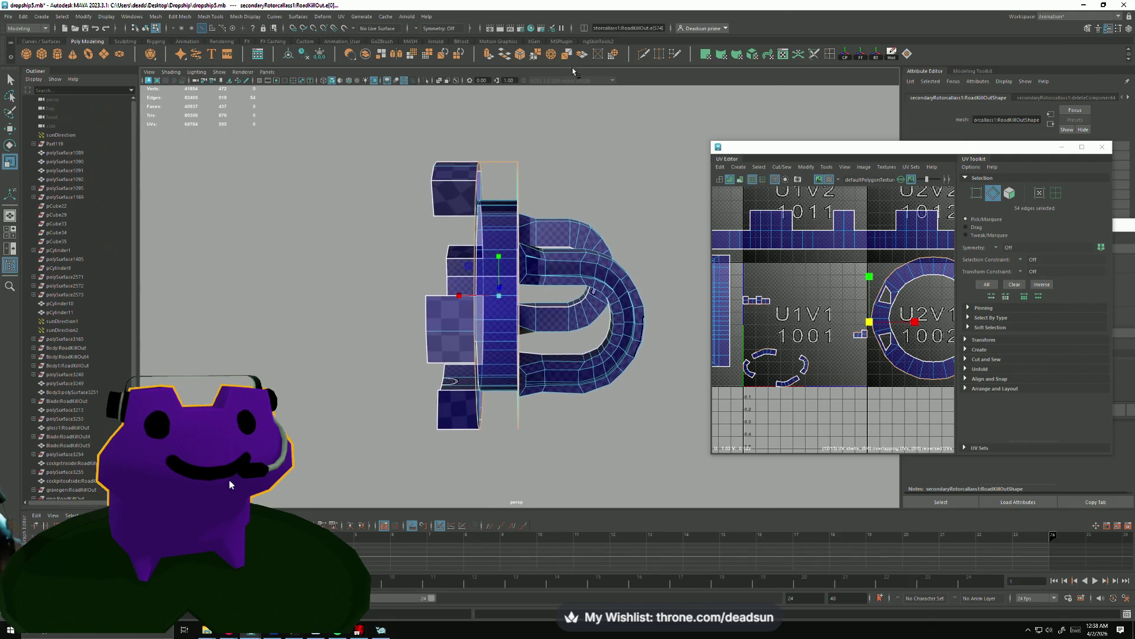
{"action": "left_click", "coordinate": [181, 16]}
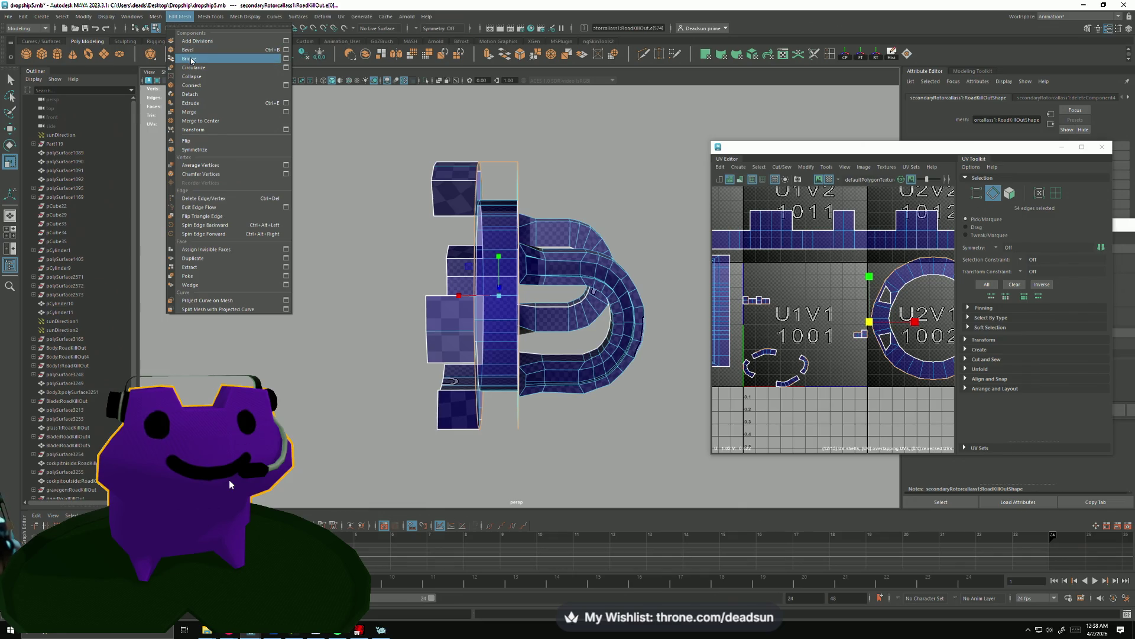
{"action": "left_click", "coordinate": [191, 59]}
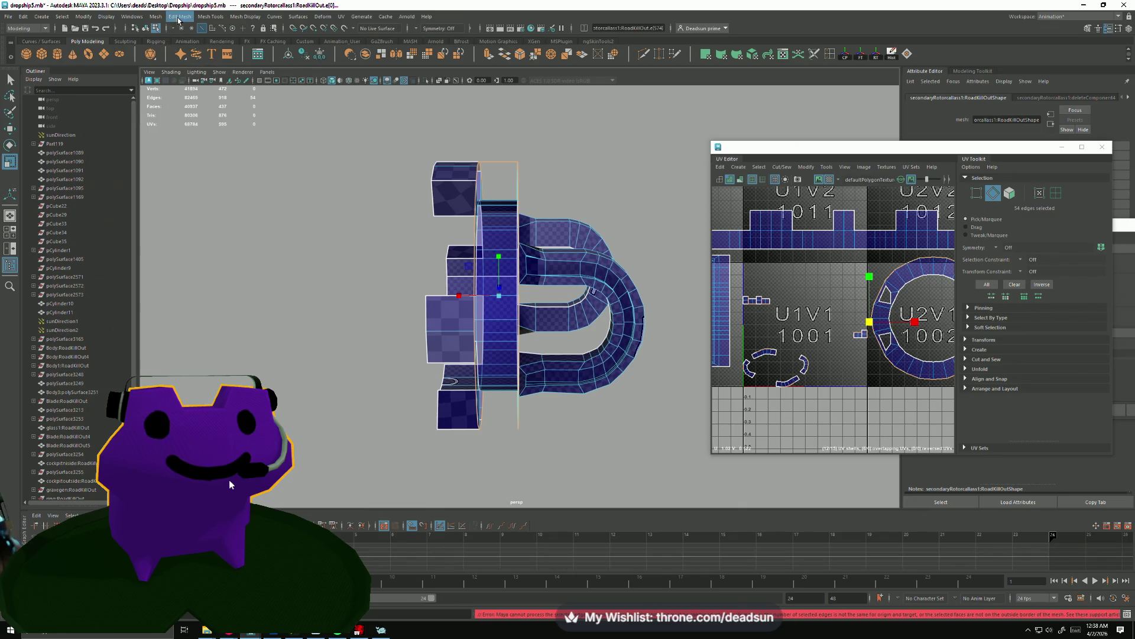
Extrude the border edges outward with Ctrl+E.
{"action": "left_click", "coordinate": [178, 19]}
{"action": "mouse_move", "coordinate": [157, 17]}
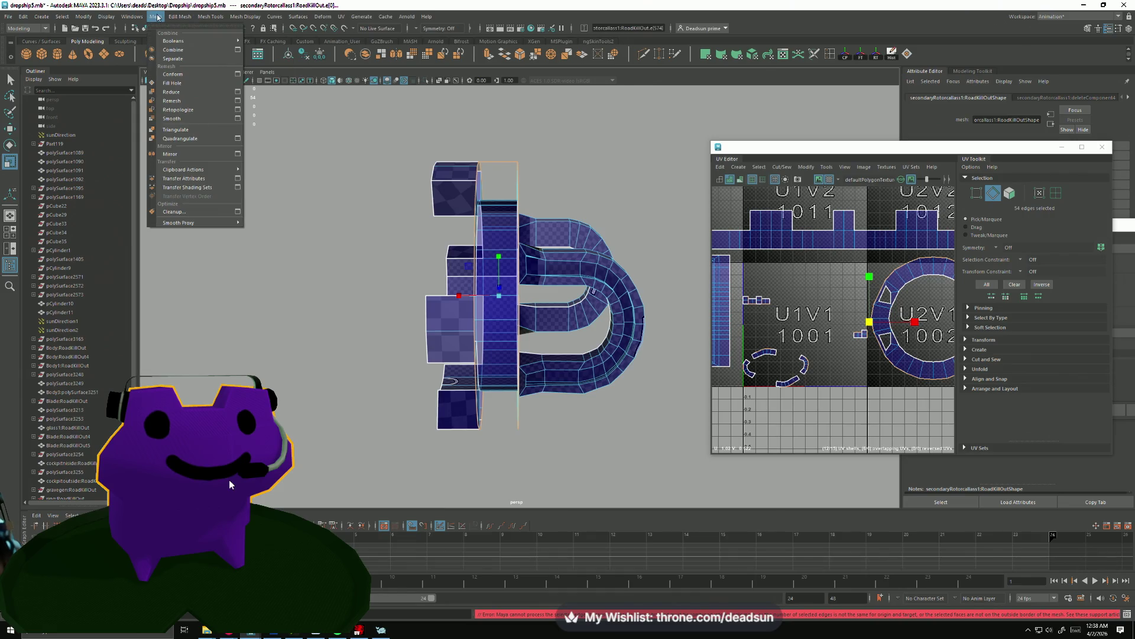
{"action": "left_click", "coordinate": [158, 18]}
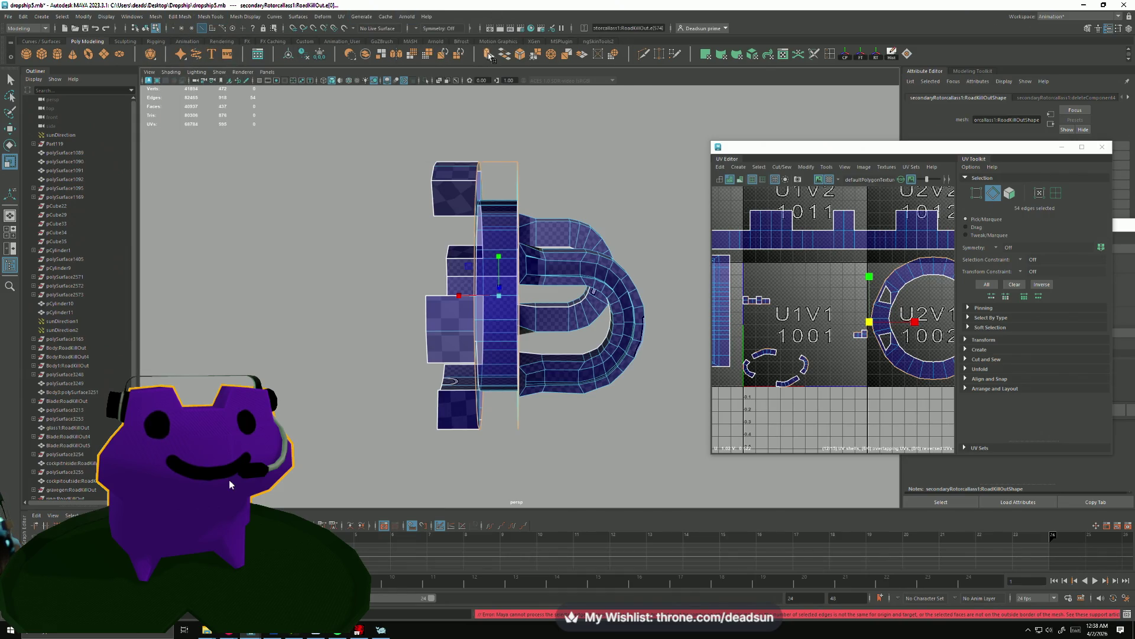
{"action": "key", "text": "ctrl+e"}
{"action": "left_click_drag", "start_coordinate": [468, 296], "coordinate": [428, 313]}
Convert the edge selection to vertices and merge them to close the gap.
{"action": "scroll", "scroll_direction": "up", "scroll_amount": 3}
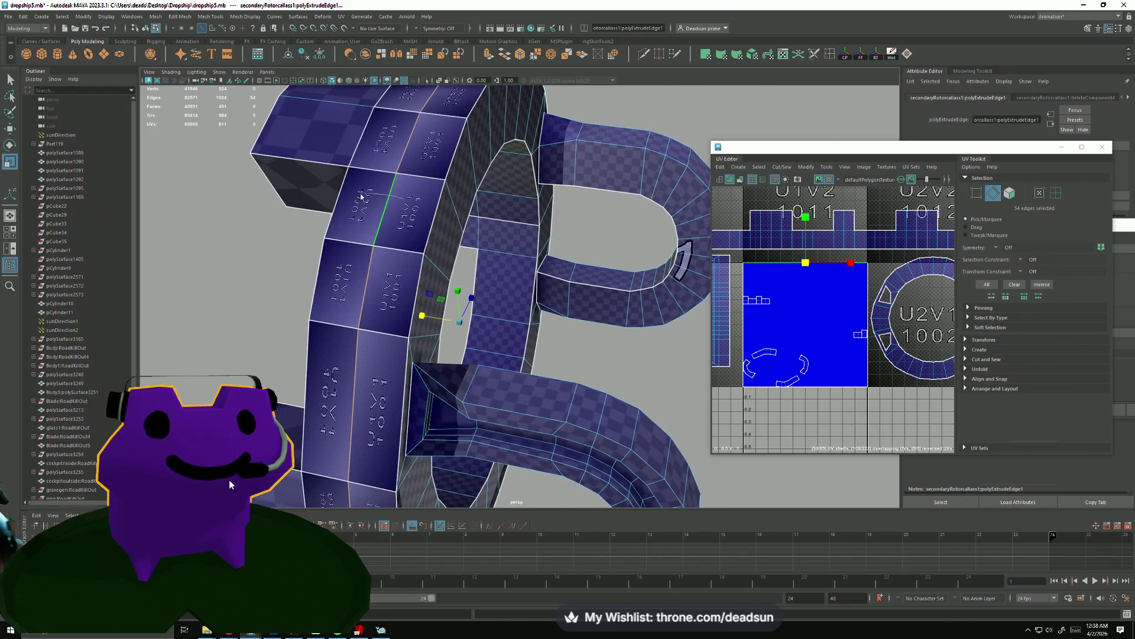
{"action": "right_click", "coordinate": [362, 196]}
{"action": "left_click", "coordinate": [314, 196]}
{"action": "left_click_drag", "start_coordinate": [314, 197], "coordinate": [473, 299]}
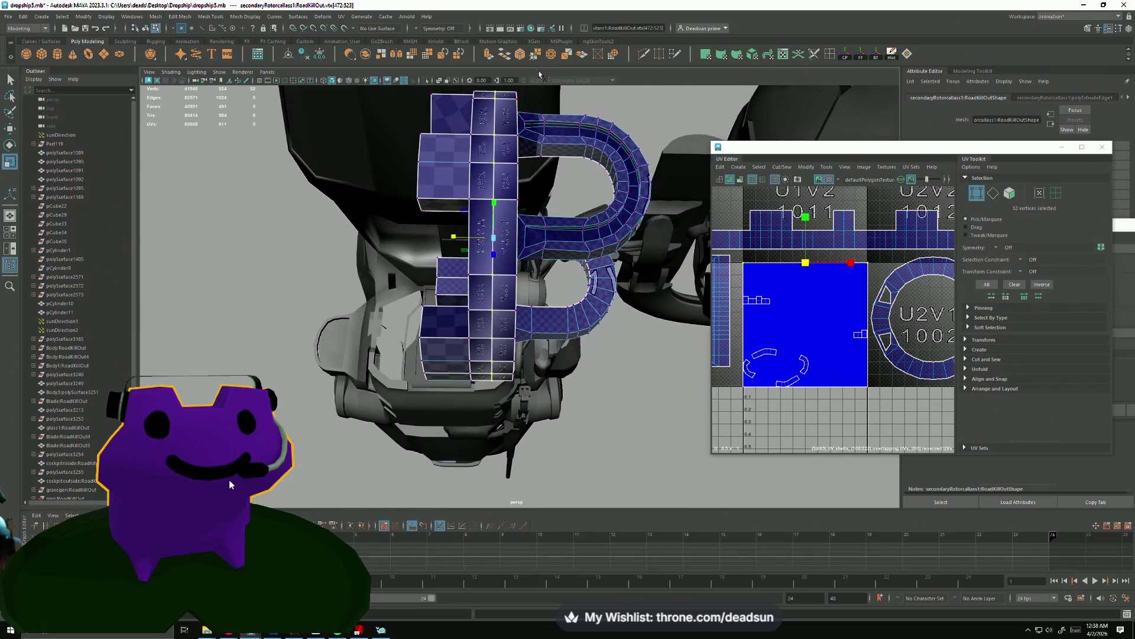
{"action": "left_click", "coordinate": [534, 55]}
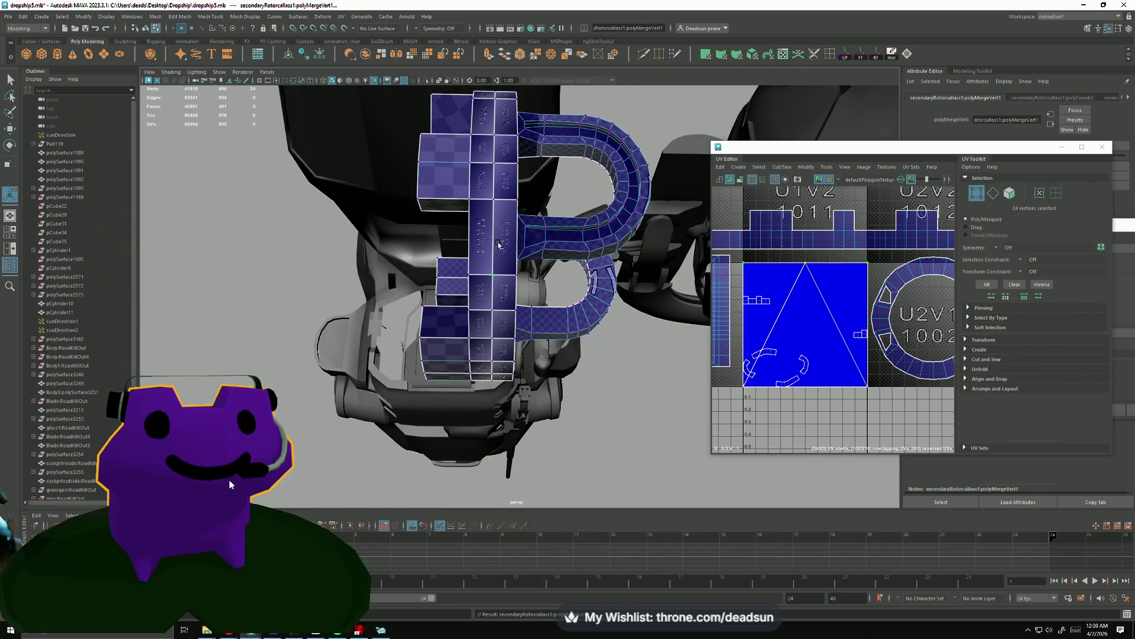
Select two face loops around the rotor part.
{"action": "left_click_drag", "start_coordinate": [492, 225], "coordinate": [493, 260]}
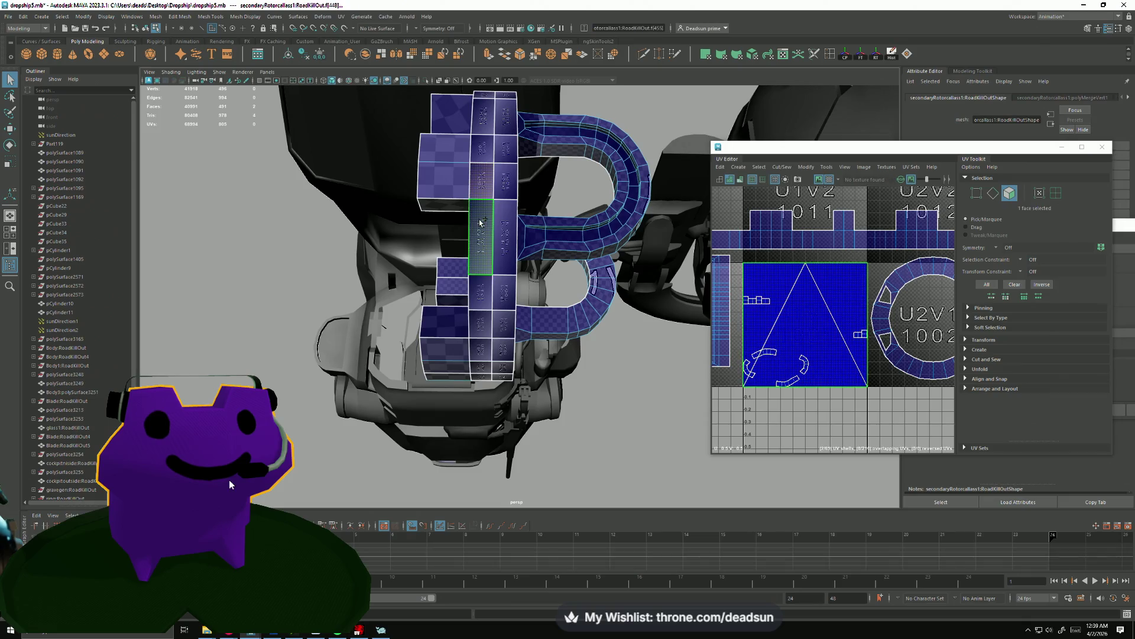
{"action": "double_click", "coordinate": [506, 188]}
{"action": "left_click_drag", "start_coordinate": [480, 320], "coordinate": [461, 195]}
{"action": "scroll", "scroll_direction": "up", "scroll_amount": 3}
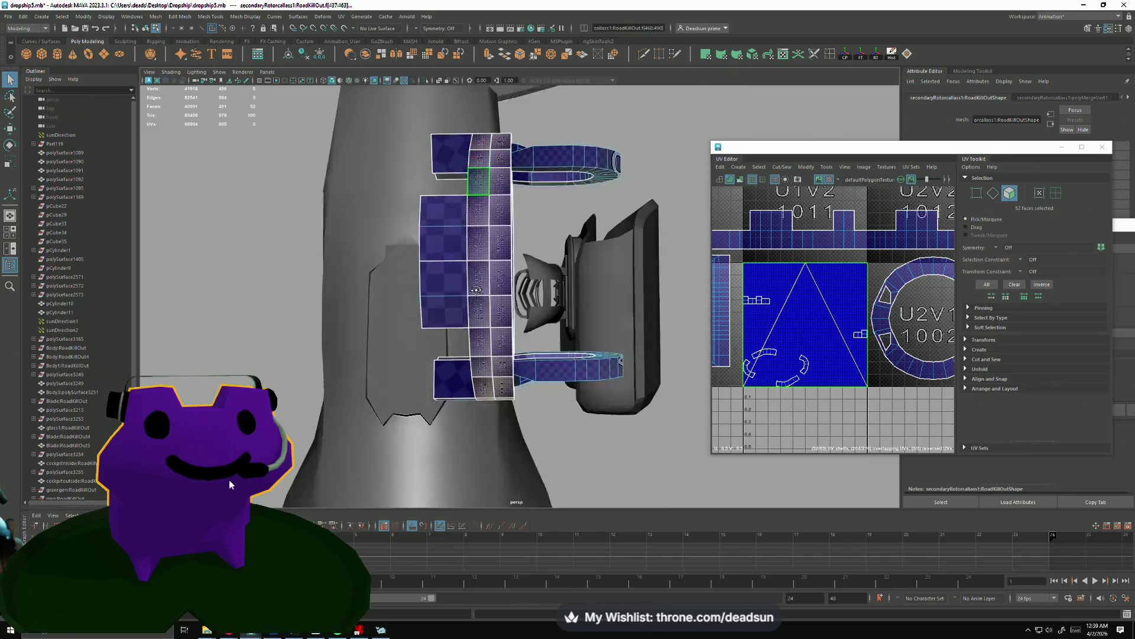
{"action": "left_click", "coordinate": [781, 168]}
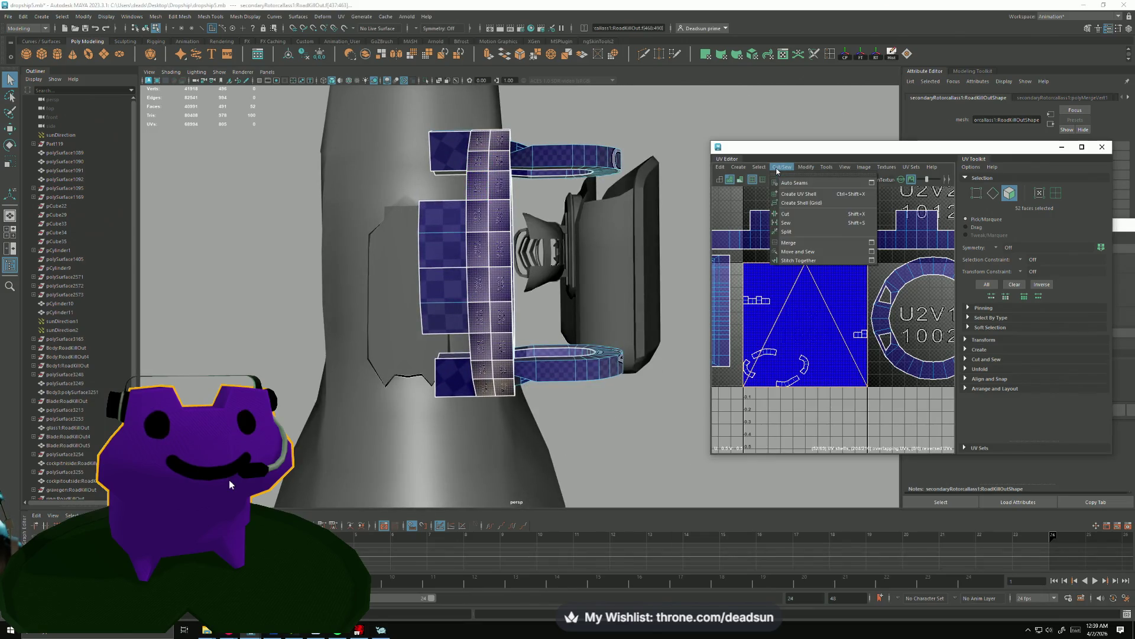
Select the seam edges on the rotor part and move-and-sew their UVs onto the ring's shell.
{"action": "key", "text": "F10"}
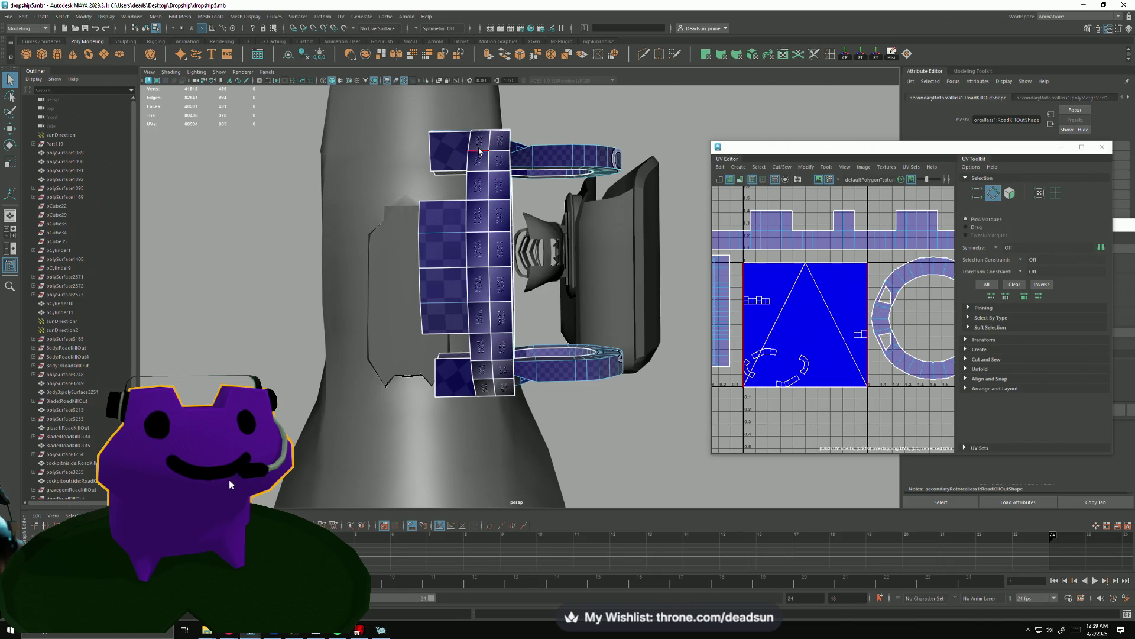
{"action": "double_click", "coordinate": [482, 170]}
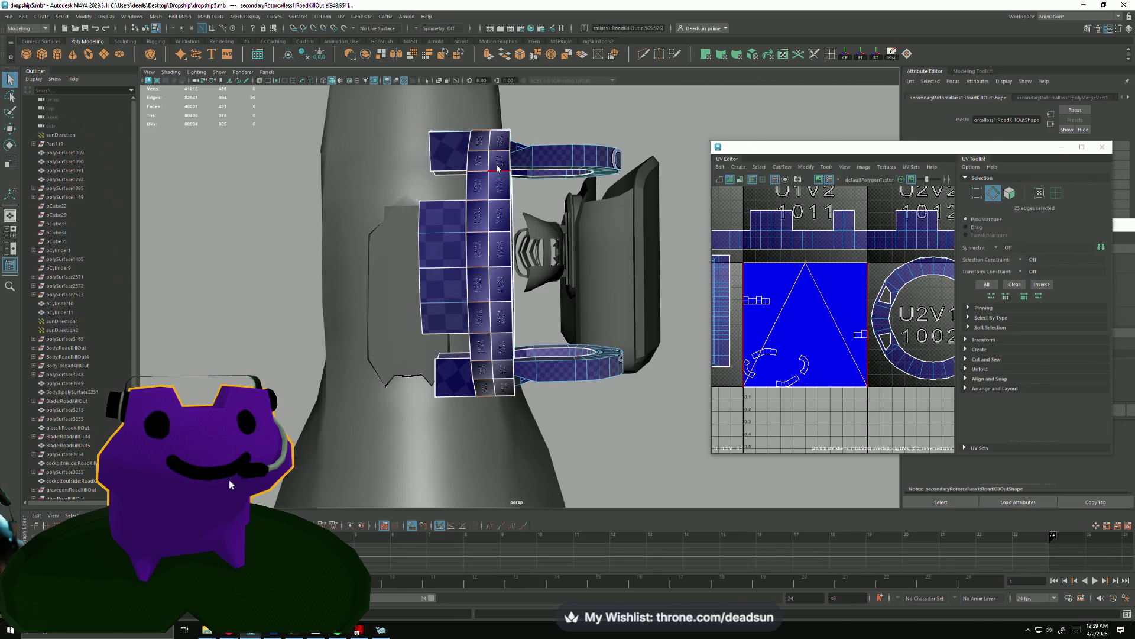
{"action": "left_click_drag", "start_coordinate": [505, 198], "coordinate": [367, 353]}
{"action": "left_click", "coordinate": [493, 262]}
{"action": "left_click", "coordinate": [566, 171]}
{"action": "left_click_drag", "start_coordinate": [567, 172], "coordinate": [615, 237]}
{"action": "left_click", "coordinate": [782, 168]}
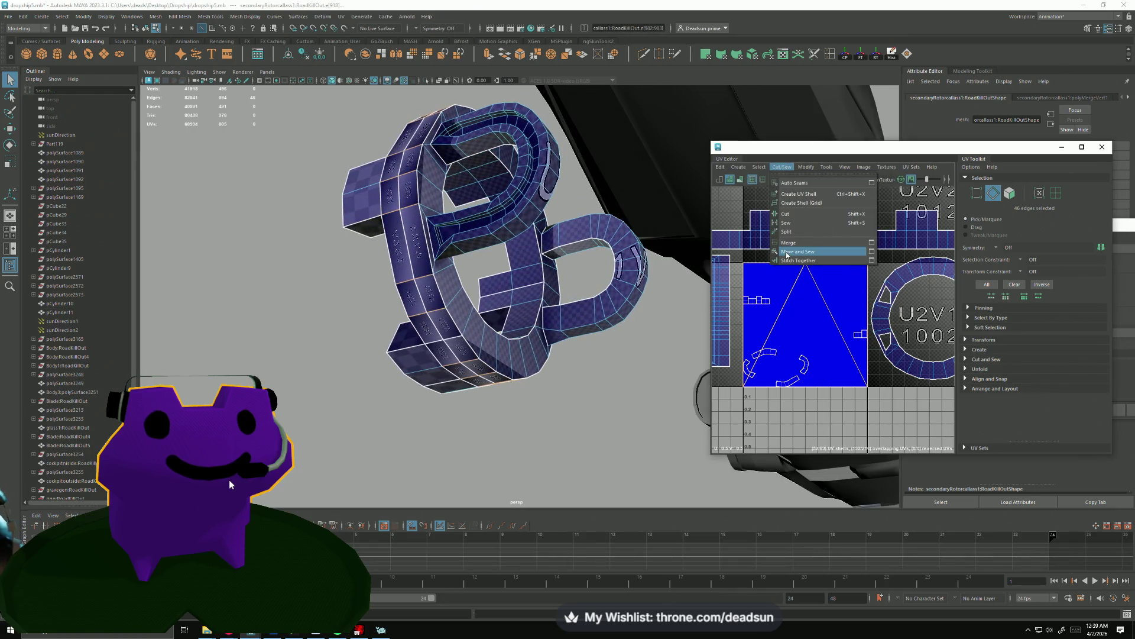
{"action": "left_click", "coordinate": [787, 252]}
{"action": "scroll", "scroll_direction": "down", "scroll_amount": 3}
Move the new UV strip shell beside the other long strip in the UV layout.
{"action": "left_click_drag", "start_coordinate": [742, 320], "coordinate": [782, 314]}
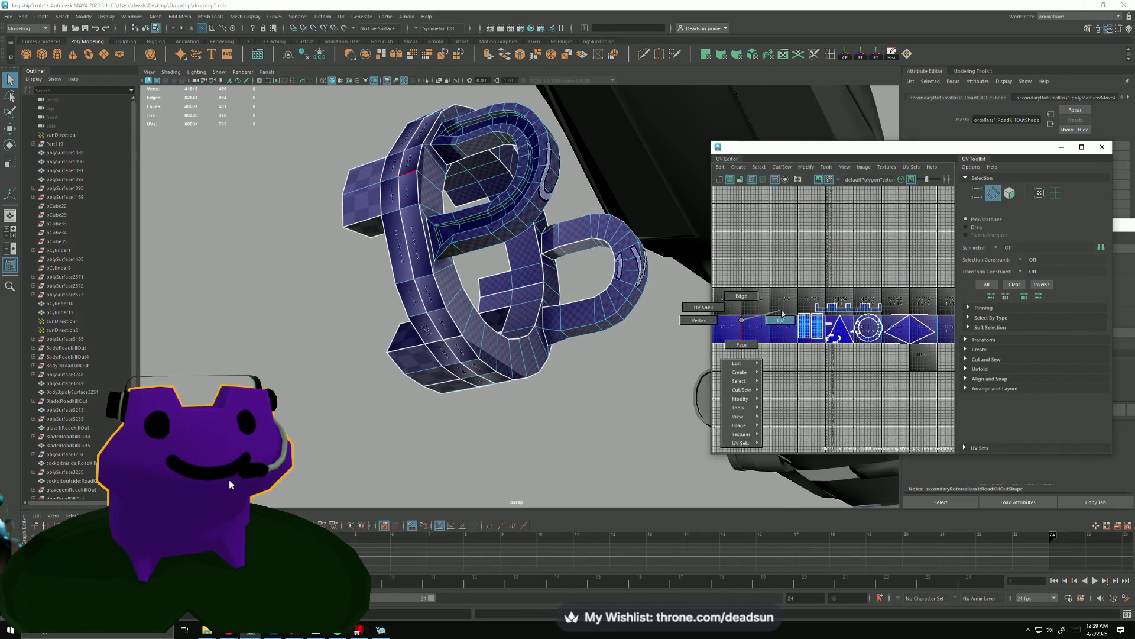
{"action": "left_click", "coordinate": [782, 318]}
{"action": "left_click", "coordinate": [766, 317]}
{"action": "scroll", "scroll_direction": "down", "scroll_amount": 3}
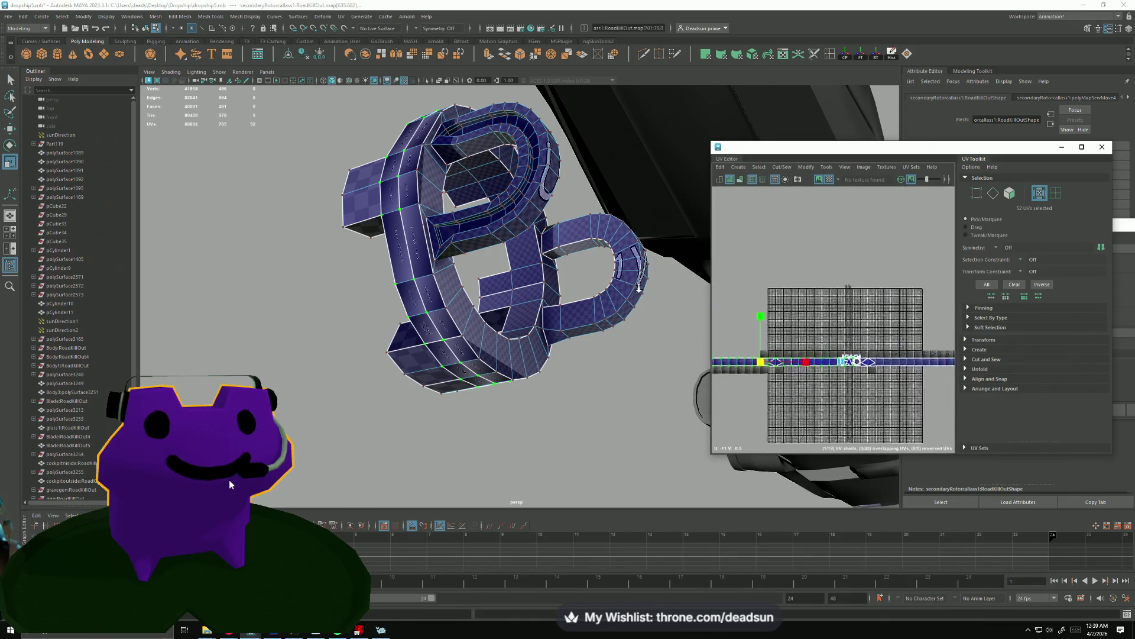
{"action": "left_click_drag", "start_coordinate": [742, 359], "coordinate": [890, 375]}
{"action": "left_click_drag", "start_coordinate": [792, 370], "coordinate": [790, 331]}
{"action": "left_click", "coordinate": [798, 368]}
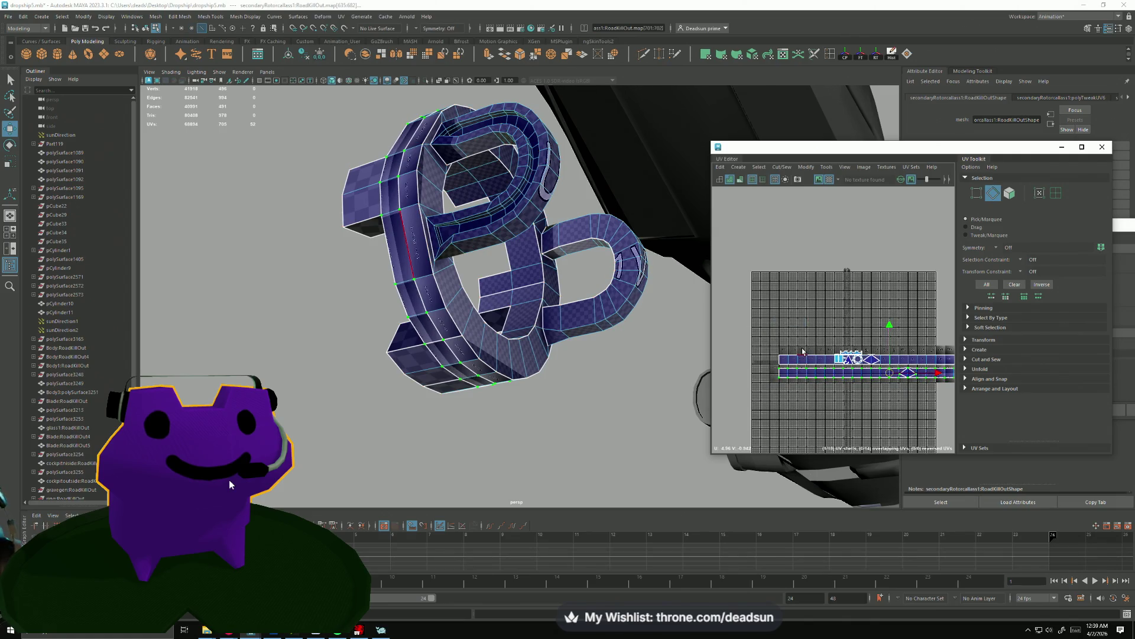
{"action": "double_click", "coordinate": [803, 352]}
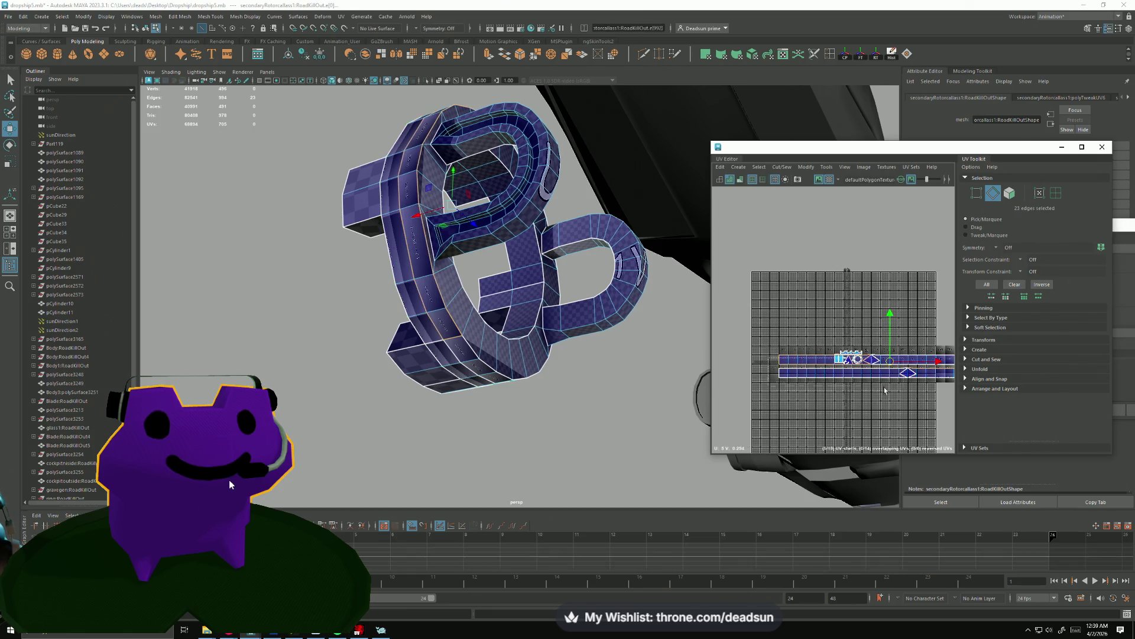
{"action": "left_click", "coordinate": [885, 391]}
{"action": "left_click_drag", "start_coordinate": [832, 366], "coordinate": [780, 338]}
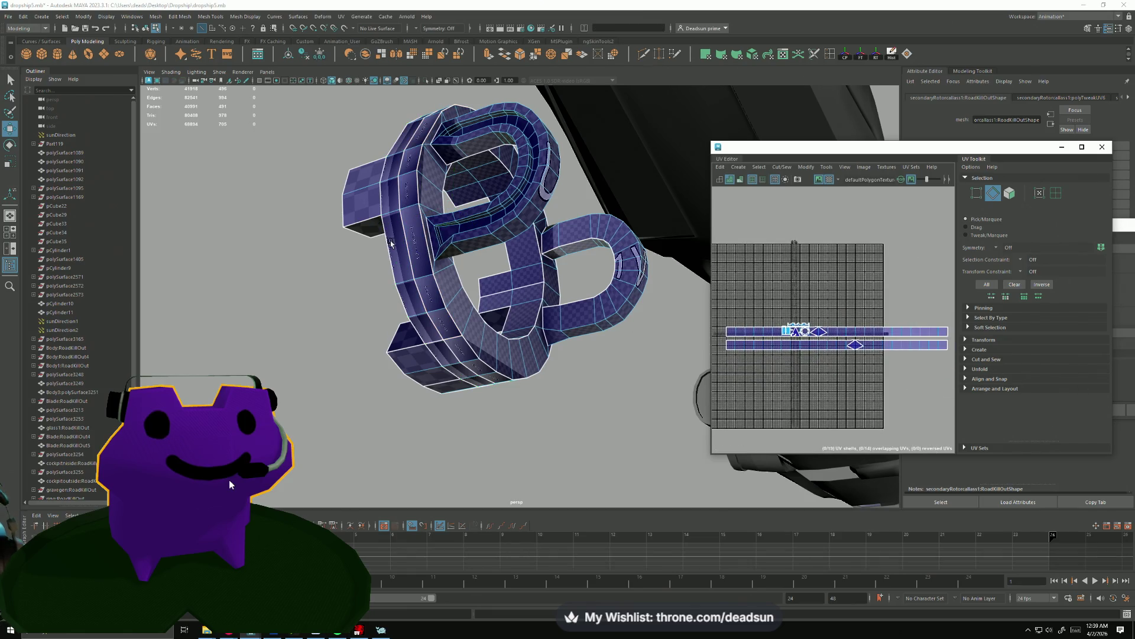
Try deleting an edge loop on the ring, then undo the deletion.
{"action": "double_click", "coordinate": [450, 316]}
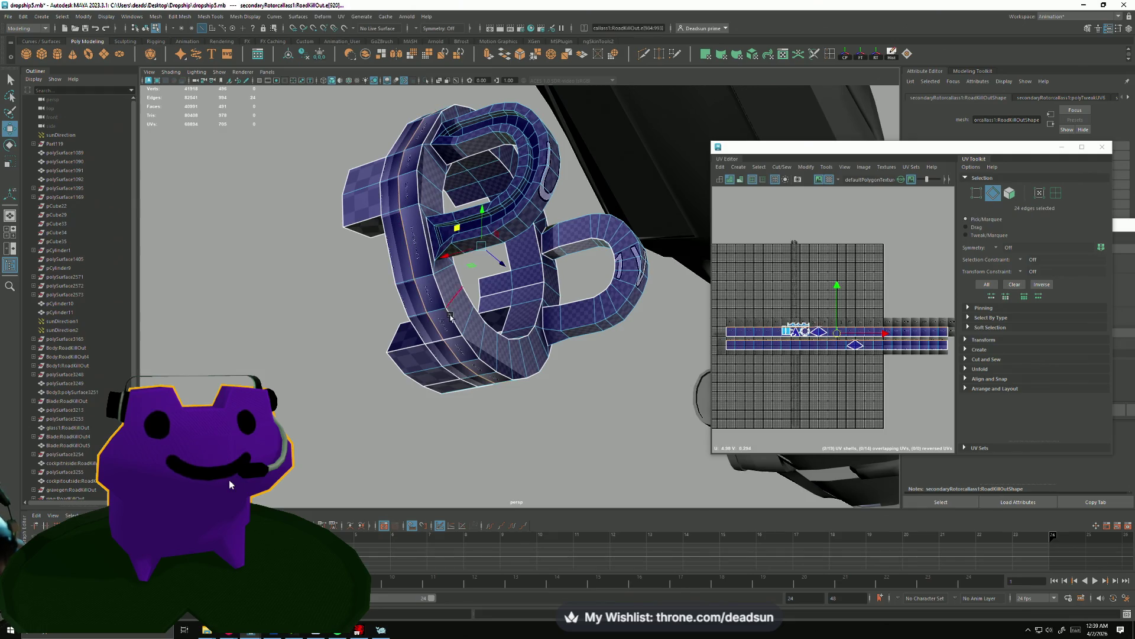
{"action": "key", "text": "Delete"}
{"action": "left_click_drag", "start_coordinate": [426, 272], "coordinate": [384, 272]}
{"action": "left_click", "coordinate": [424, 385]}
{"action": "key", "text": "ctrl+z"}
{"action": "key", "text": "ctrl+z"}
{"action": "key", "text": "ctrl+z"}
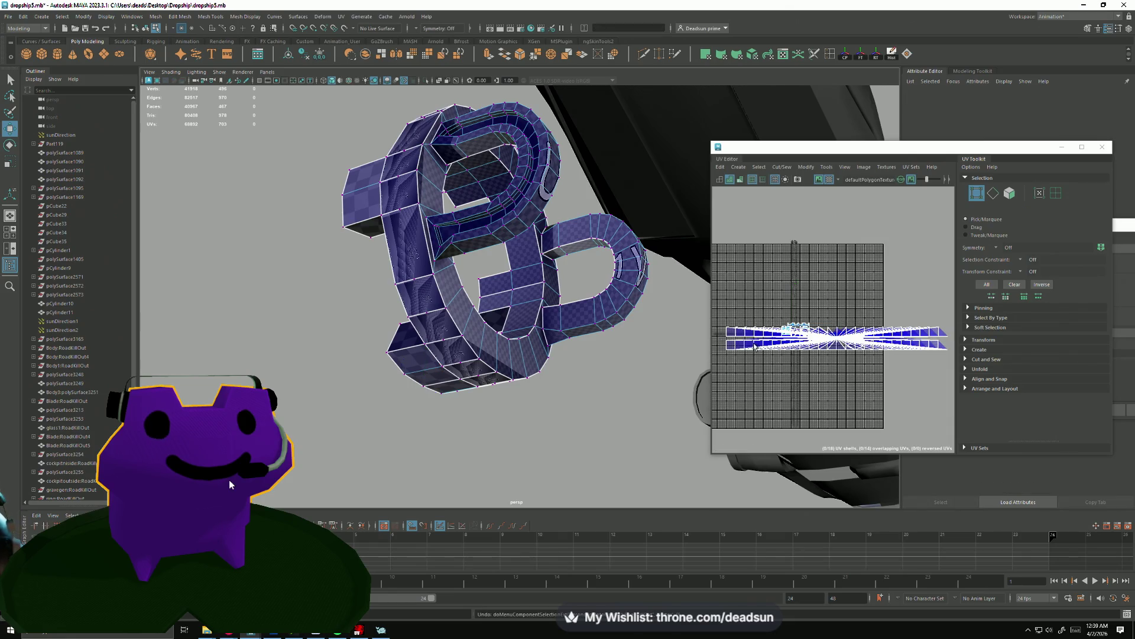
Move the two long UV strips up along the tile's top edge and rotate them horizontal.
{"action": "left_click_drag", "start_coordinate": [748, 349], "coordinate": [768, 344]}
{"action": "double_click", "coordinate": [732, 344]}
{"action": "double_click", "coordinate": [755, 344]}
{"action": "left_click_drag", "start_coordinate": [837, 339], "coordinate": [801, 279]}
{"action": "scroll", "scroll_direction": "down", "scroll_amount": 3}
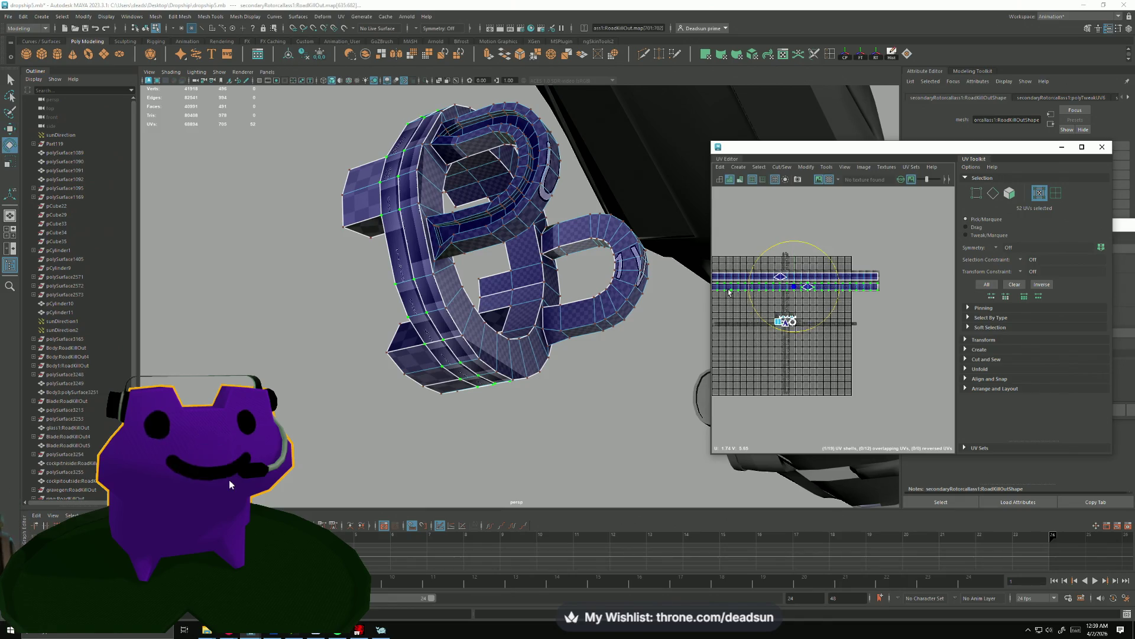
{"action": "left_click_drag", "start_coordinate": [755, 313], "coordinate": [794, 270]}
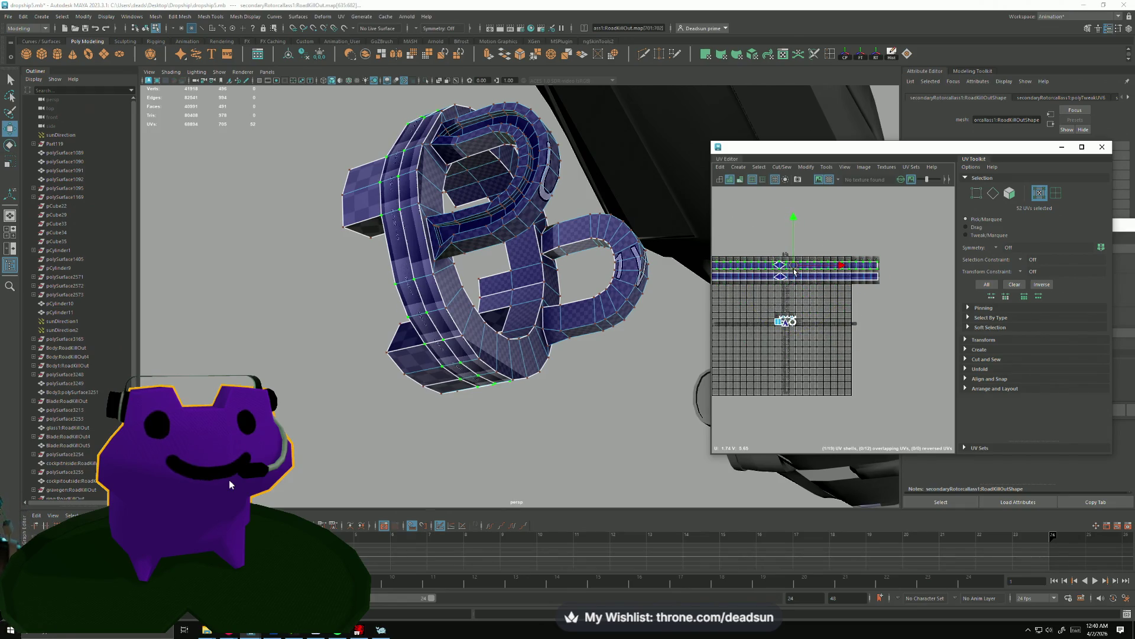
{"action": "scroll", "scroll_direction": "up", "scroll_amount": 3}
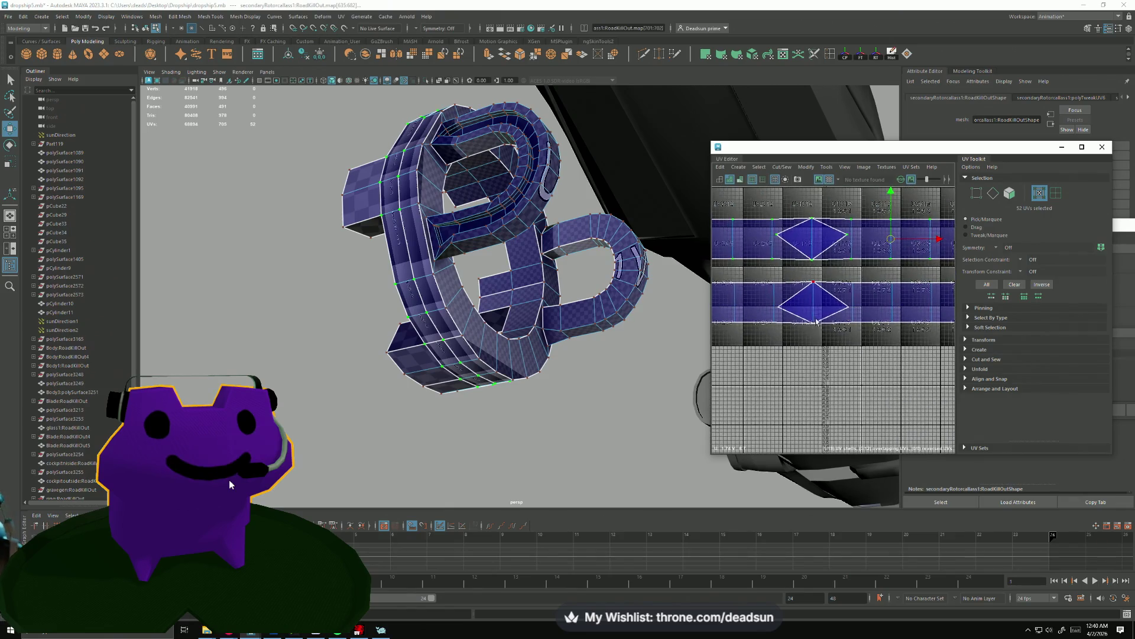
Shift the lower diamond's UV left and select the four stray diamond faces in the UV Editor.
{"action": "right_click", "coordinate": [826, 294]}
{"action": "scroll", "scroll_direction": "up", "scroll_amount": 3}
{"action": "left_click_drag", "start_coordinate": [846, 313], "coordinate": [765, 306]}
{"action": "key", "text": "F11"}
{"action": "left_click", "coordinate": [792, 297]}
{"action": "left_click", "coordinate": [805, 302]}
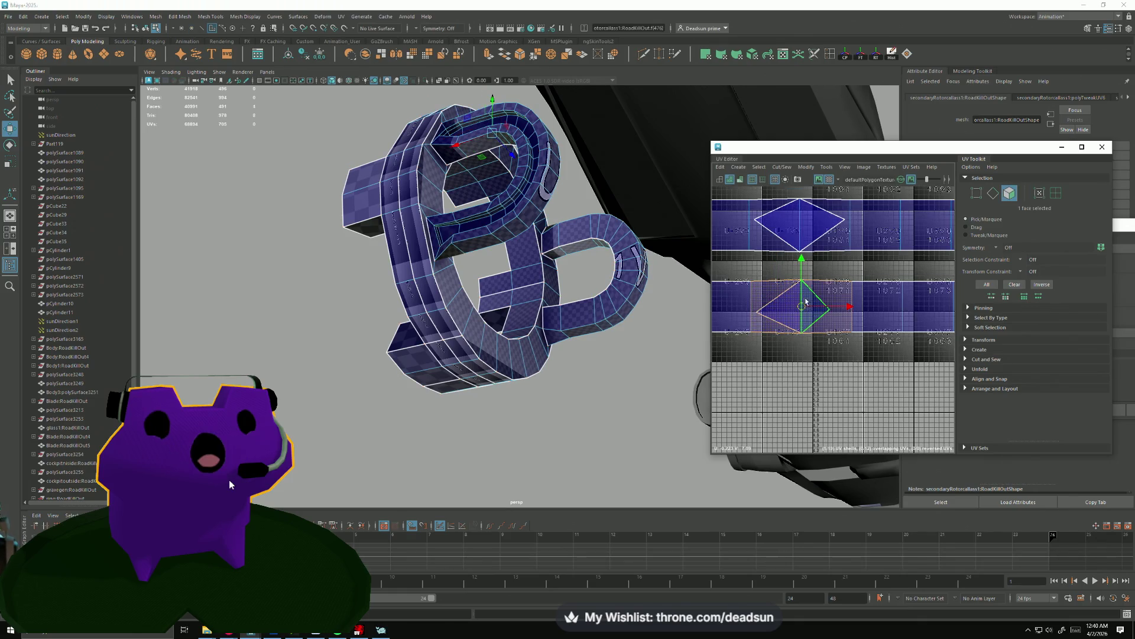
{"action": "left_click_drag", "start_coordinate": [903, 332], "coordinate": [854, 291]}
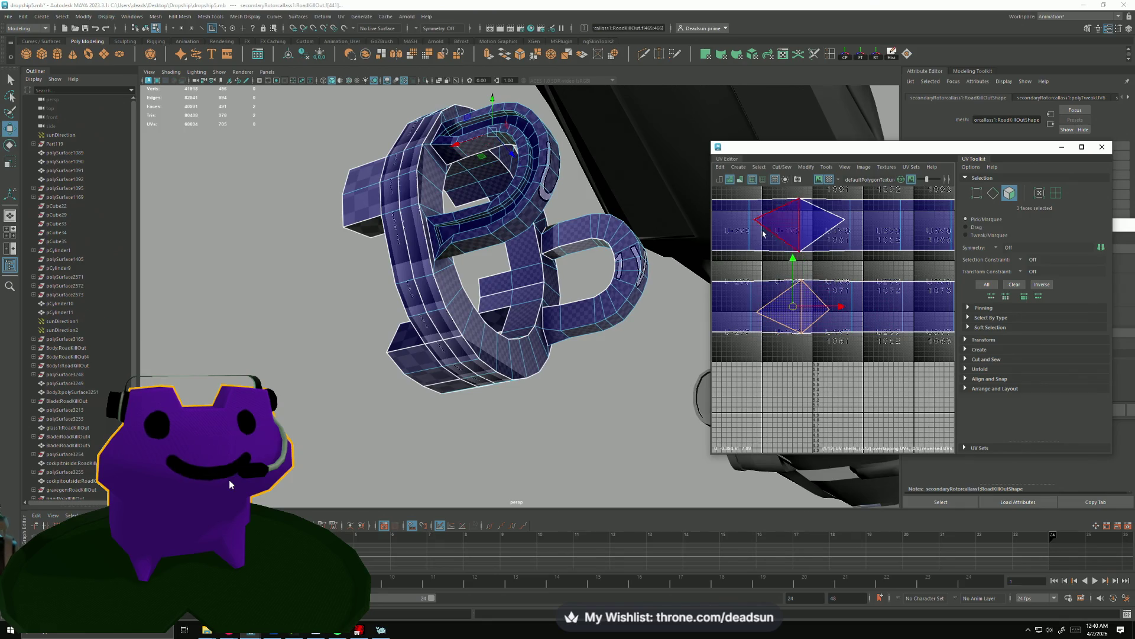
{"action": "left_click", "coordinate": [779, 232]}
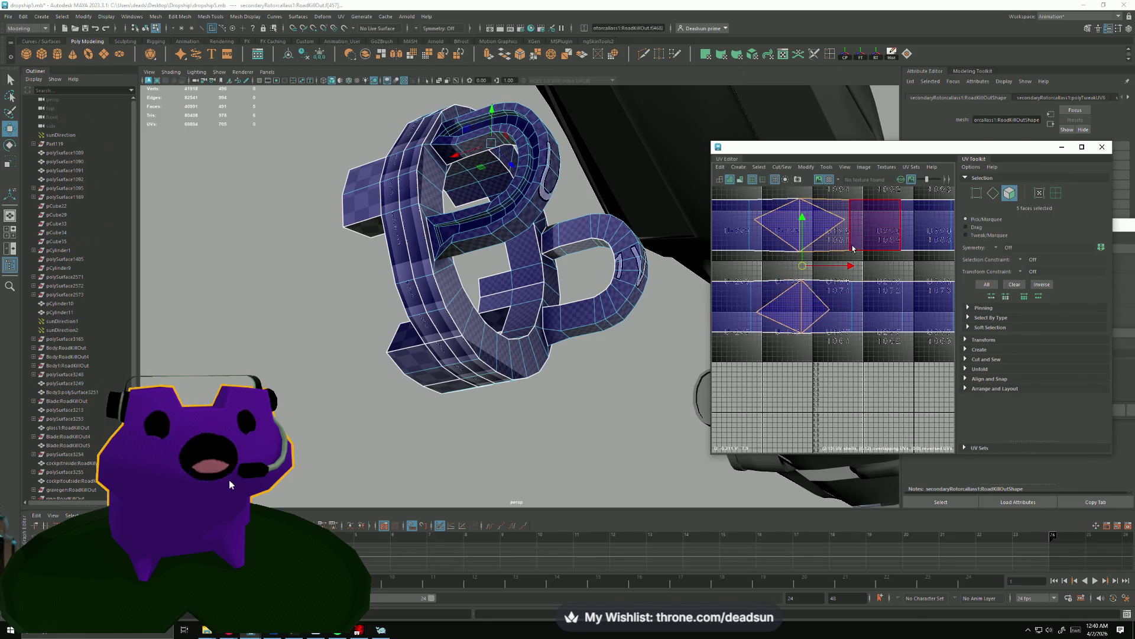
{"action": "left_click", "coordinate": [822, 251]}
Frame and inspect the four faces from below, delete them, then view the letter strip mesh.
{"action": "key", "text": "f"}
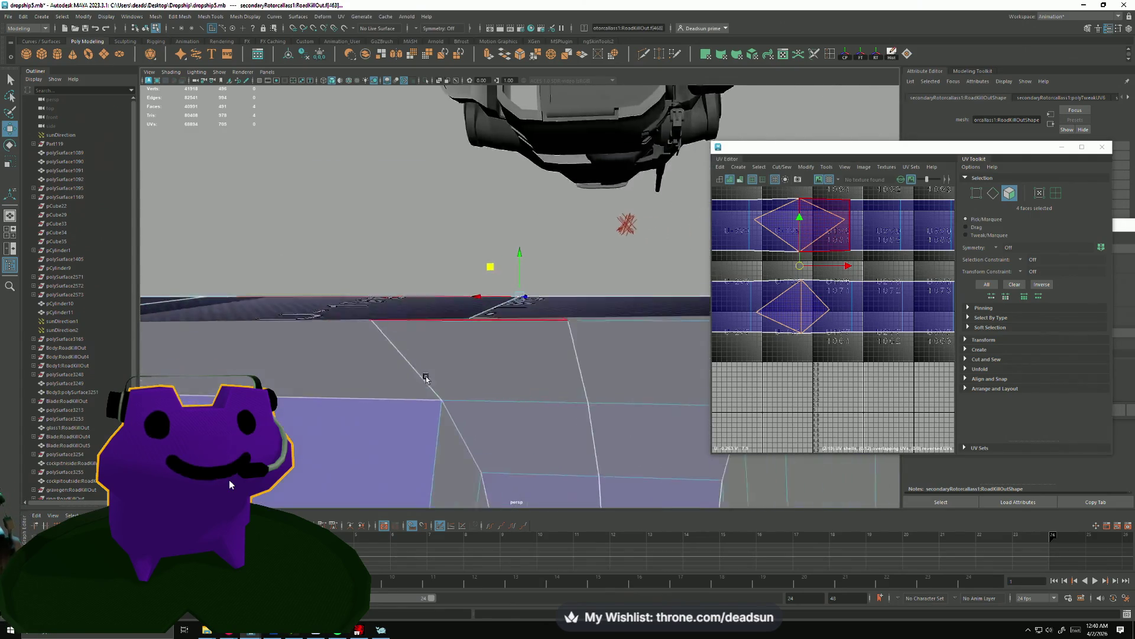
{"action": "left_click_drag", "start_coordinate": [441, 406], "coordinate": [482, 413]}
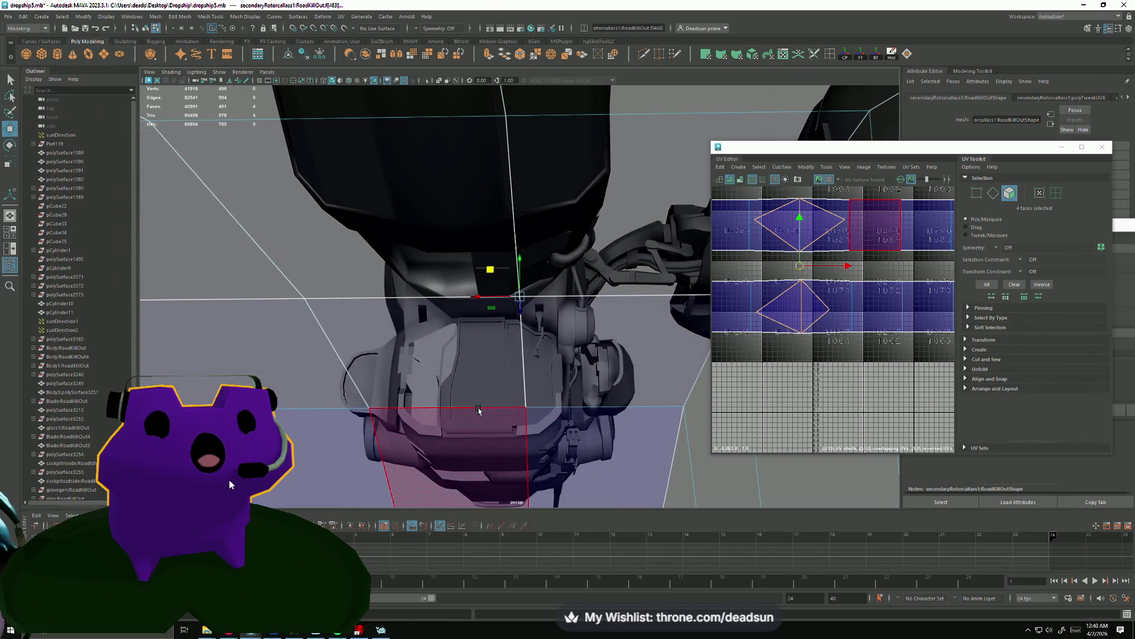
{"action": "key", "text": "Delete"}
{"action": "left_click_drag", "start_coordinate": [507, 357], "coordinate": [467, 341]}
{"action": "scroll", "scroll_direction": "down", "scroll_amount": 3}
{"action": "scroll", "scroll_direction": "down", "scroll_amount": 3}
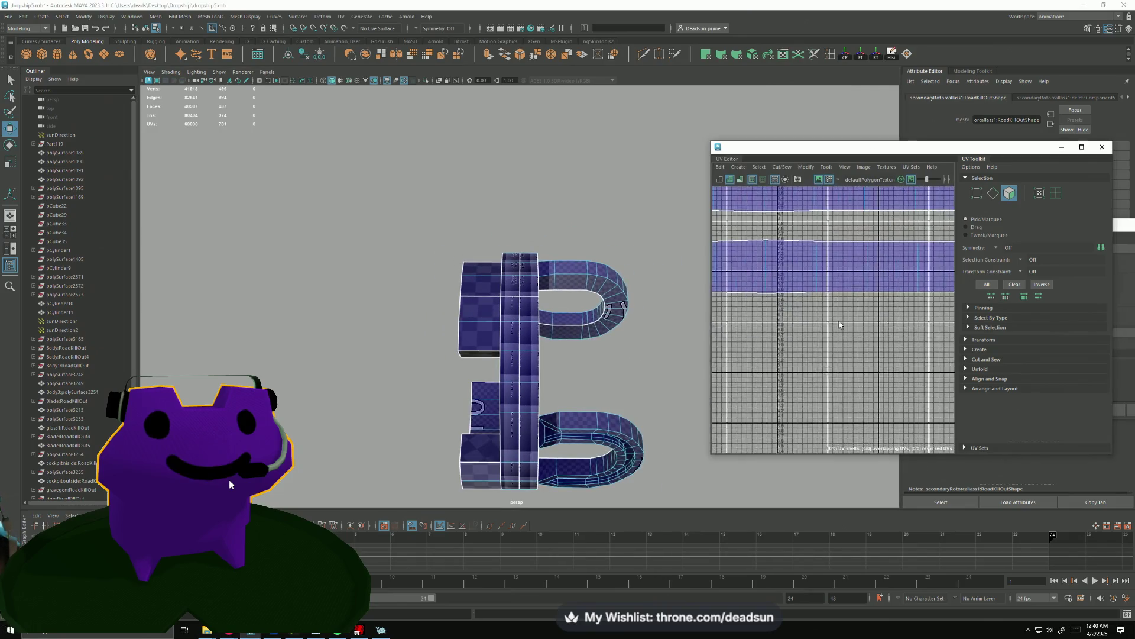
Select the full edge loop along the letter's strip and sew the UV strips together there.
{"action": "left_click_drag", "start_coordinate": [788, 332], "coordinate": [773, 325]}
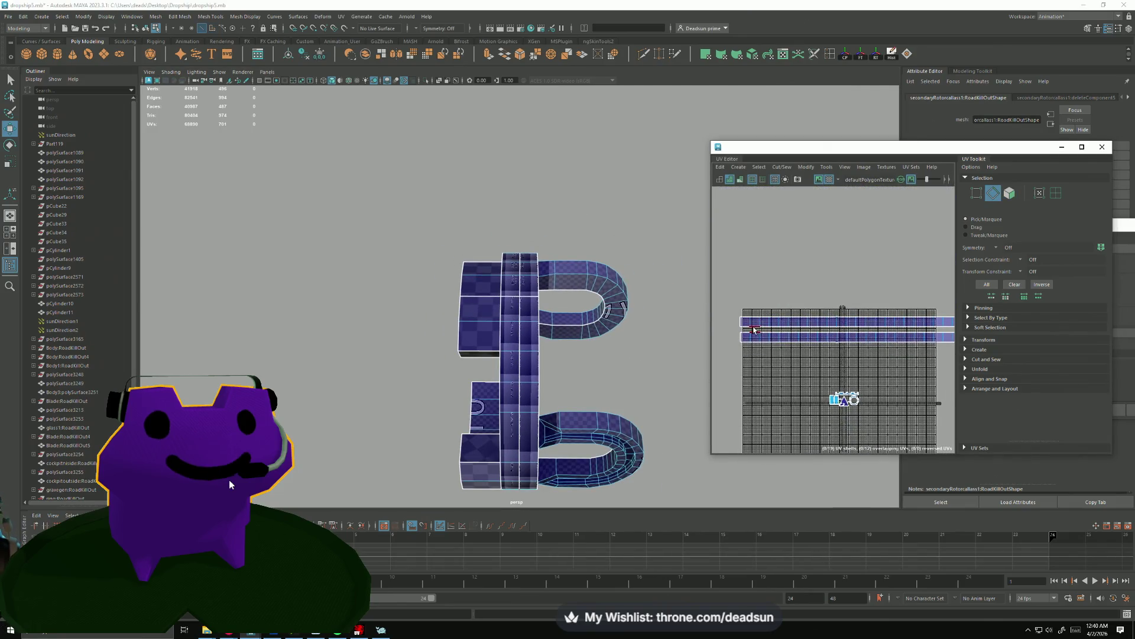
{"action": "double_click", "coordinate": [932, 339]}
{"action": "scroll", "scroll_direction": "up", "scroll_amount": 3}
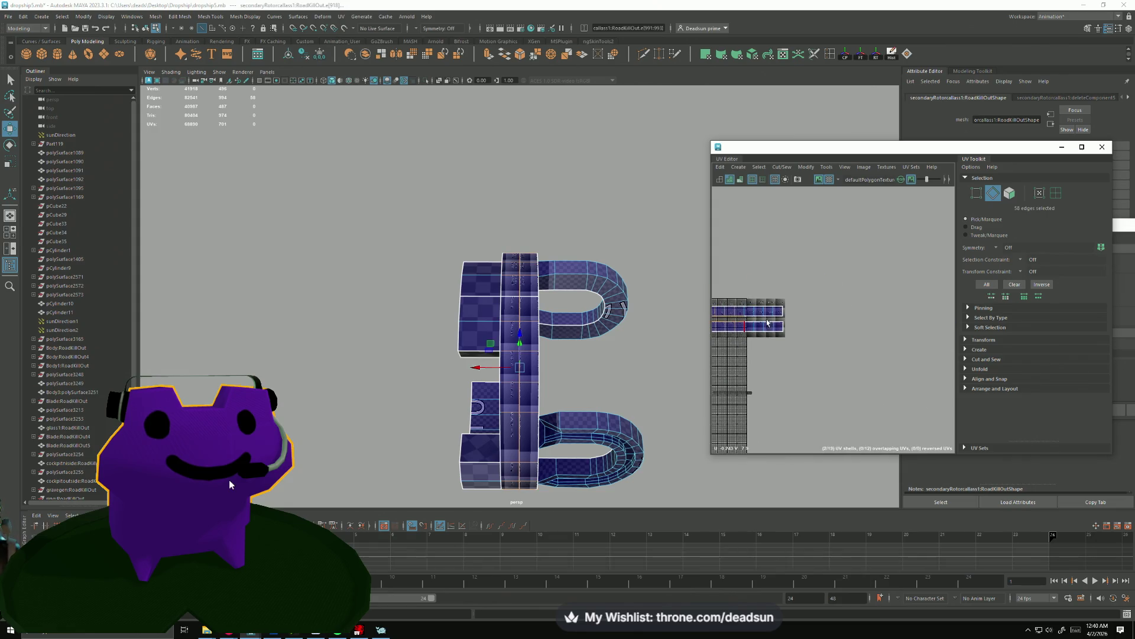
{"action": "left_click", "coordinate": [787, 168]}
{"action": "left_click", "coordinate": [795, 253]}
{"action": "scroll", "scroll_direction": "up", "scroll_amount": 3}
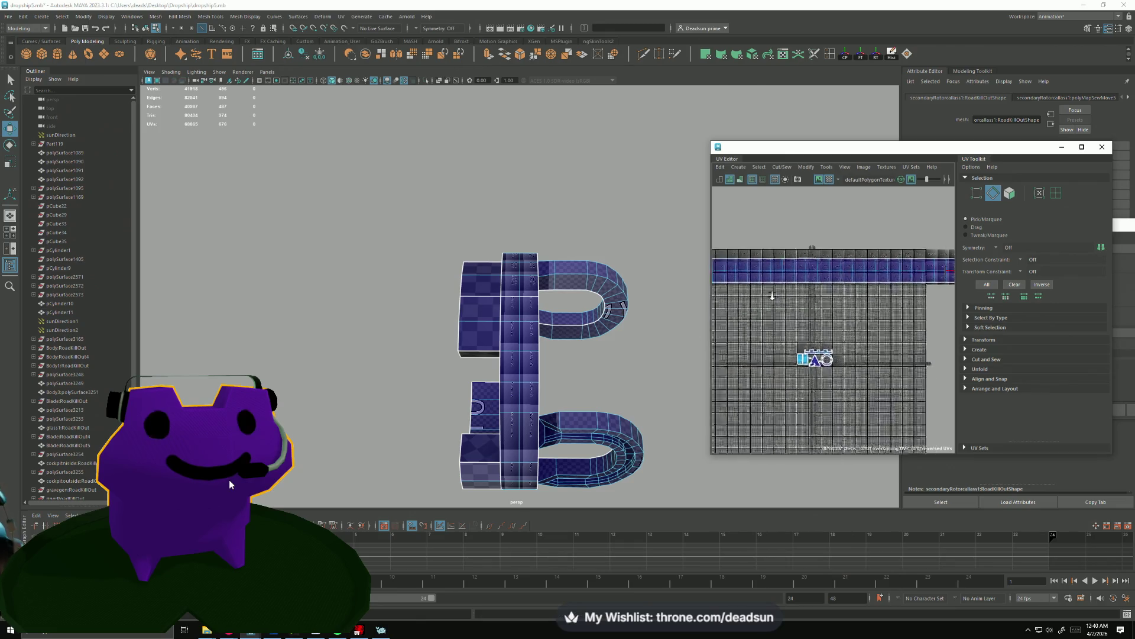
{"action": "scroll", "scroll_direction": "down", "scroll_amount": 3}
Select the whole sewn UV strip and scale it down and narrower to fit the layout.
{"action": "left_click_drag", "start_coordinate": [744, 279], "coordinate": [778, 278]}
{"action": "left_click_drag", "start_coordinate": [724, 272], "coordinate": [910, 304]}
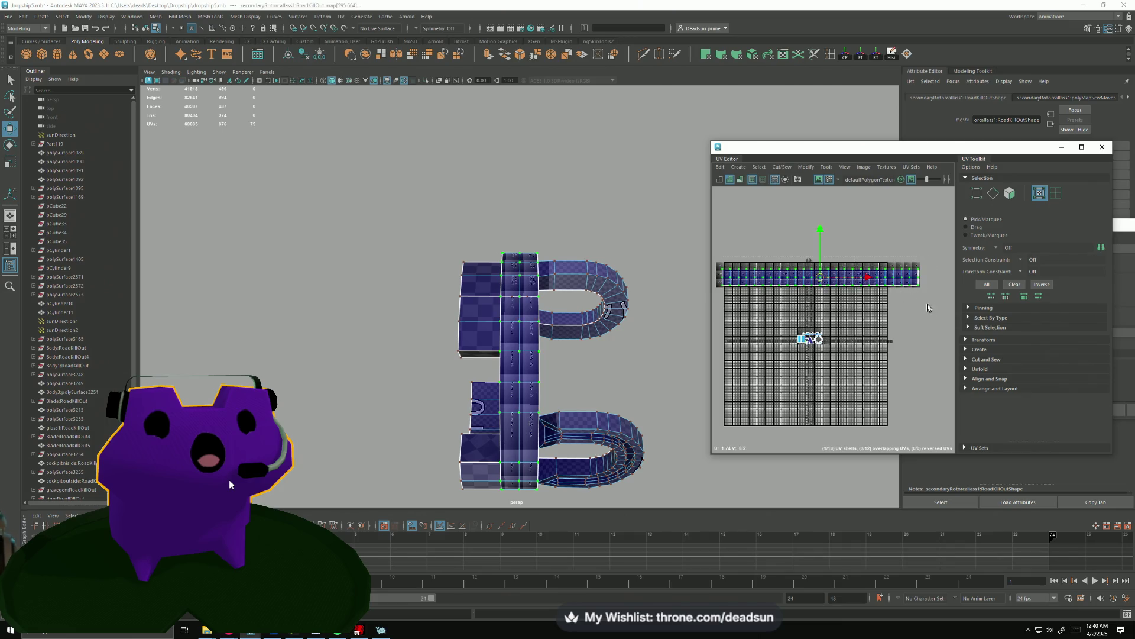
{"action": "left_click_drag", "start_coordinate": [825, 280], "coordinate": [778, 299]}
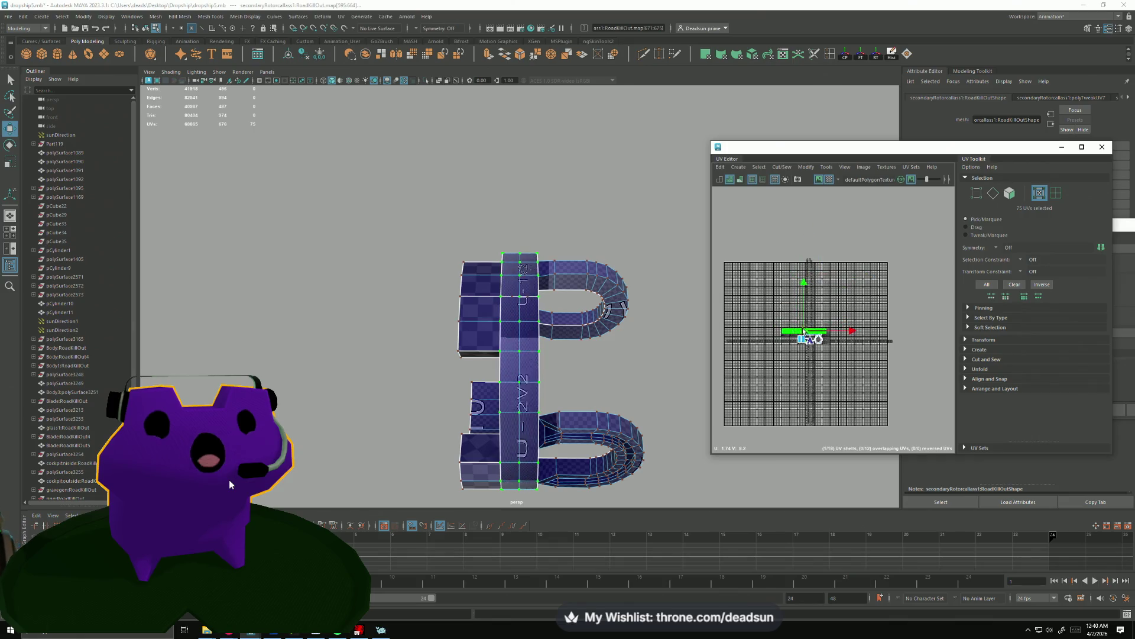
{"action": "scroll", "scroll_direction": "up", "scroll_amount": 3}
{"action": "key", "text": "r"}
{"action": "left_click_drag", "start_coordinate": [816, 292], "coordinate": [858, 289]}
{"action": "key", "text": "w"}
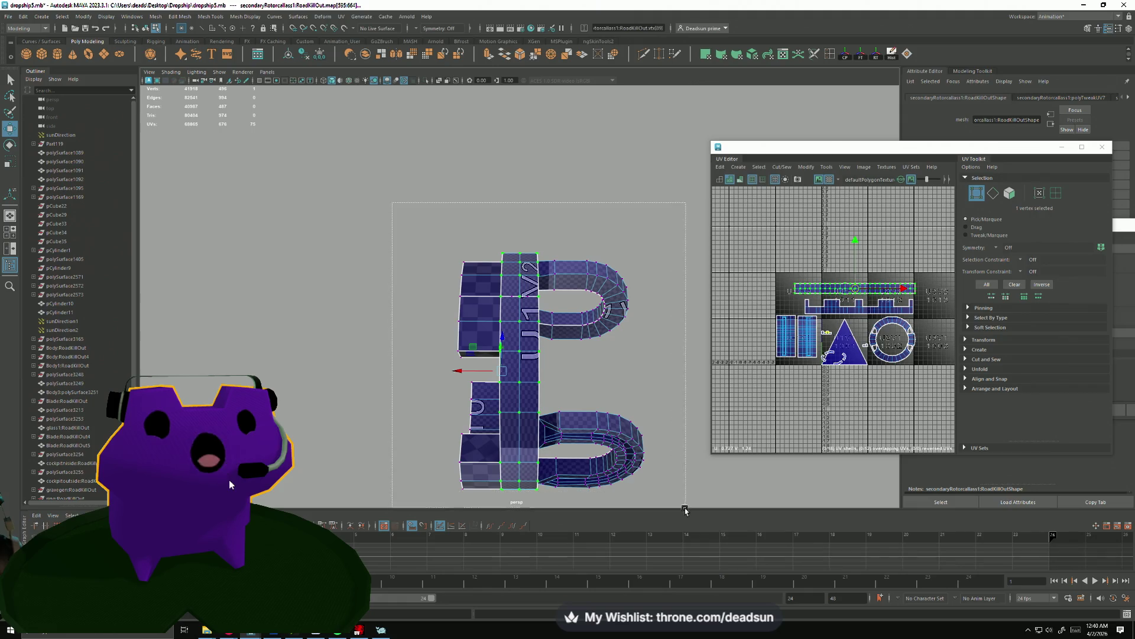
{"action": "left_click_drag", "start_coordinate": [685, 510], "coordinate": [685, 510]}
{"action": "scroll", "scroll_direction": "up", "scroll_amount": 3}
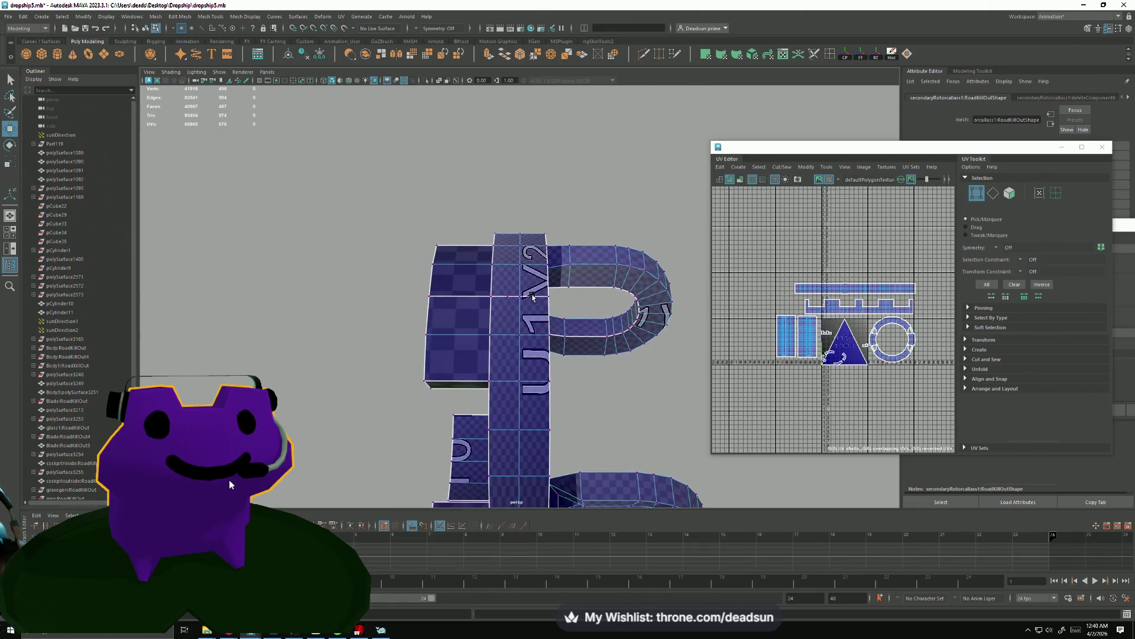
{"action": "left_click_drag", "start_coordinate": [488, 313], "coordinate": [476, 304]}
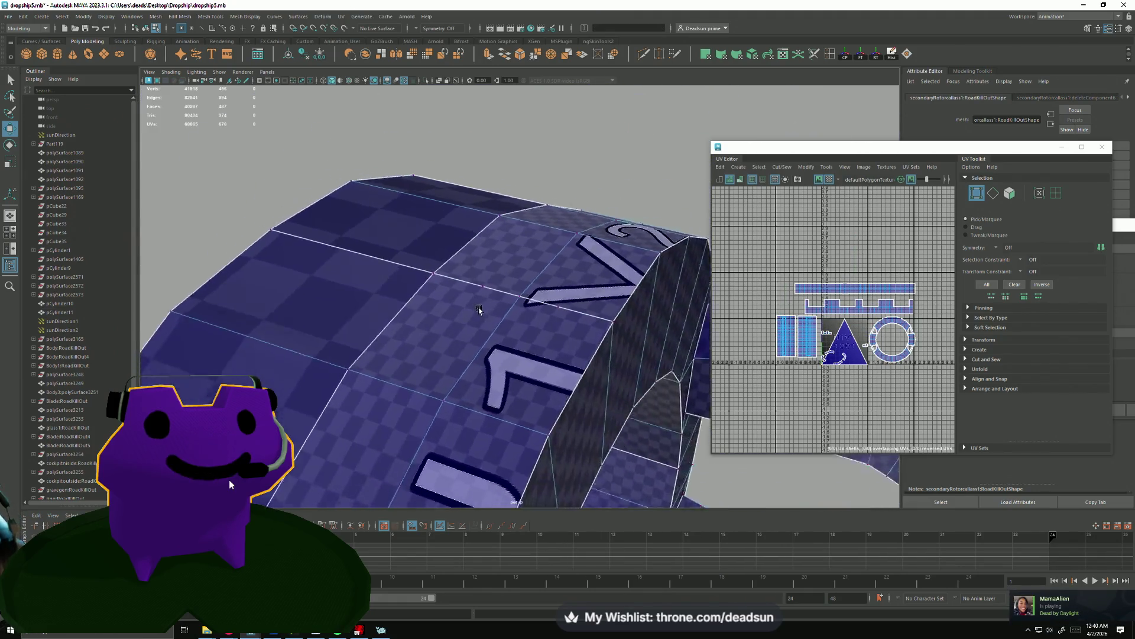
{"action": "left_click", "coordinate": [459, 251]}
{"action": "left_click_drag", "start_coordinate": [459, 251], "coordinate": [468, 370]}
{"action": "right_click", "coordinate": [840, 345]}
{"action": "left_click", "coordinate": [839, 356]}
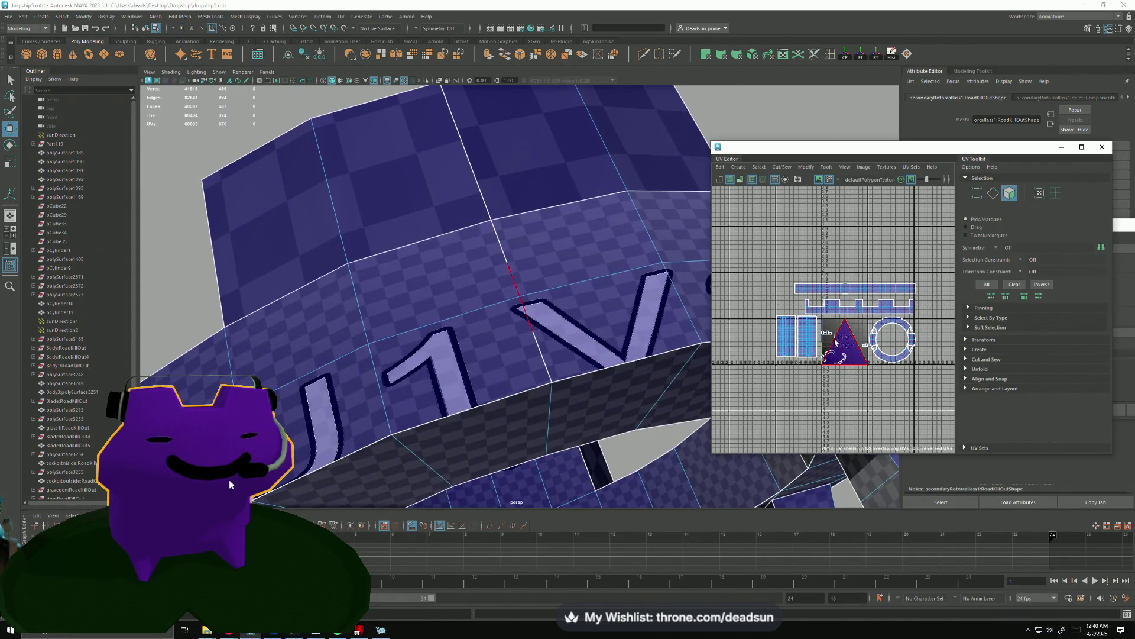
{"action": "left_click", "coordinate": [821, 421]}
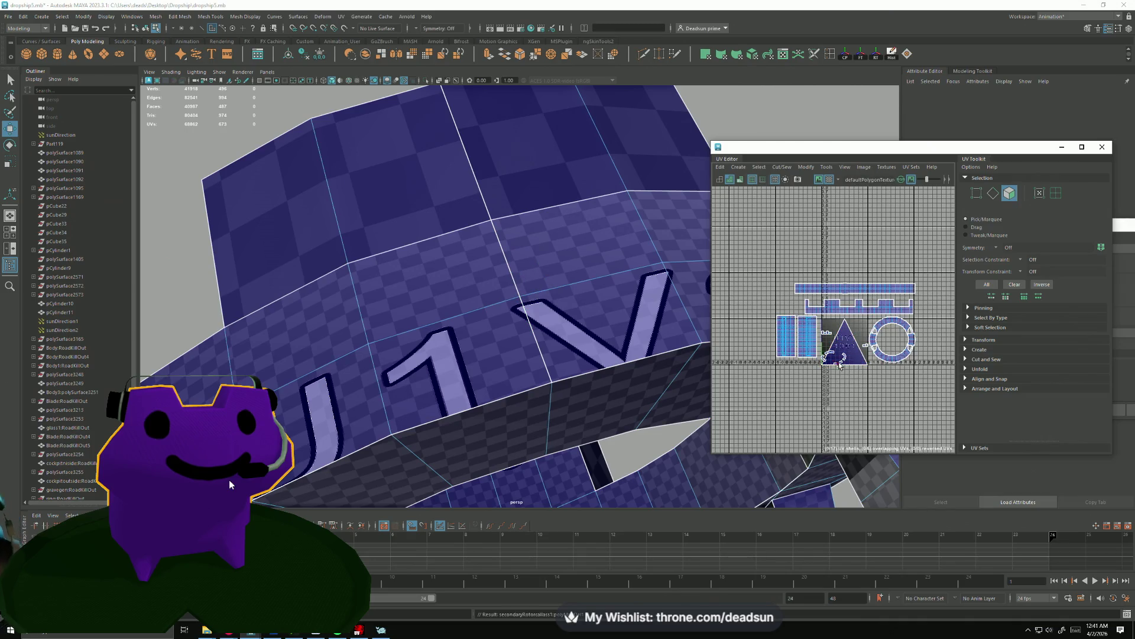
{"action": "left_click_drag", "start_coordinate": [611, 314], "coordinate": [532, 308]}
{"action": "left_click_drag", "start_coordinate": [463, 241], "coordinate": [488, 261]}
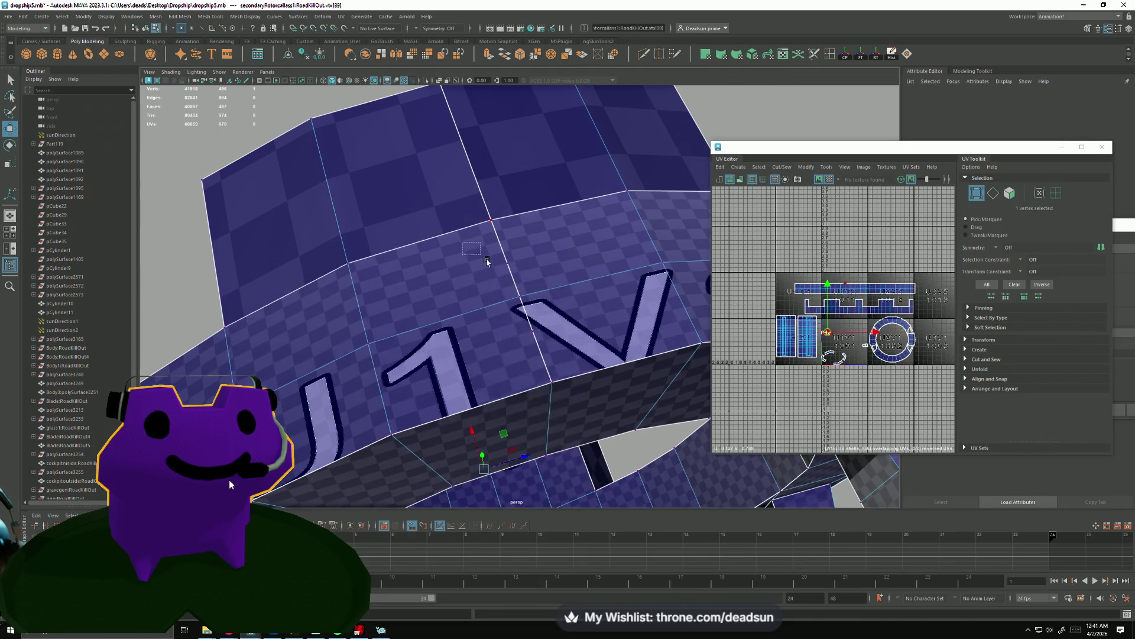
{"action": "key", "text": "F8"}
{"action": "left_click", "coordinate": [523, 323]}
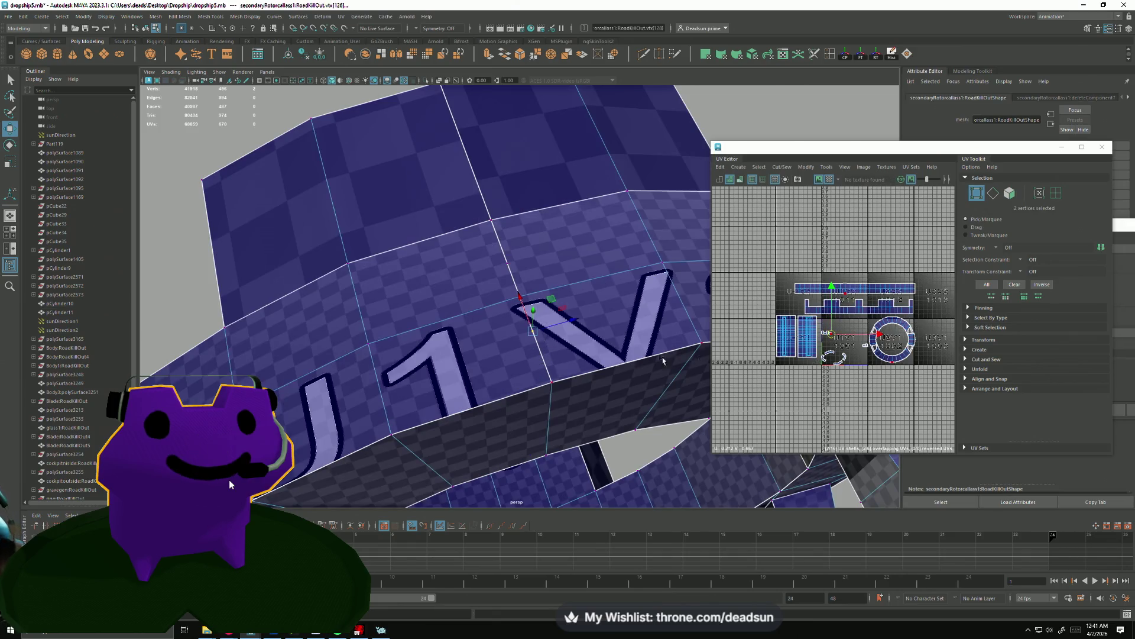
{"action": "scroll", "scroll_direction": "up", "scroll_amount": 3}
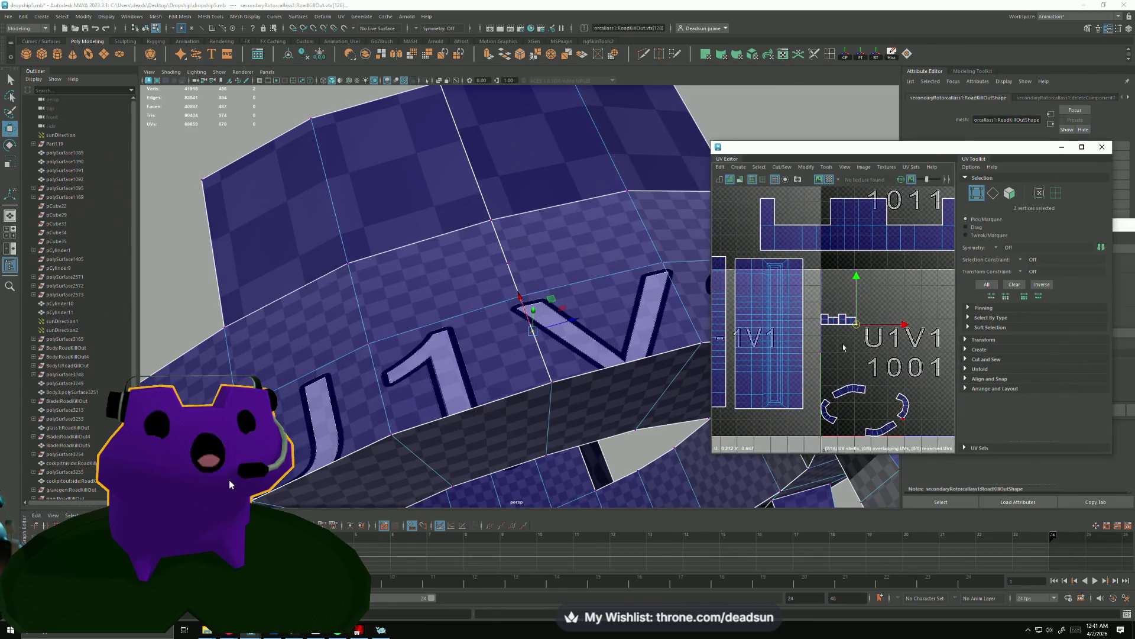
{"action": "scroll", "scroll_direction": "up", "scroll_amount": 3}
{"action": "key", "text": "f"}
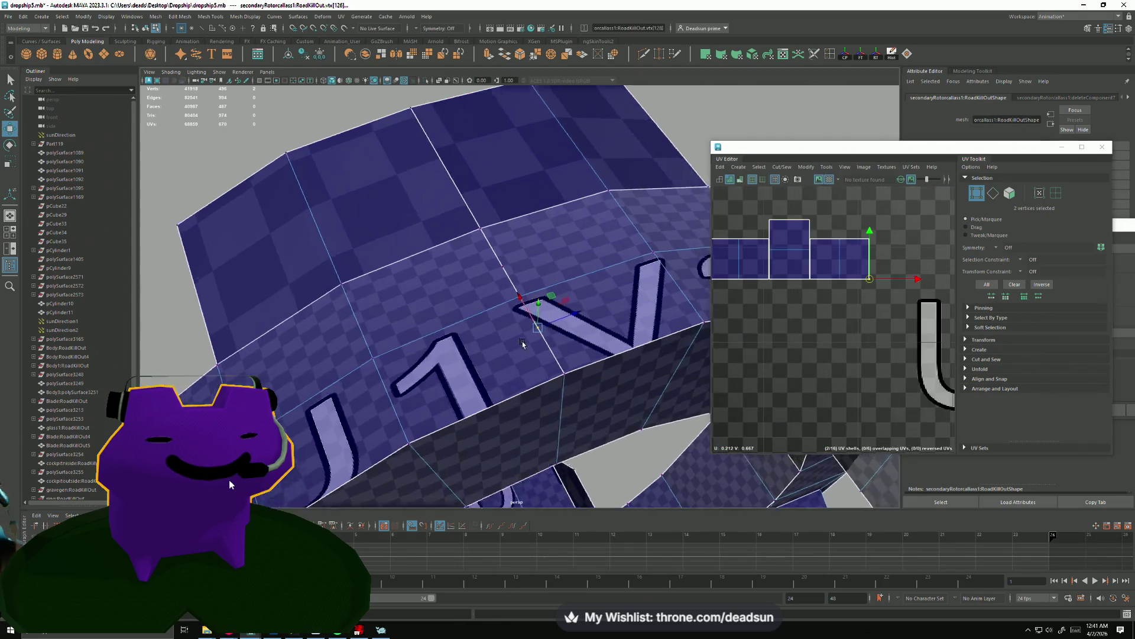
{"action": "left_click_drag", "start_coordinate": [588, 299], "coordinate": [450, 355]}
{"action": "key", "text": "F11"}
{"action": "left_click", "coordinate": [408, 340]}
{"action": "left_click", "coordinate": [515, 248]}
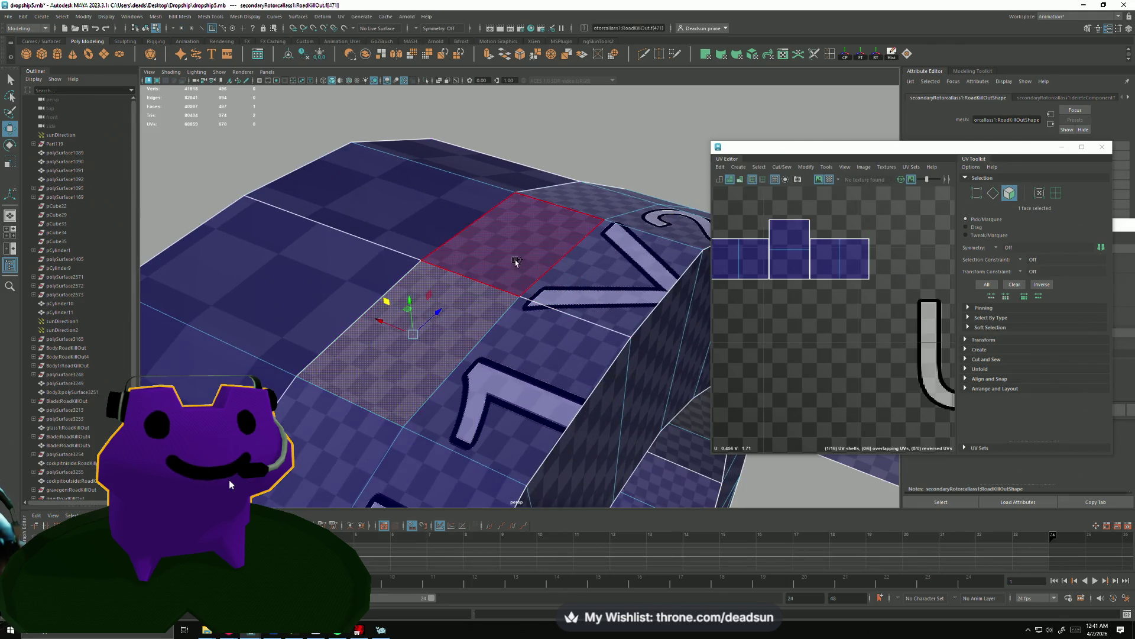
Add the fourth lettered face and delete all four from the ring's top.
{"action": "left_click", "coordinate": [596, 316]}
{"action": "left_click", "coordinate": [596, 316]}
{"action": "left_click_drag", "start_coordinate": [596, 316], "coordinate": [534, 306]}
{"action": "key", "text": "Delete"}
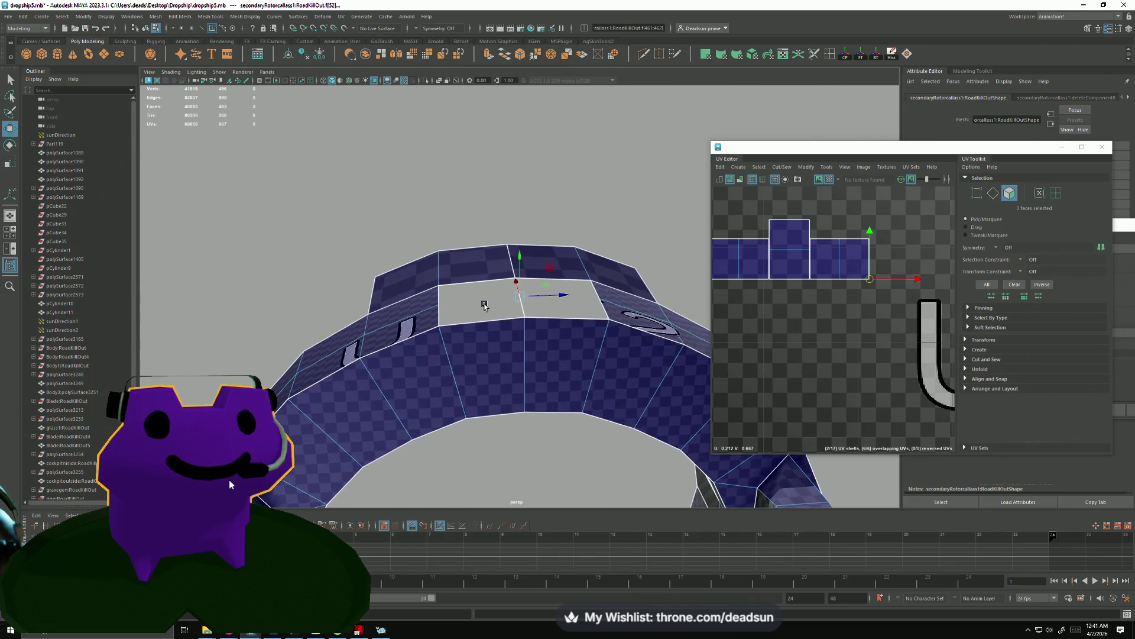
{"action": "left_click_drag", "start_coordinate": [488, 297], "coordinate": [534, 276]}
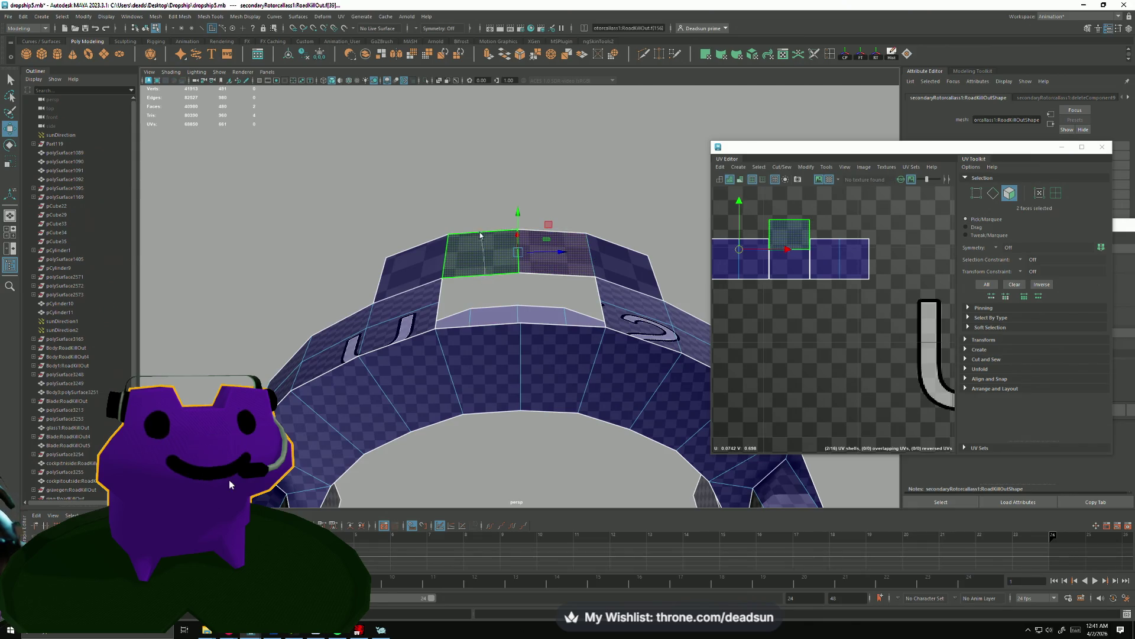
Extrude the hole's border edges with Ctrl+E and pull them outward to start filling the gap.
{"action": "key", "text": "F10"}
{"action": "left_click_drag", "start_coordinate": [480, 235], "coordinate": [567, 388]}
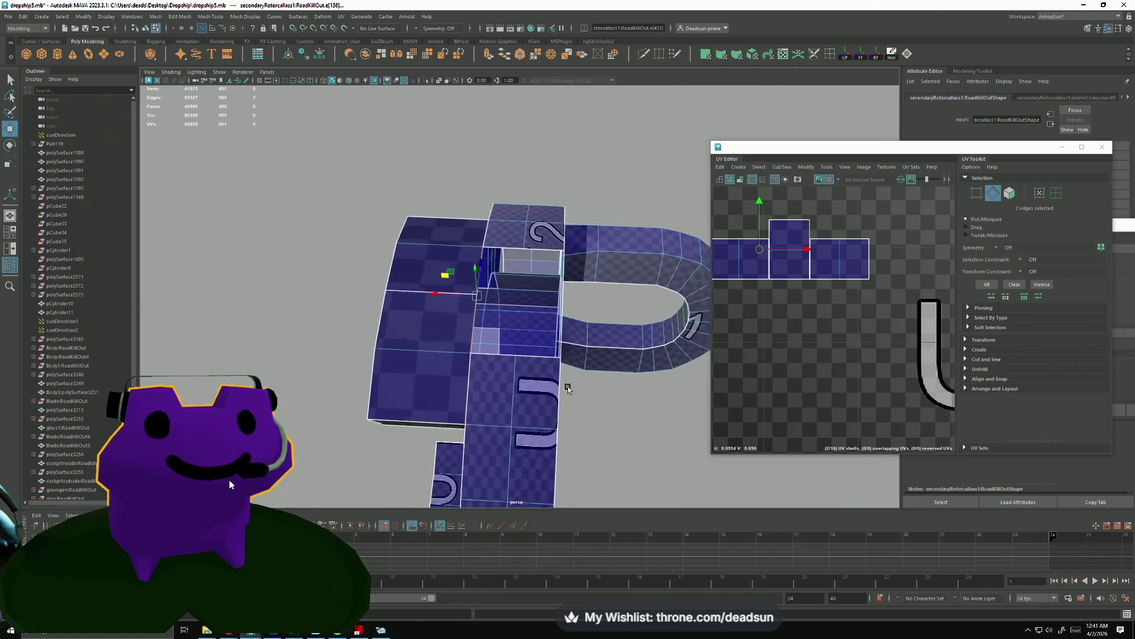
{"action": "scroll", "scroll_direction": "down", "scroll_amount": 3}
{"action": "left_click_drag", "start_coordinate": [522, 278], "coordinate": [505, 371]}
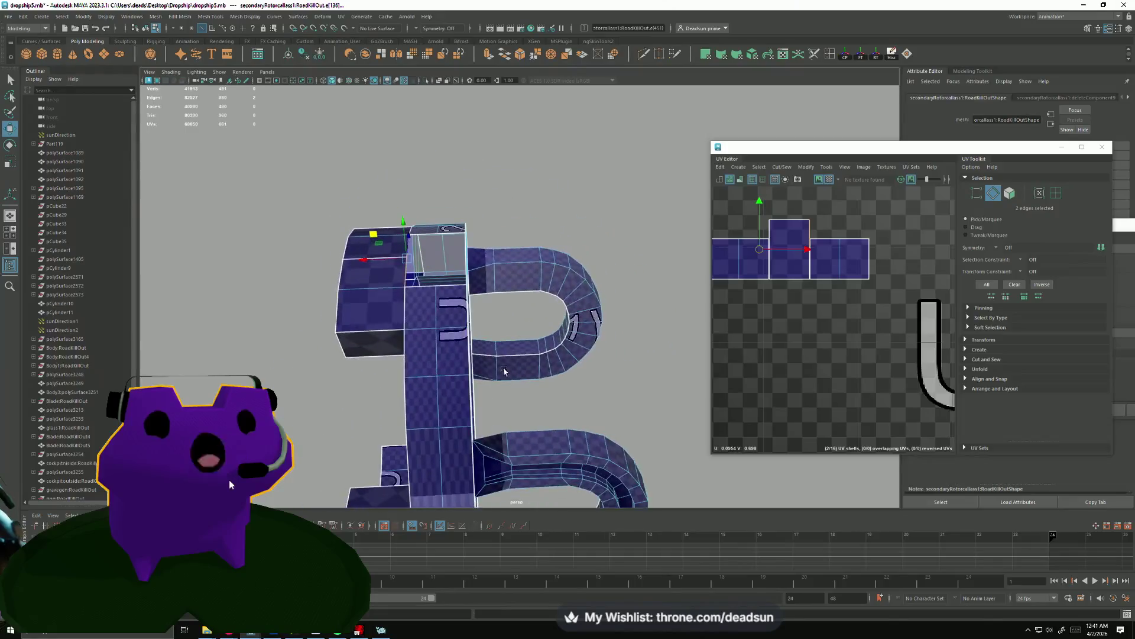
{"action": "left_click_drag", "start_coordinate": [504, 371], "coordinate": [562, 325]}
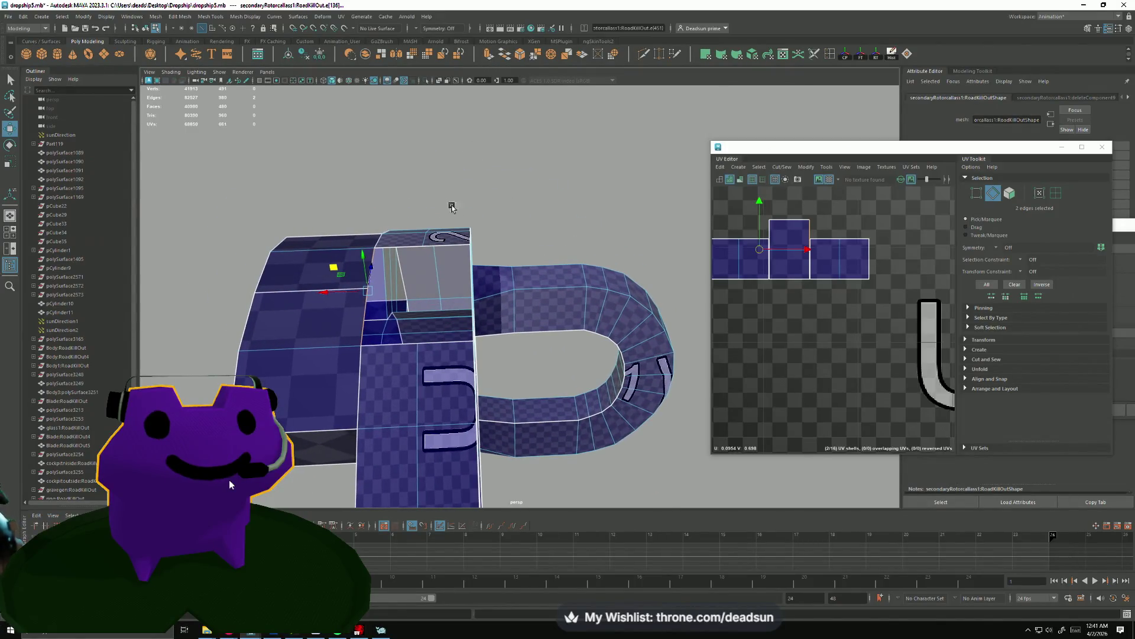
{"action": "key", "text": "ctrl+e"}
{"action": "left_click_drag", "start_coordinate": [322, 294], "coordinate": [457, 214]}
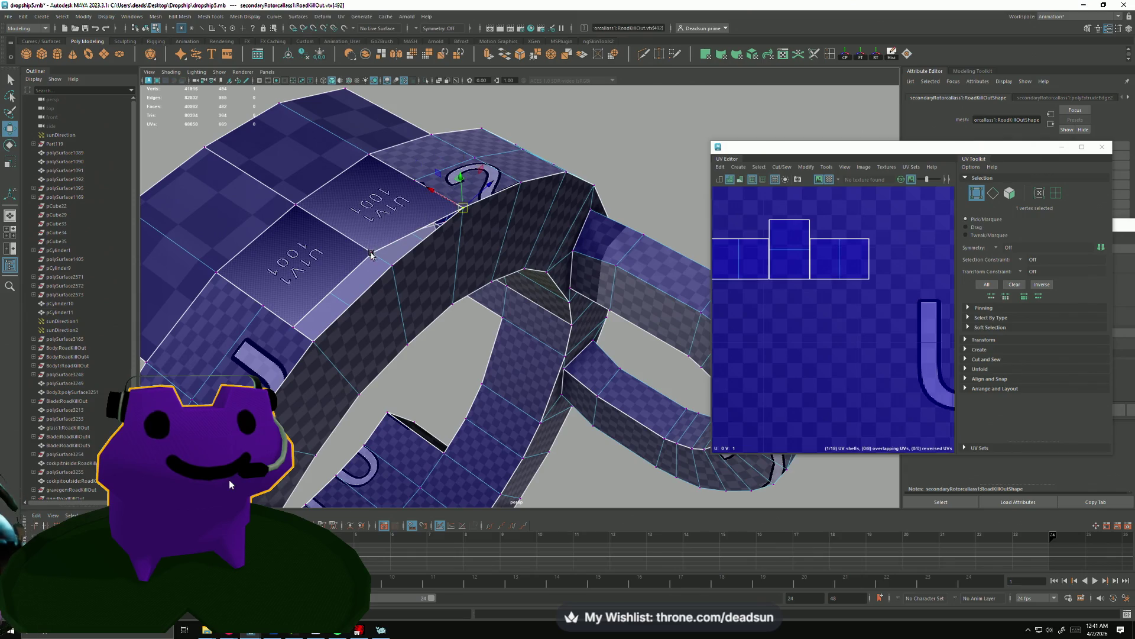
Slide the extruded face's vertices right and down along their edges to meet the ring's edges.
{"action": "left_click_drag", "start_coordinate": [370, 258], "coordinate": [383, 262]}
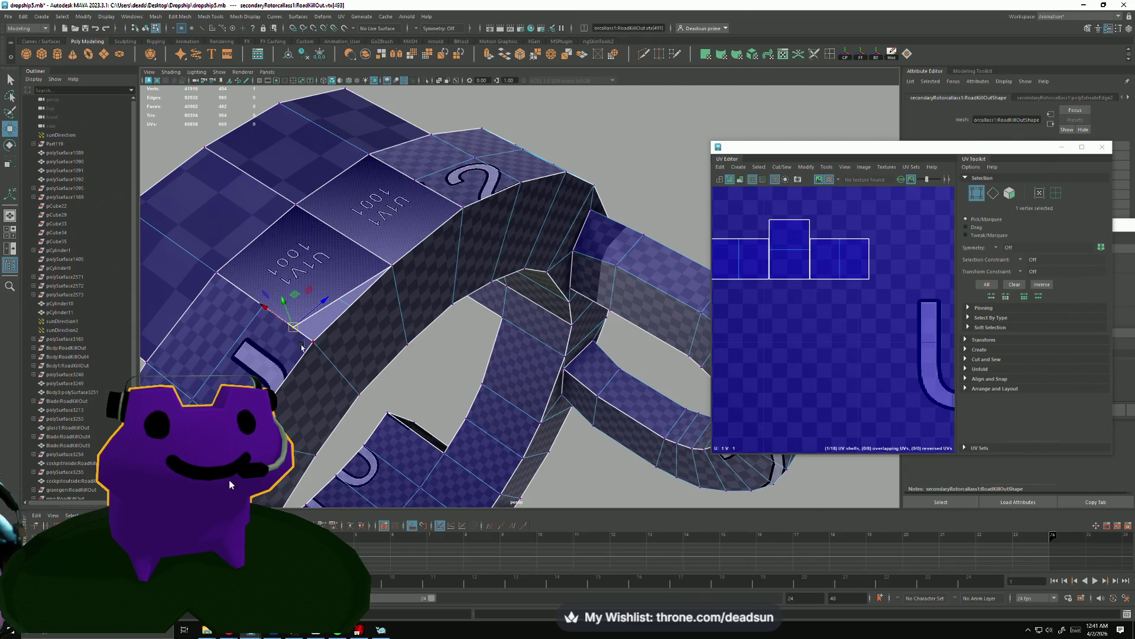
{"action": "left_click_drag", "start_coordinate": [295, 328], "coordinate": [310, 338]}
{"action": "left_click_drag", "start_coordinate": [433, 244], "coordinate": [416, 313]}
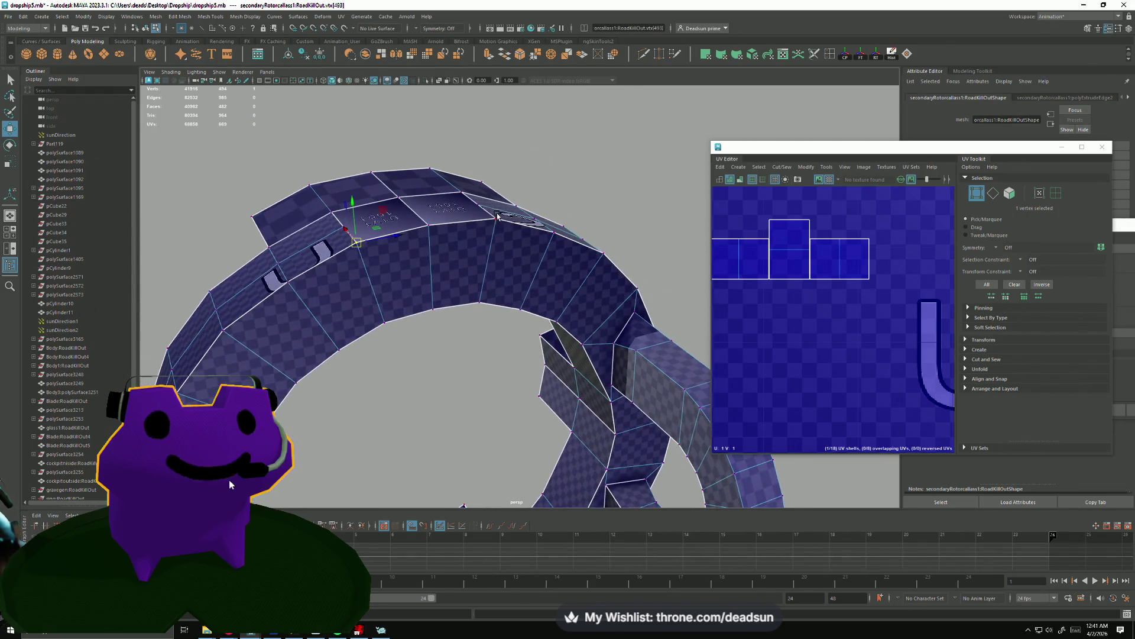